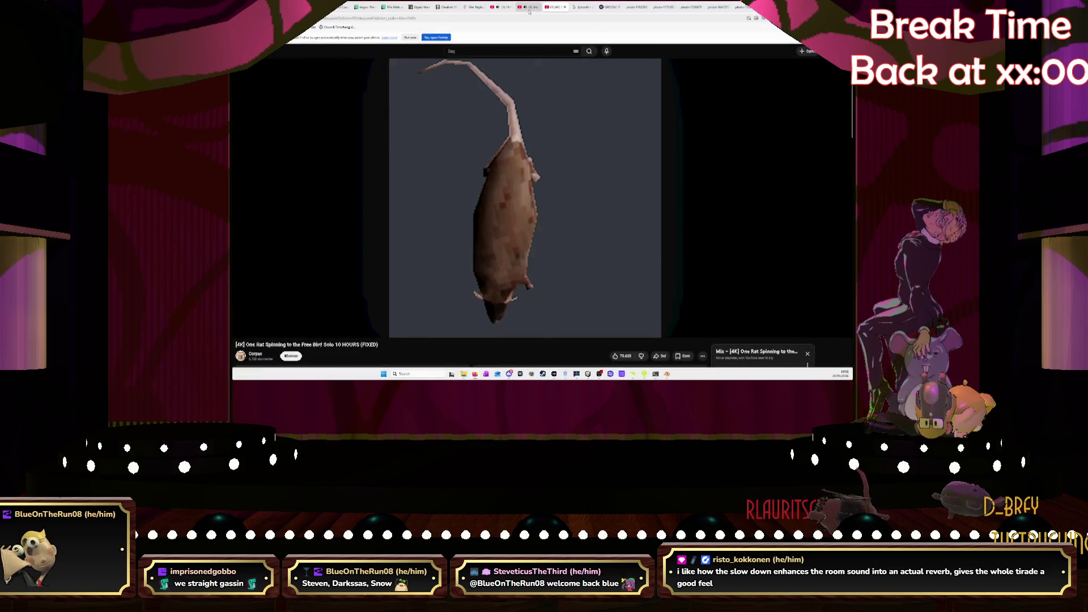
# Step: Close the spinning rat and dracula flow video tabs, ending on the Jingling Keys tab
pyautogui.click(531, 7)
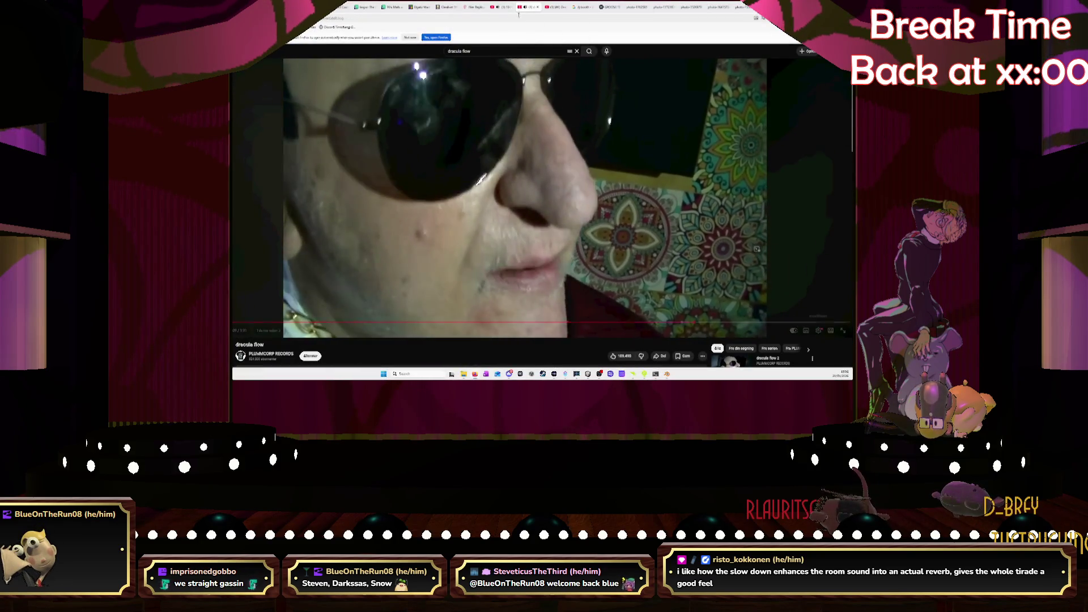
pyautogui.click(503, 8)
pyautogui.click(529, 7)
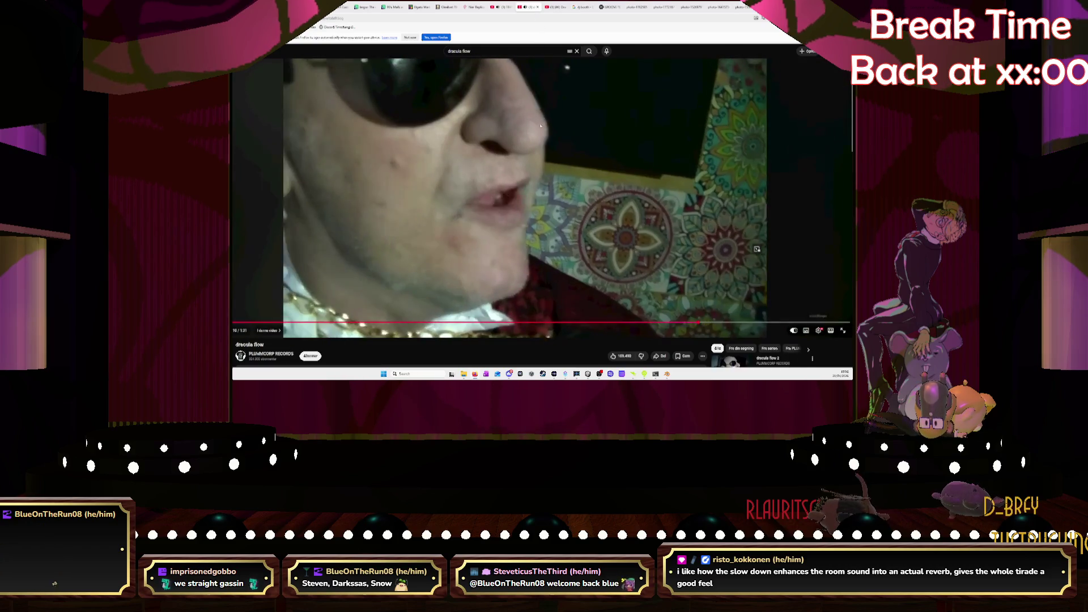
pyautogui.click(557, 8)
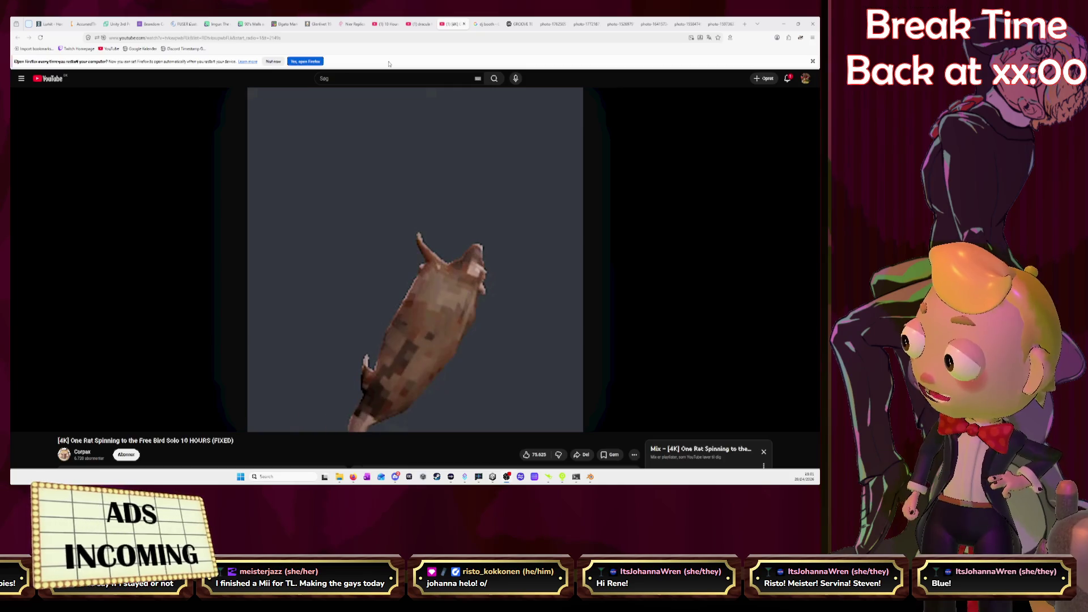
pyautogui.click(464, 24)
pyautogui.click(422, 24)
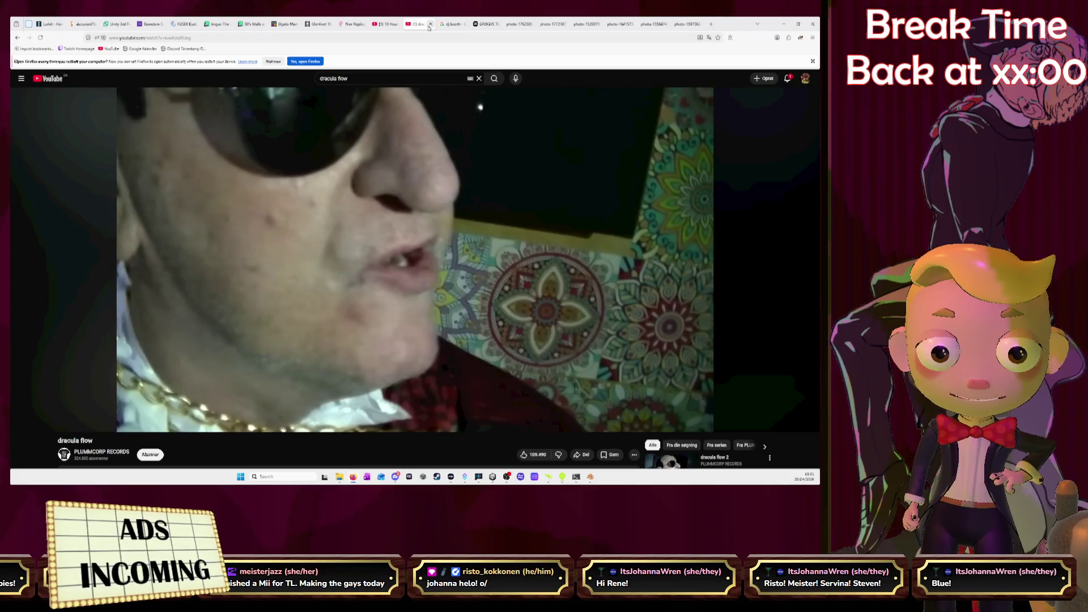
pyautogui.click(430, 24)
pyautogui.click(389, 24)
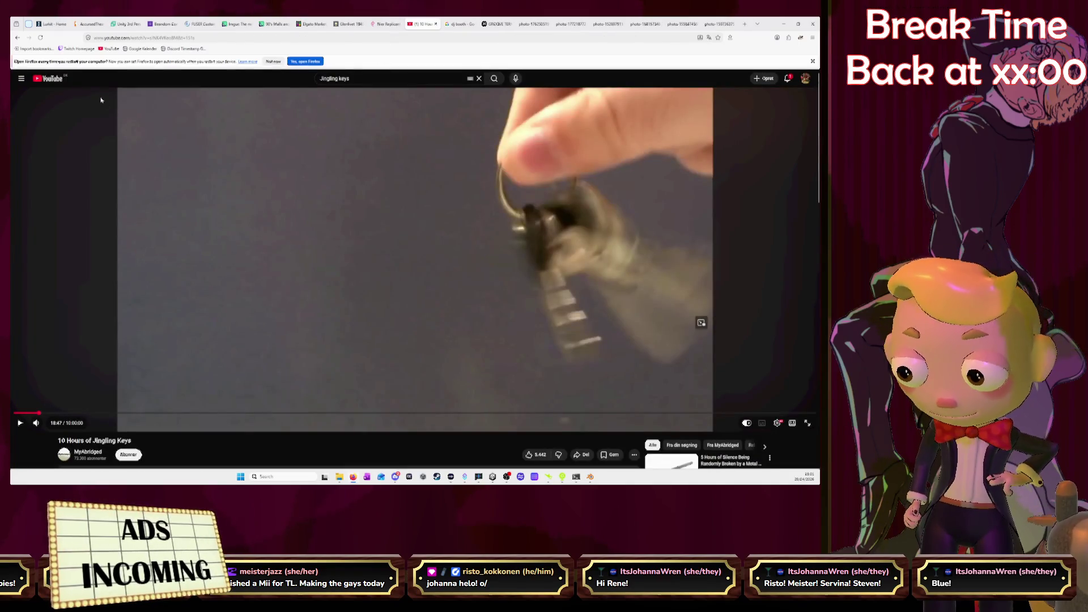
# Step: Go to the YouTube home feed, browse it, and open the saved playlists list
pyautogui.click(49, 80)
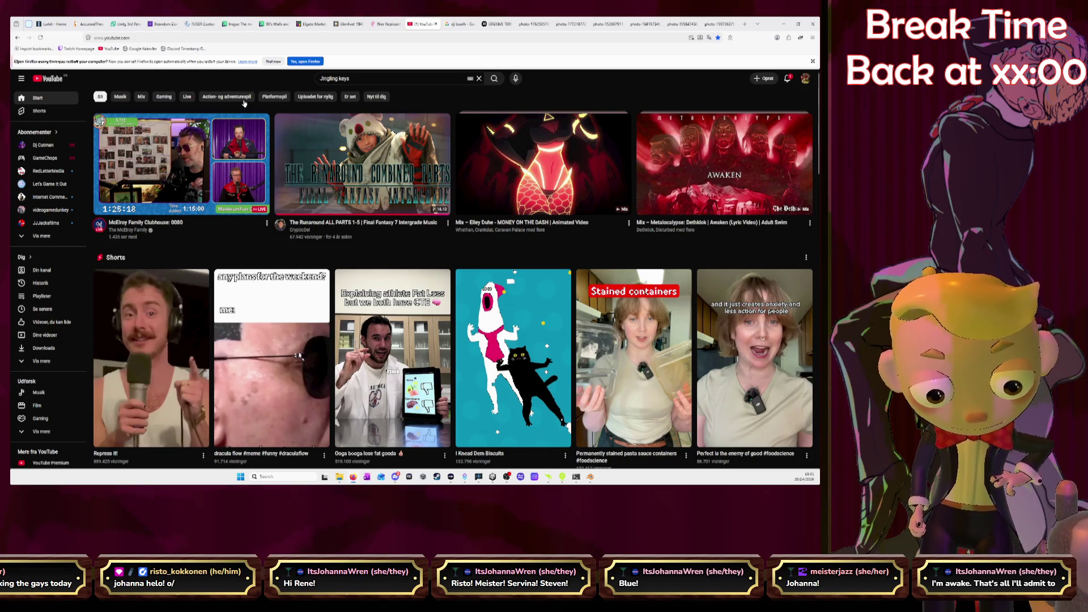
pyautogui.scroll(-5, 244, 103)
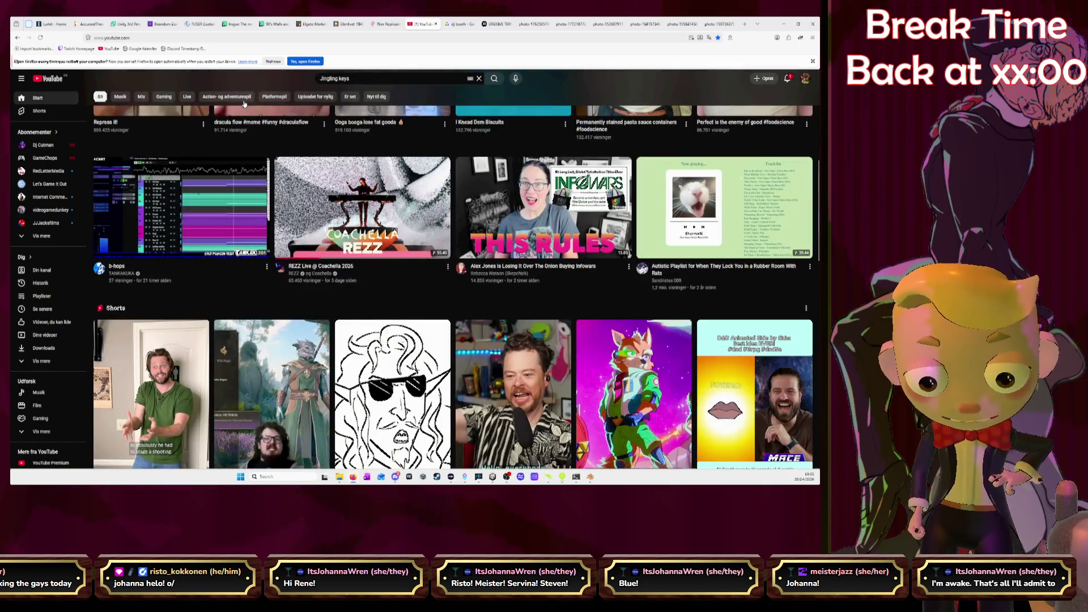
pyautogui.scroll(-2, 245, 103)
pyautogui.scroll(-1, 243, 102)
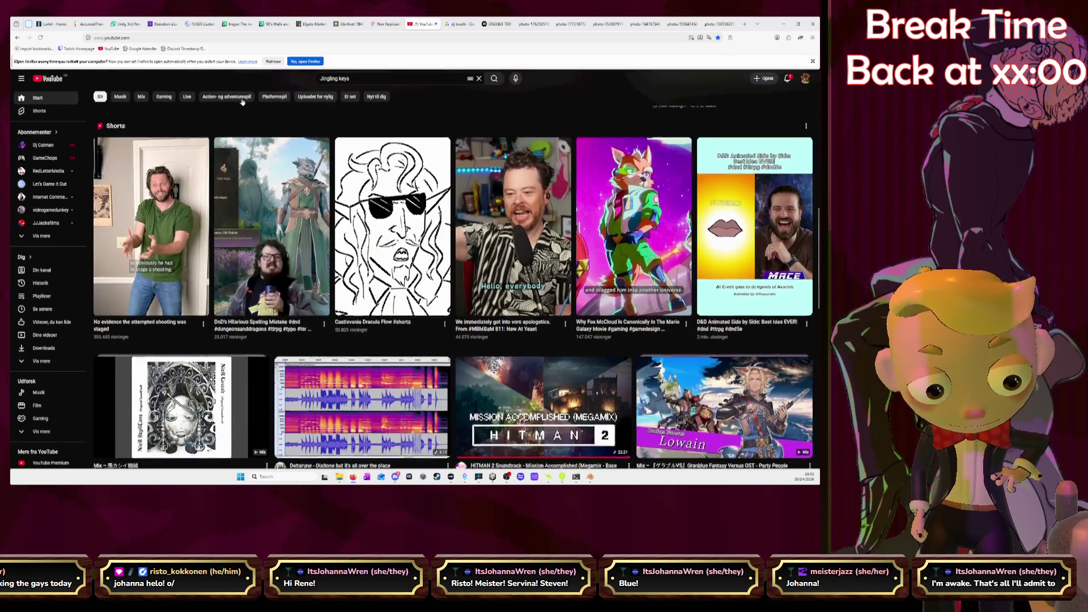
pyautogui.scroll(3, 243, 102)
pyautogui.scroll(-3, 241, 101)
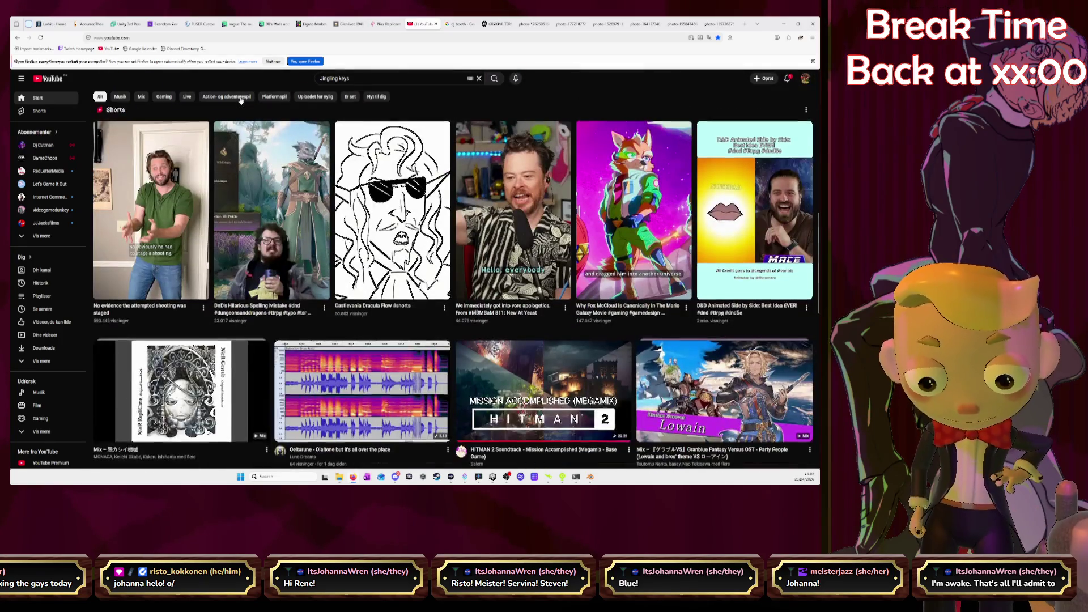
pyautogui.scroll(-1, 241, 99)
pyautogui.scroll(2, 241, 100)
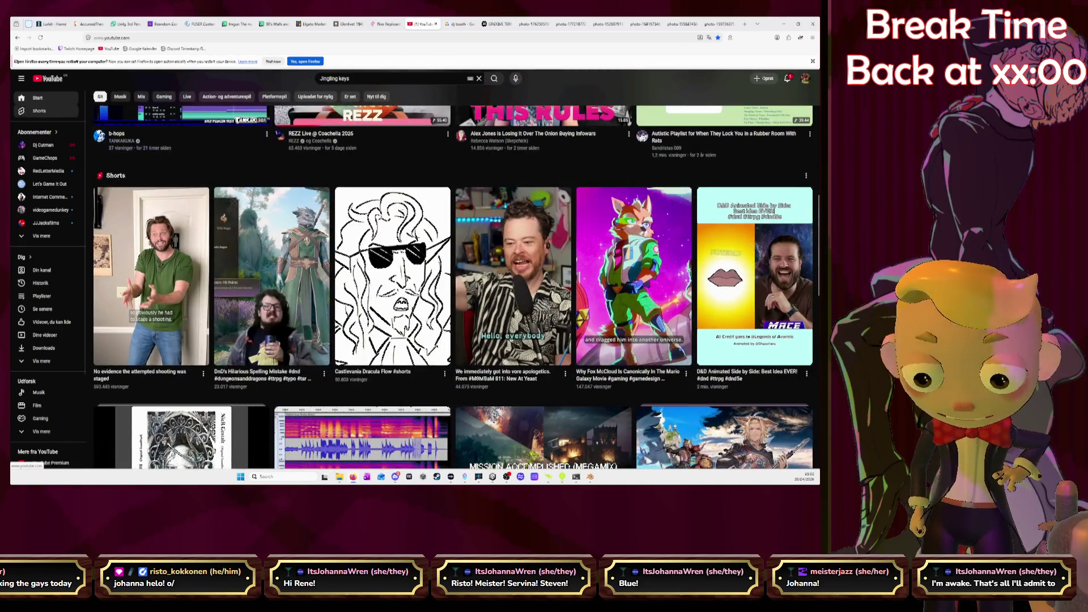
pyautogui.click(57, 296)
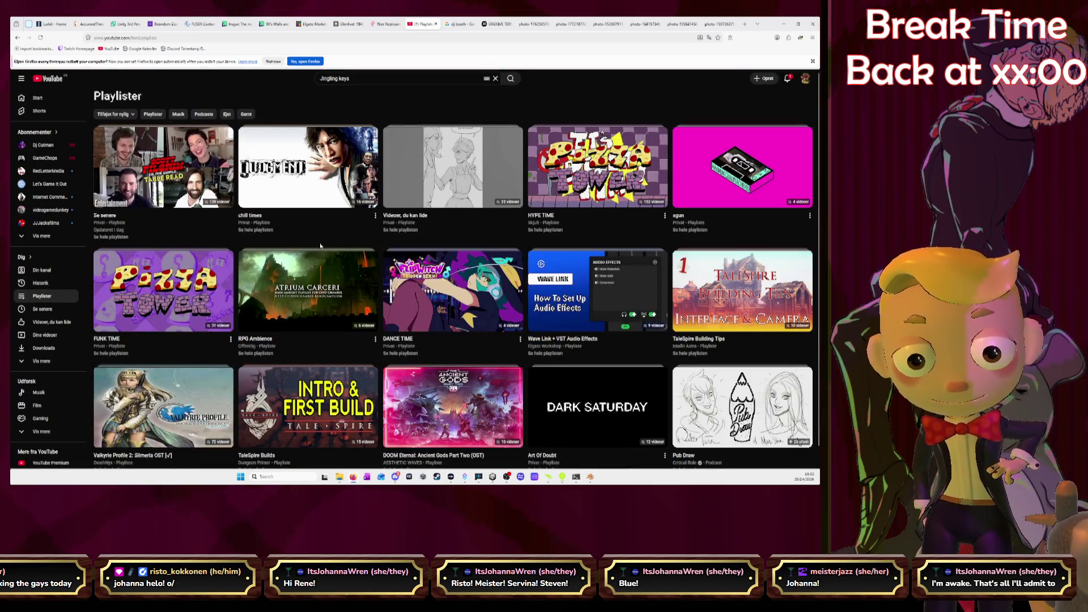
# Step: Open the HYPE TIME playlist and scroll down through its tracks
pyautogui.click(538, 230)
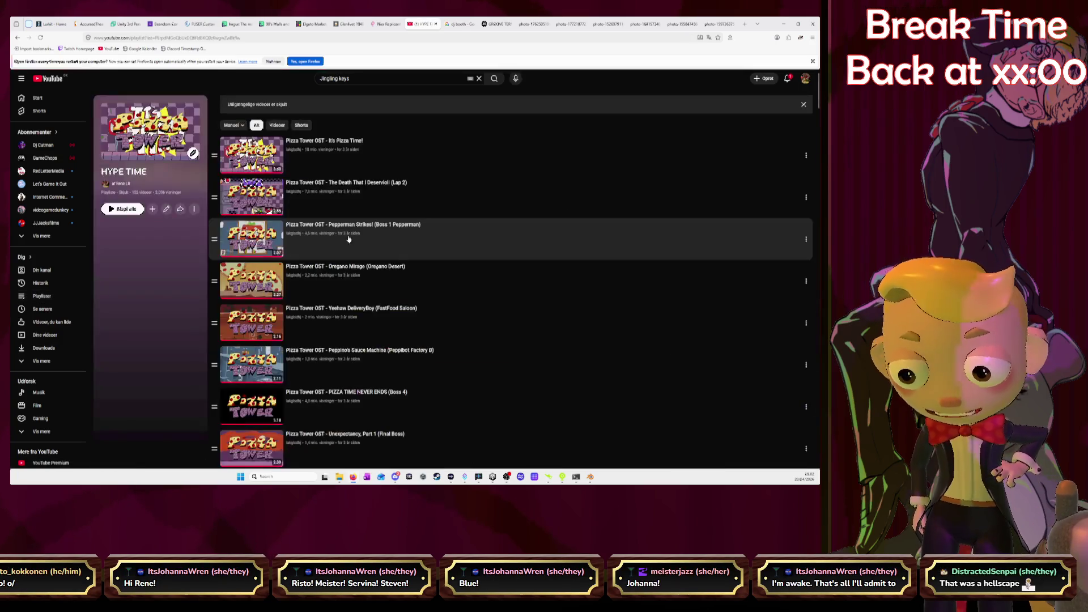
pyautogui.scroll(-2, 349, 239)
pyautogui.scroll(-5, 348, 239)
pyautogui.scroll(-3, 349, 238)
pyautogui.scroll(-2, 348, 239)
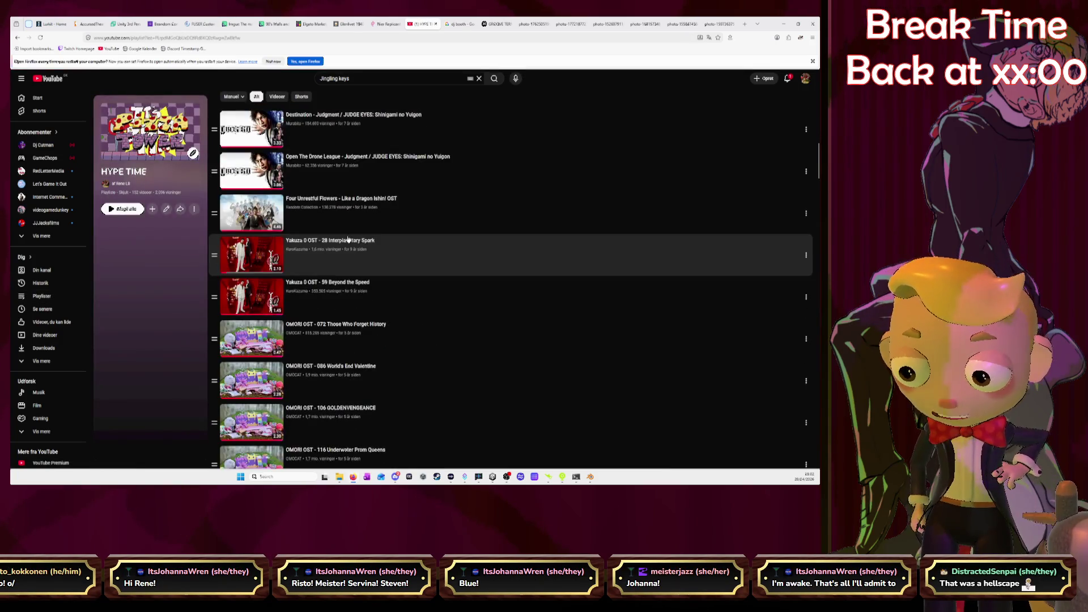
pyautogui.scroll(-5, 390, 258)
pyautogui.scroll(-5, 390, 258)
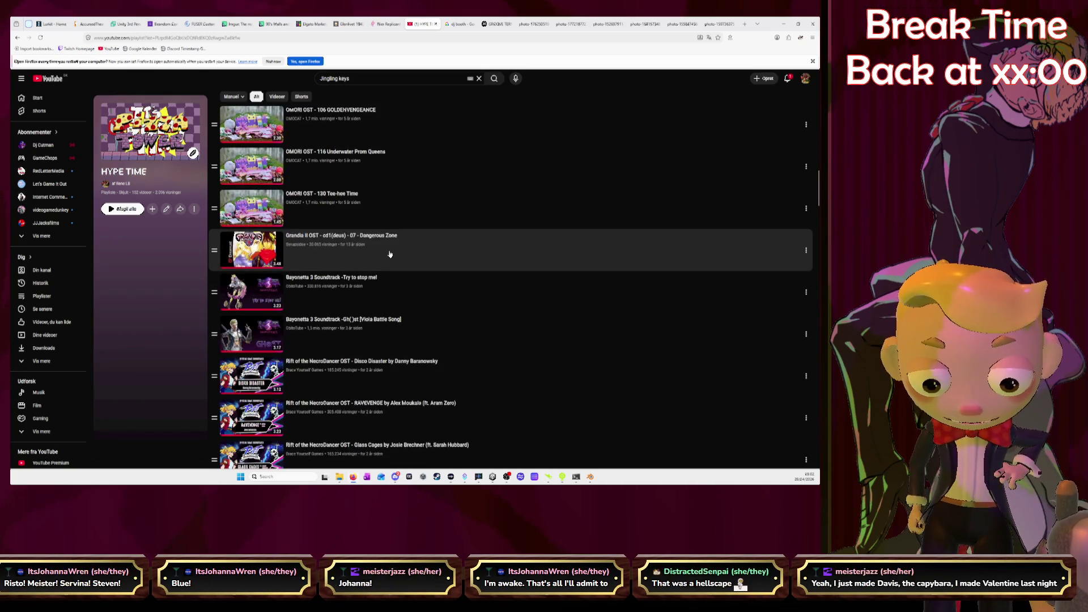
pyautogui.scroll(-2, 390, 254)
pyautogui.scroll(-1, 389, 253)
pyautogui.scroll(-2, 389, 253)
pyautogui.scroll(-3, 389, 253)
pyautogui.scroll(-2, 388, 253)
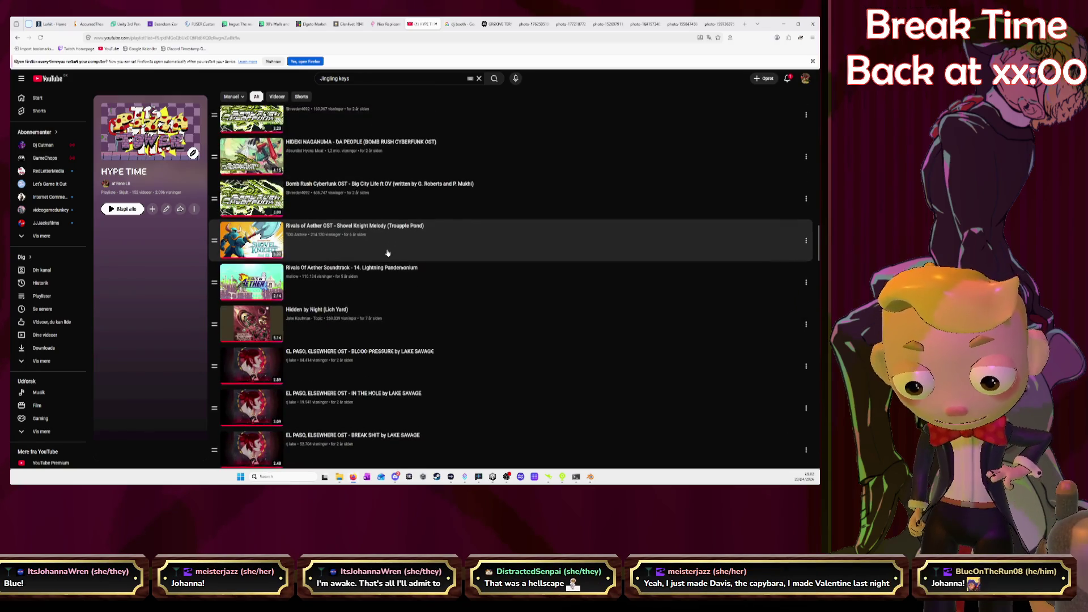
pyautogui.scroll(-3, 387, 252)
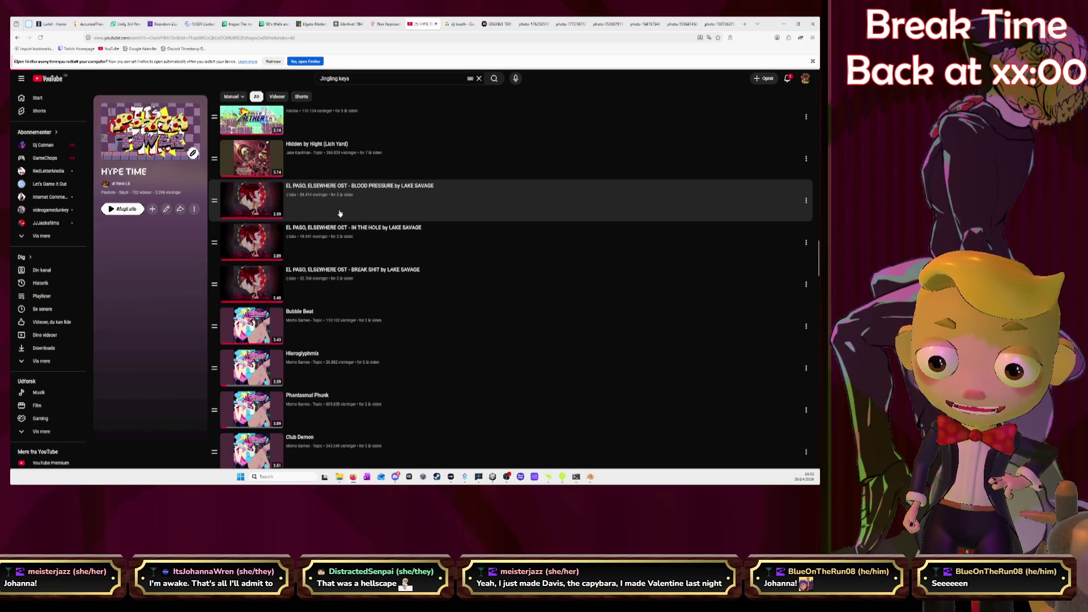
# Step: Play BLOOD PRESSURE by LAKE SAVAGE and minimize the browser
pyautogui.click(340, 213)
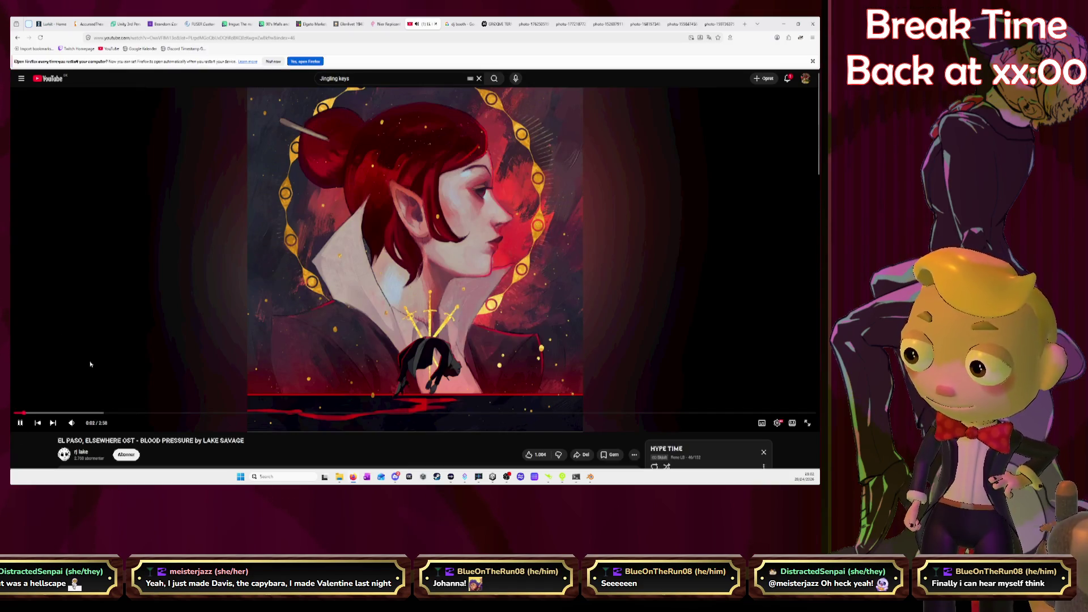
pyautogui.moveTo(80, 424)
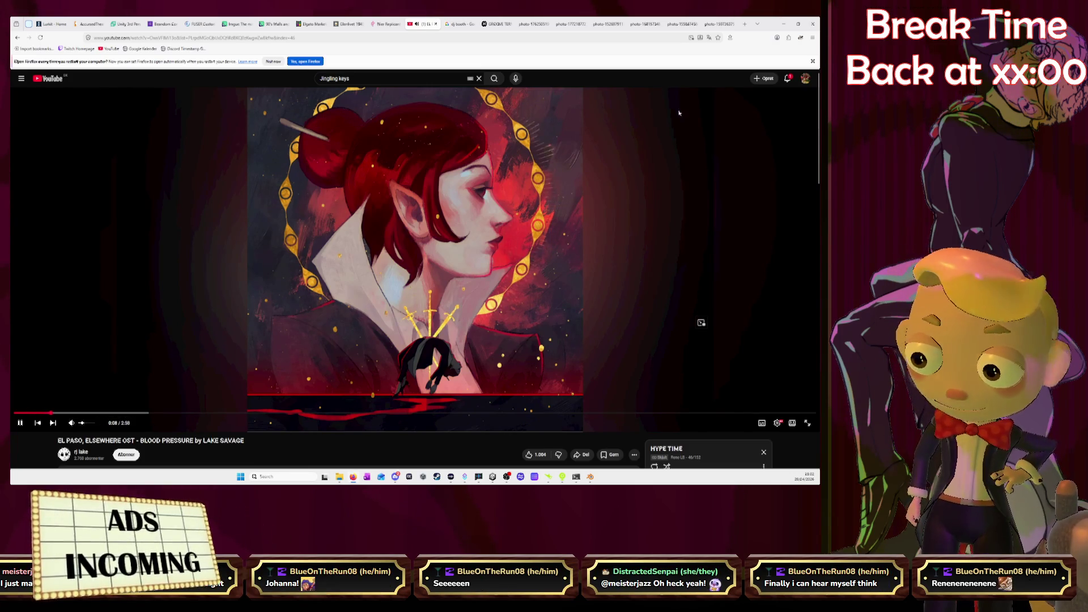
pyautogui.click(782, 24)
pyautogui.moveTo(351, 170)
pyautogui.mouseDown(button='middle')
pyautogui.moveTo(437, 146)
pyautogui.moveTo(510, 150)
pyautogui.mouseUp(button='middle')
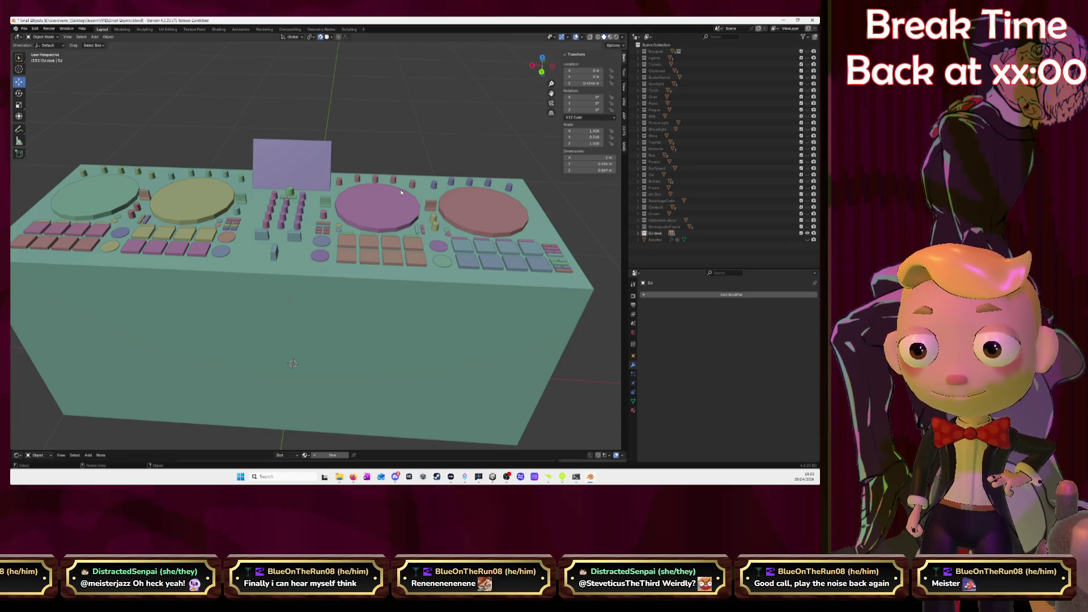
pyautogui.click(542, 57)
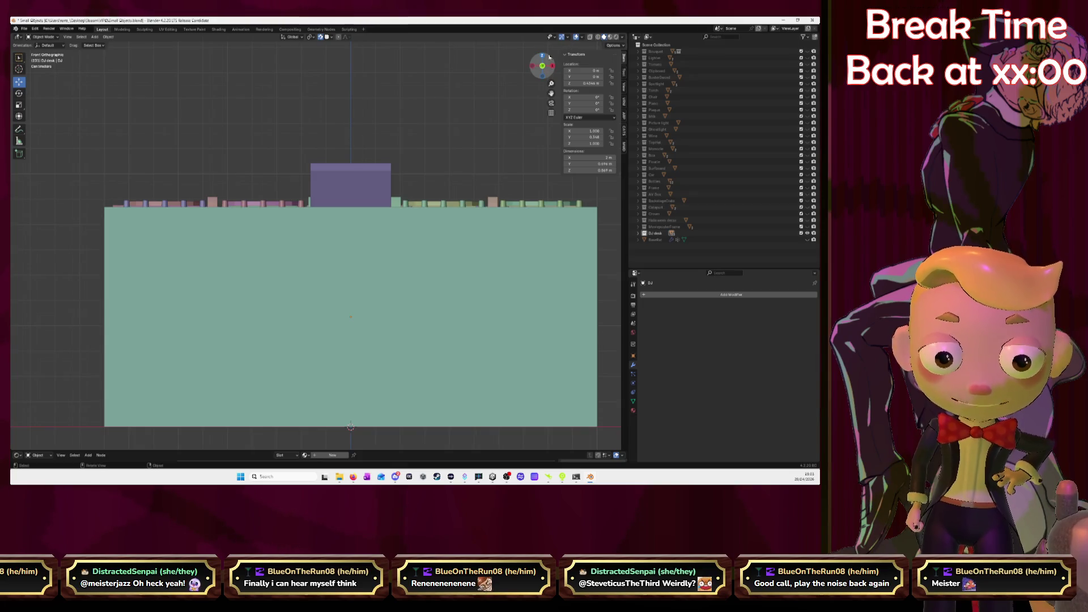
# Step: Duplicate the right jog-wheel disc and raise the copy 0.26829 m above the desk
pyautogui.click(544, 56)
pyautogui.moveTo(394, 99); pyautogui.dragTo(455, 107, button='middle')
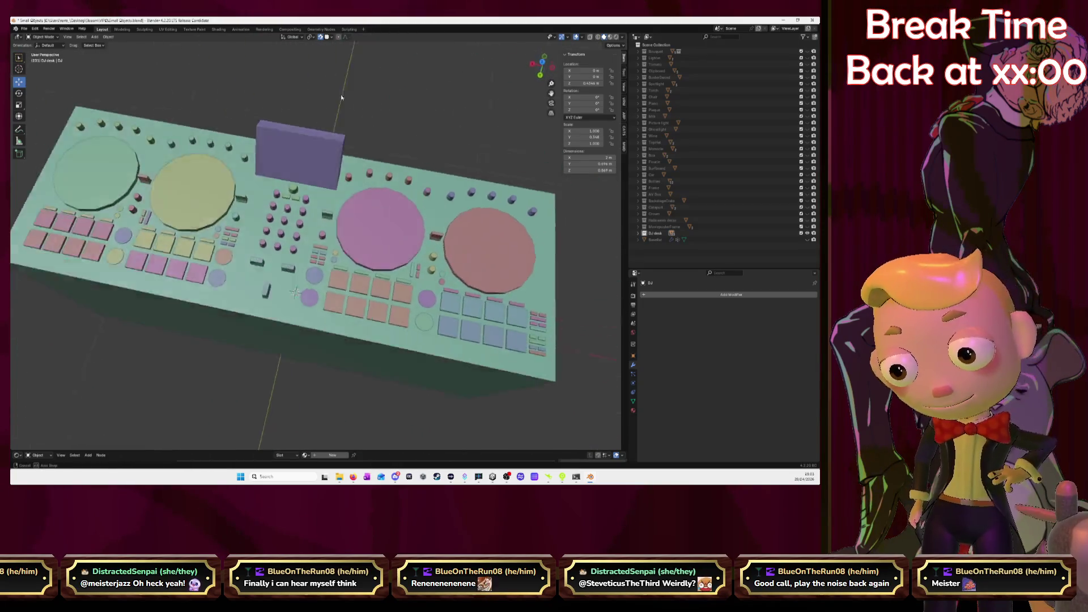
pyautogui.hotkey('shift', 'd')
pyautogui.rightClick(508, 237)
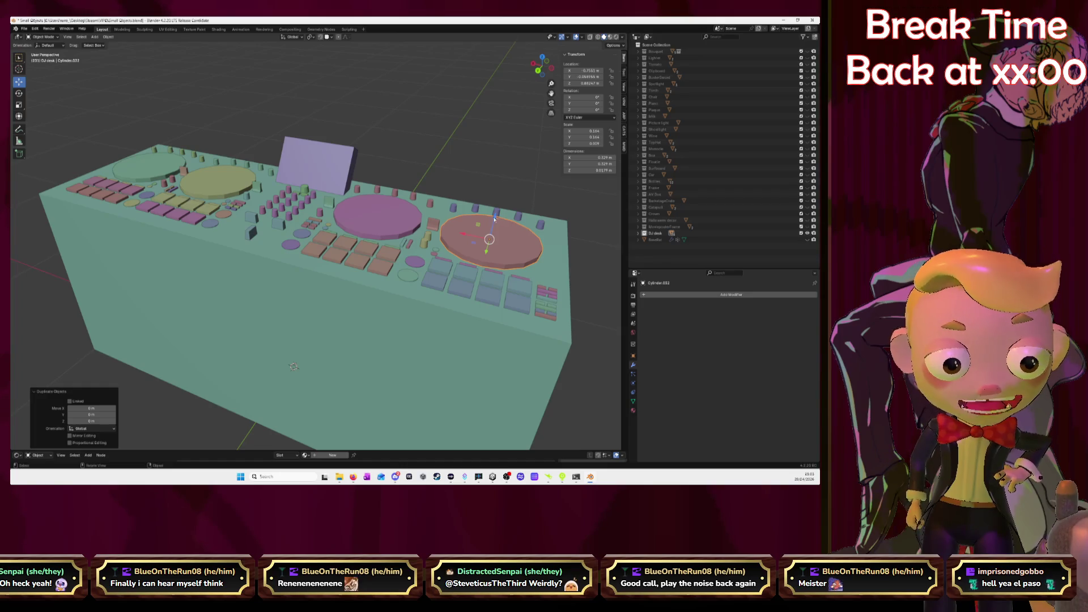
pyautogui.moveTo(494, 219); pyautogui.dragTo(486, 161)
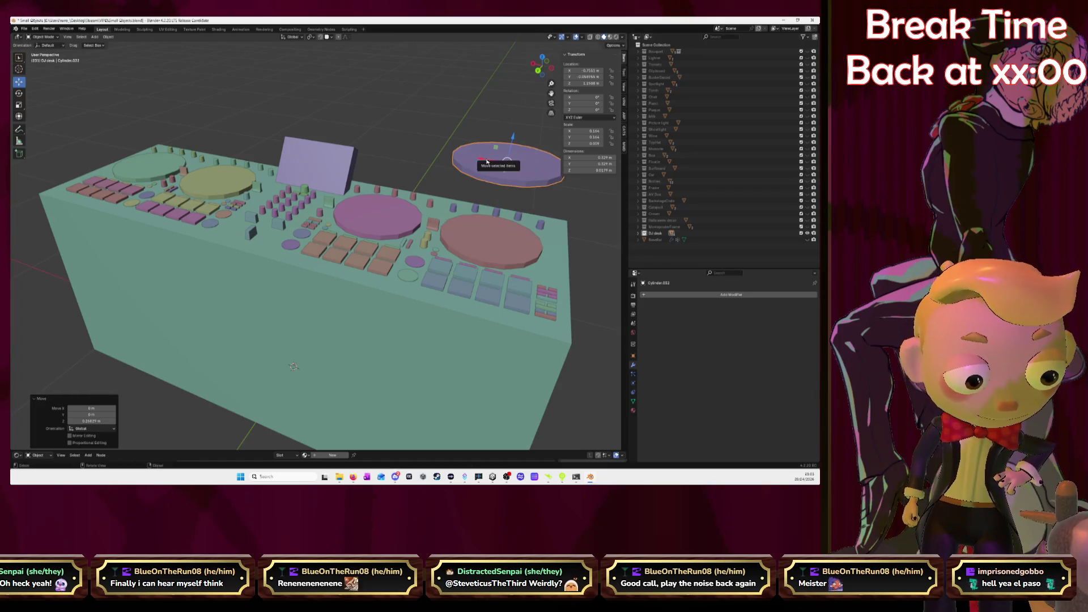
# Step: Select only the raised copy's top face in Edit Mode, then view the DJ controller reference photo
pyautogui.press('KP_Decimal')
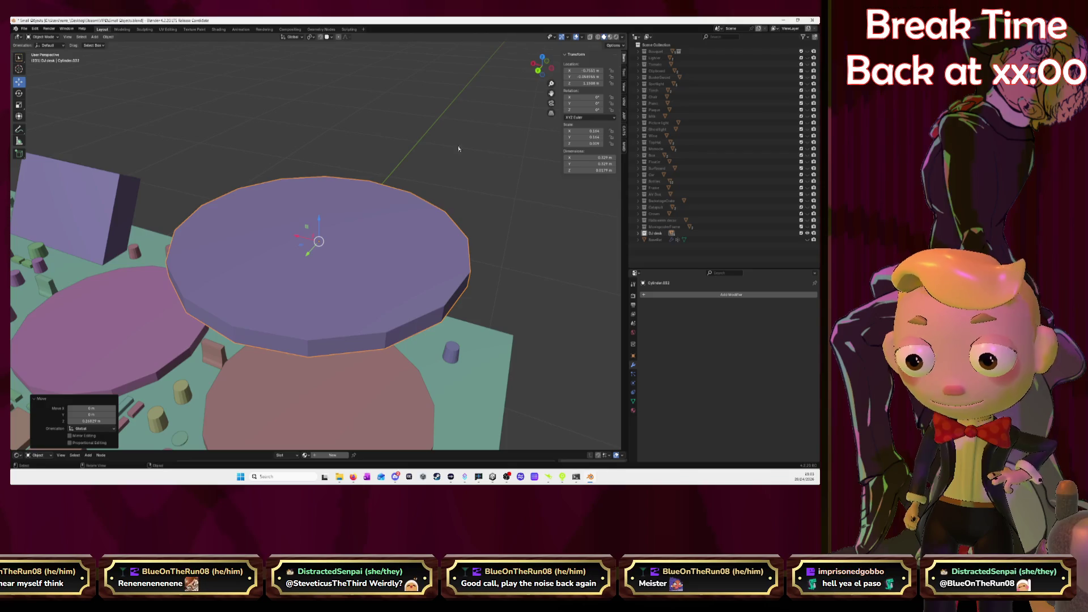
pyautogui.press('Tab')
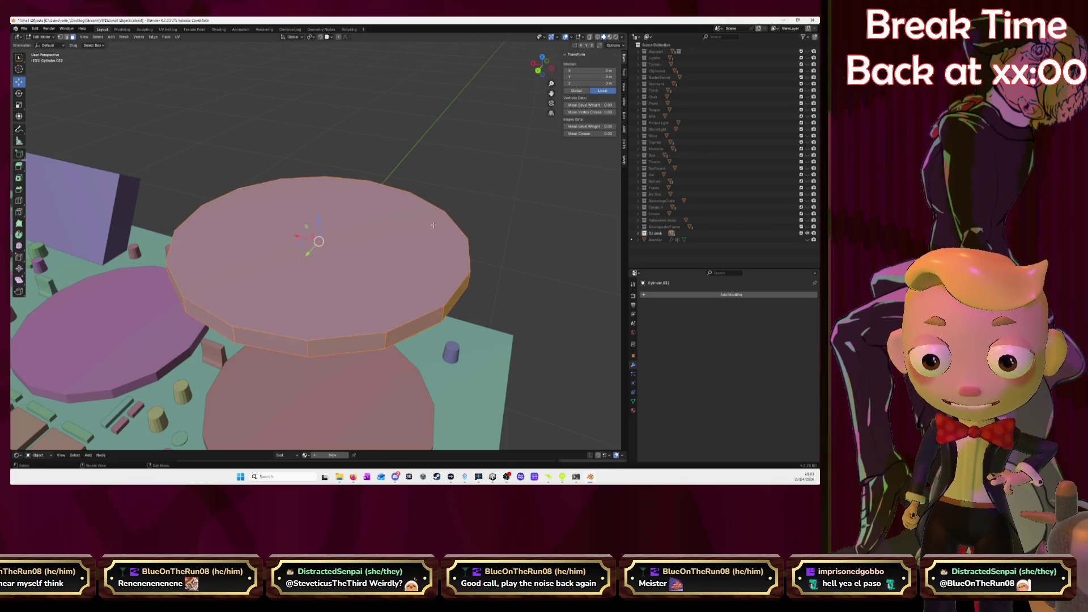
pyautogui.click(454, 246)
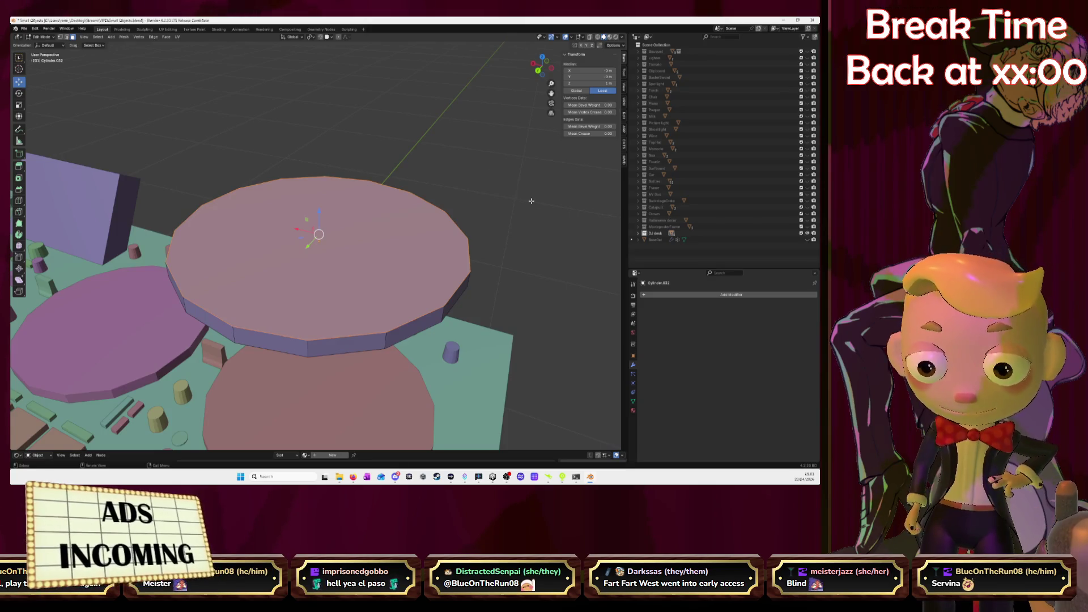
pyautogui.moveTo(516, 193); pyautogui.dragTo(541, 194, button='middle')
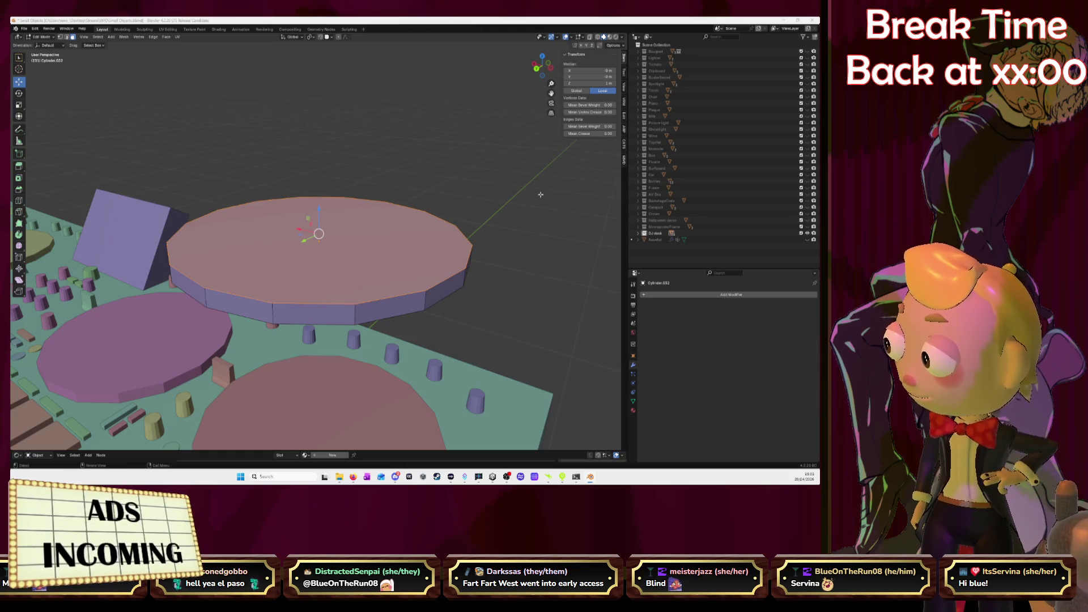
pyautogui.hotkey('alt', 'Tab')
pyautogui.click(655, 23)
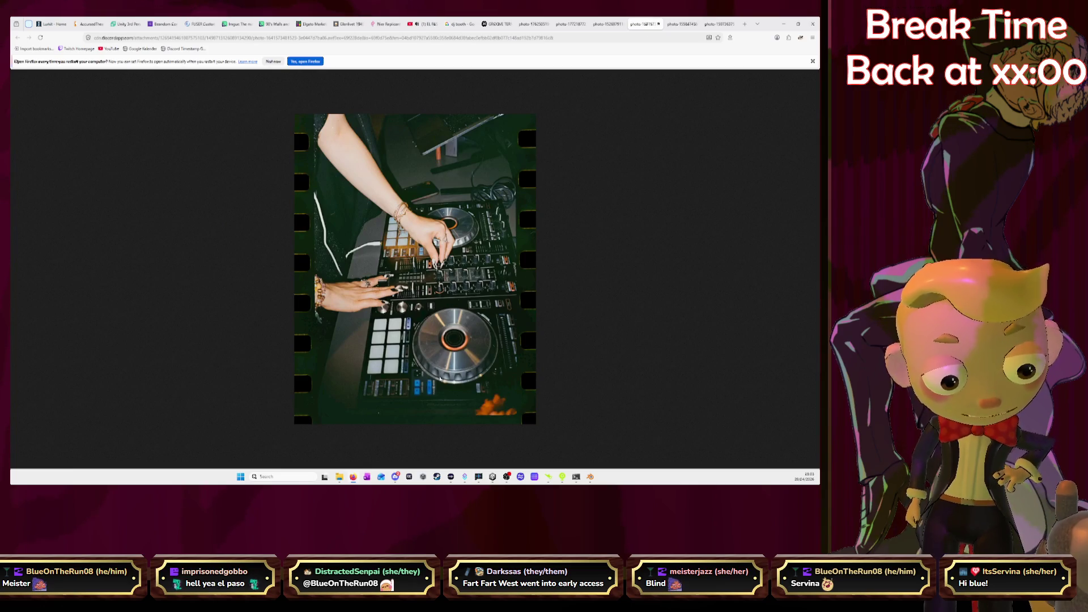
# Step: Back in Blender, return to Object Mode and delete the raised jog-wheel copy
pyautogui.hotkey('alt', 'Tab')
pyautogui.hotkey('alt', 'a')
pyautogui.press('a')
pyautogui.press('Tab')
pyautogui.click(523, 239)
pyautogui.click(315, 239)
pyautogui.press('Delete')
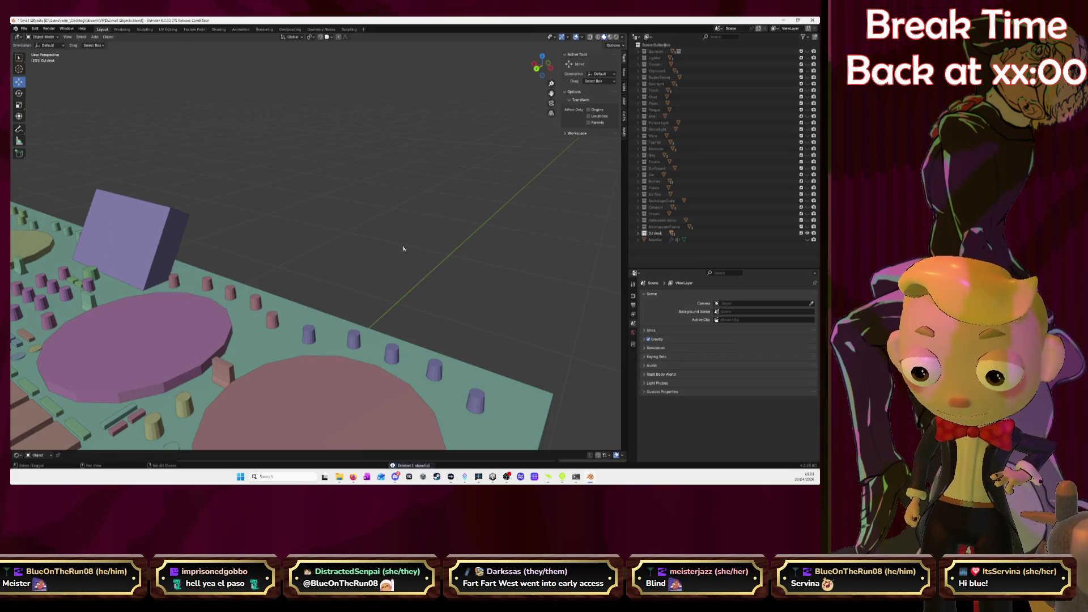
# Step: Add a new cylinder with 32 vertices to the DJ desk scene
pyautogui.hotkey('shift', 'a')
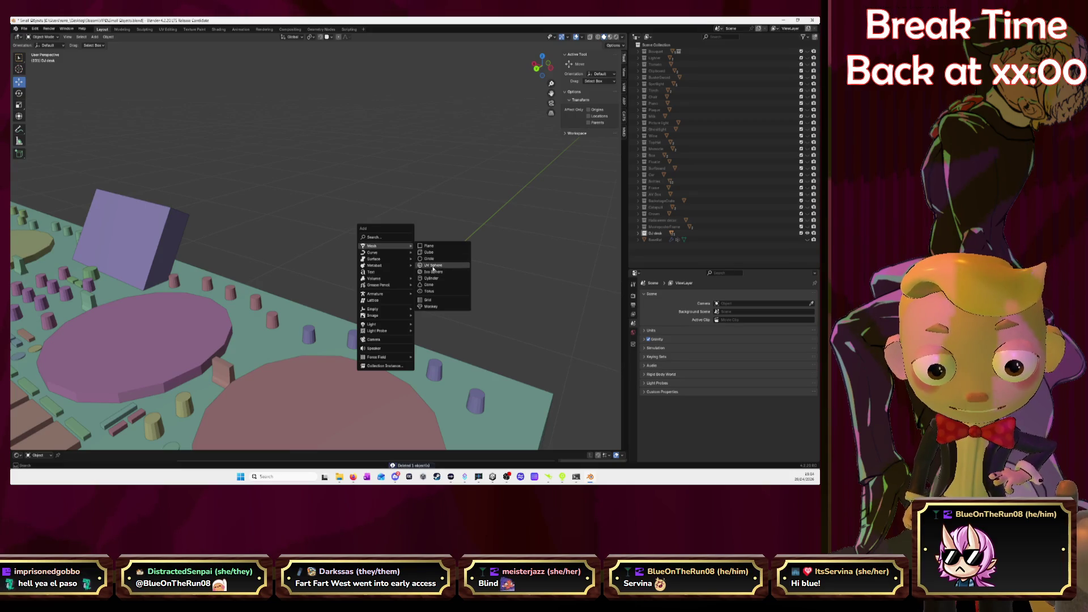
pyautogui.click(432, 278)
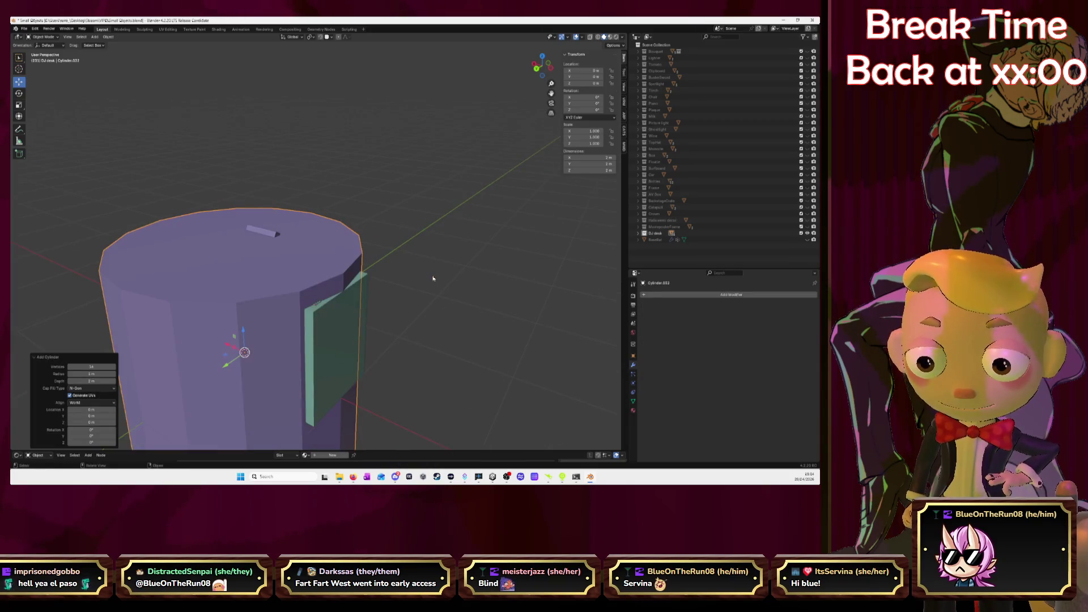
pyautogui.click(86, 367)
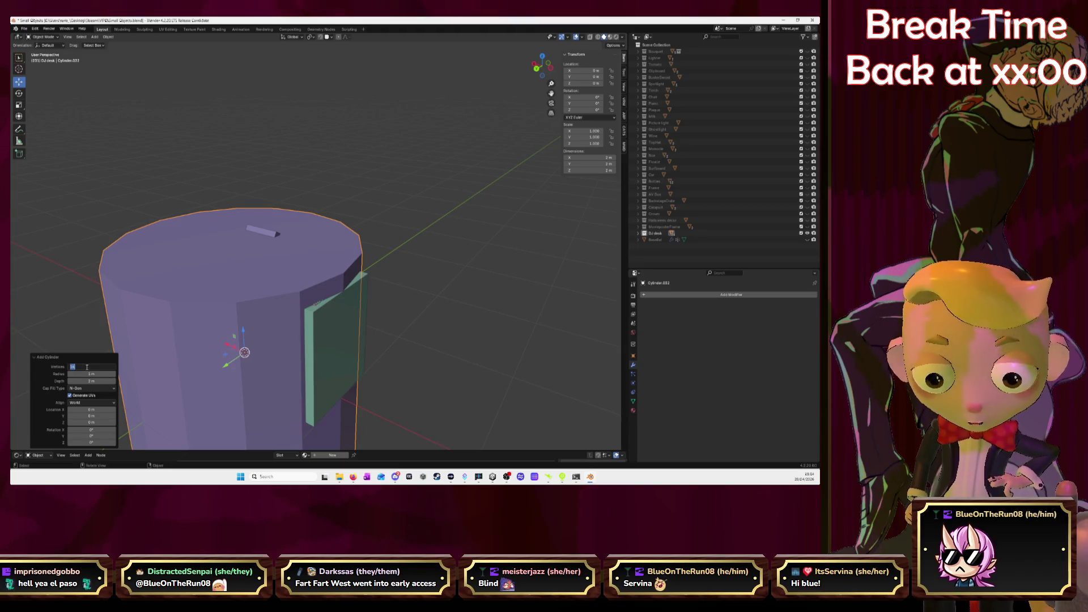
pyautogui.write('32')
pyautogui.press('Return')
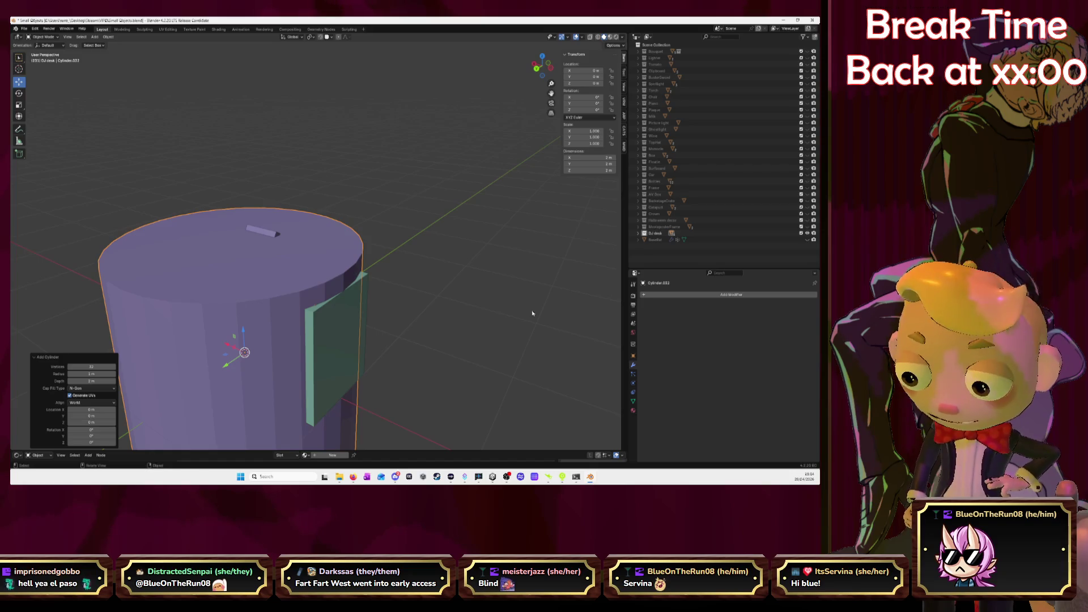
# Step: Flatten the cylinder along Z into a thin disc, raise it, and shift it left in Top view
pyautogui.press('s')
pyautogui.press('z')
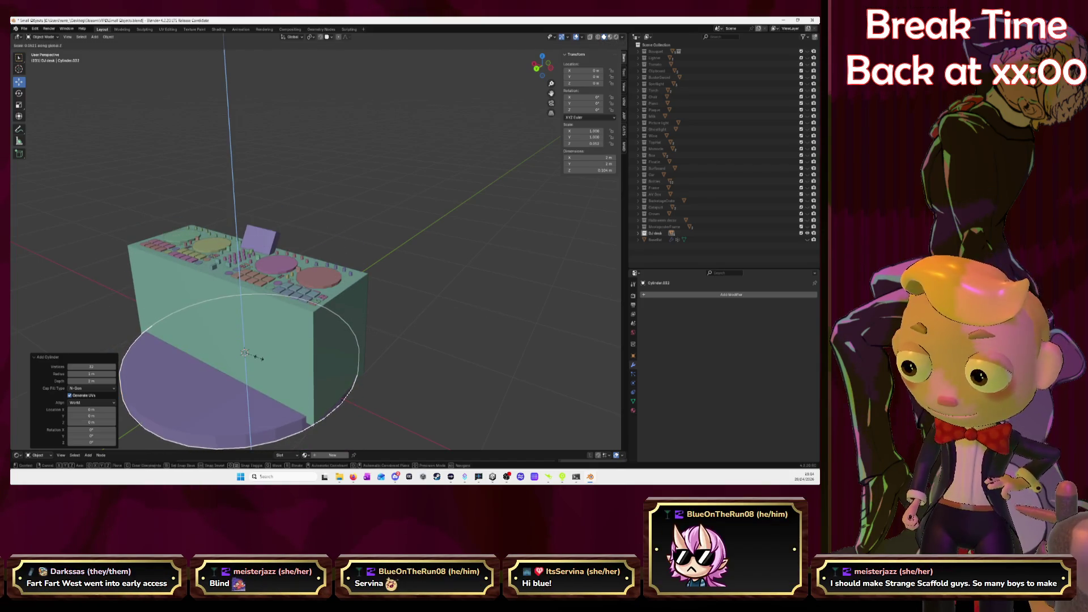
pyautogui.click(258, 357)
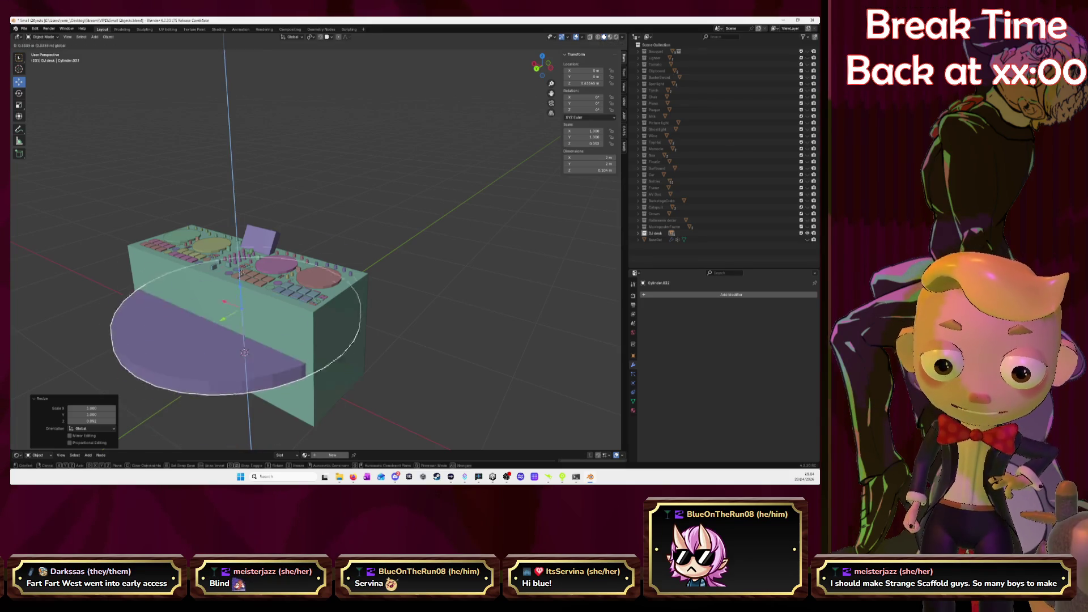
pyautogui.moveTo(247, 324); pyautogui.dragTo(237, 163)
pyautogui.click(542, 57)
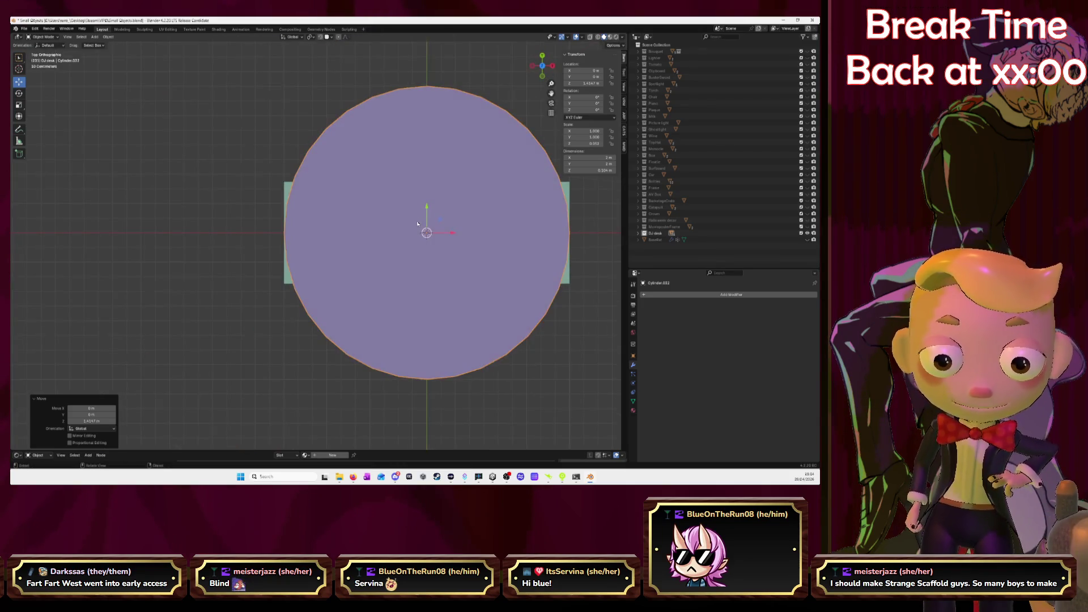
pyautogui.moveTo(454, 237); pyautogui.dragTo(347, 236)
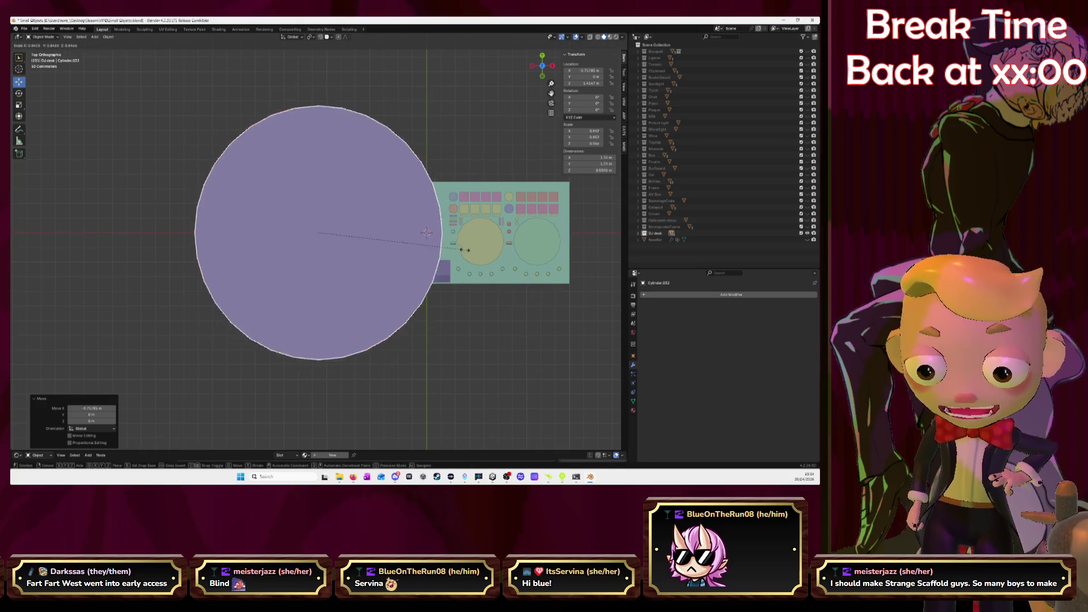
# Step: Scale and position the disc so it sits centred over the left jog wheel
pyautogui.press('s')
pyautogui.click(335, 242)
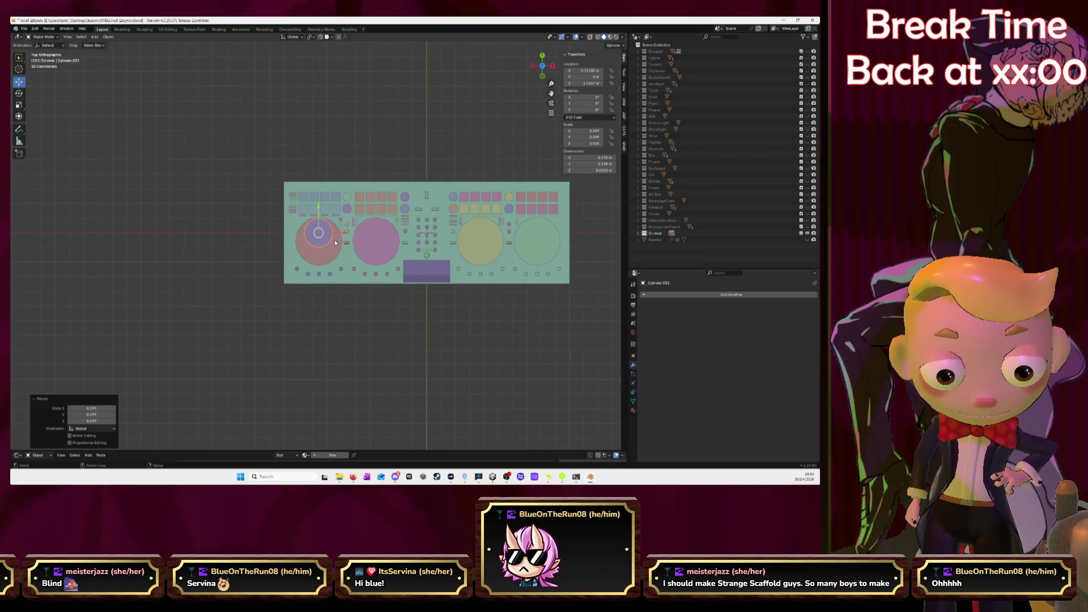
pyautogui.press('KP_Decimal')
pyautogui.scroll(-2, 326, 232)
pyautogui.scroll(-3, 323, 197)
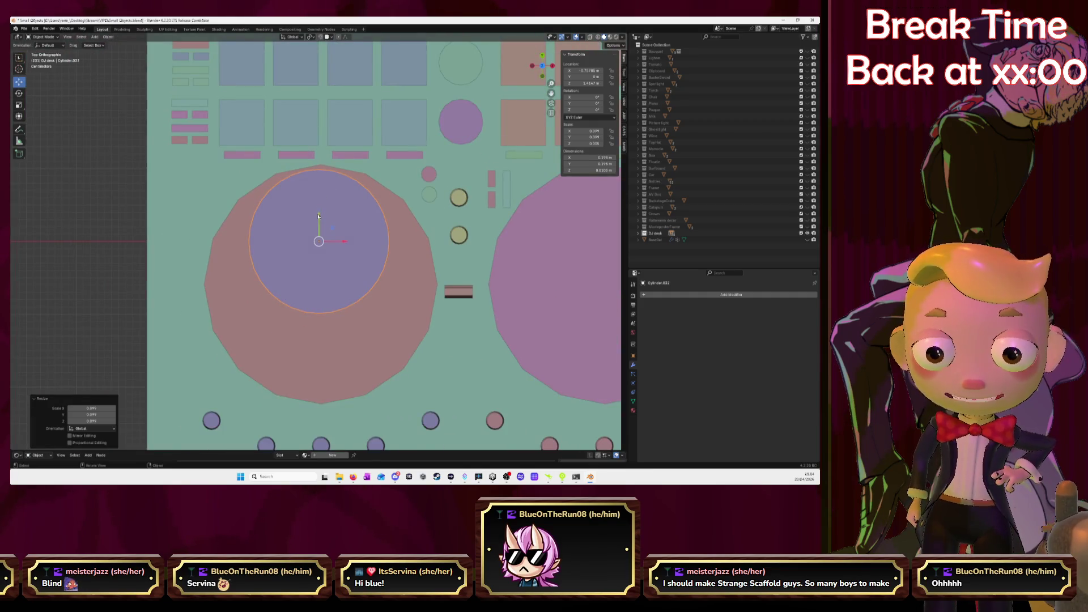
pyautogui.moveTo(318, 216); pyautogui.dragTo(318, 262)
pyautogui.press('s')
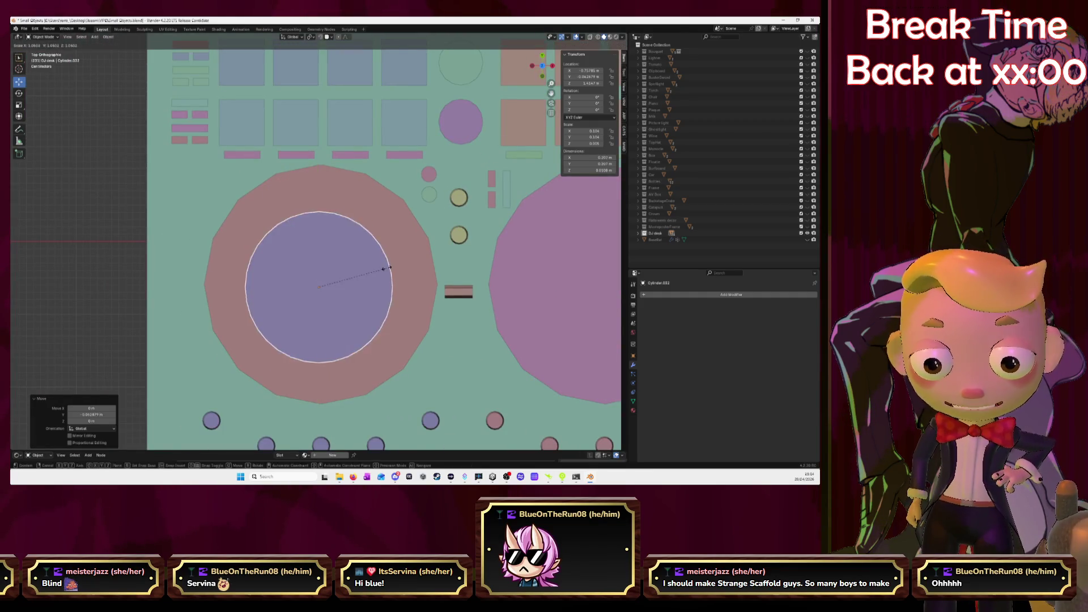
pyautogui.click(421, 261)
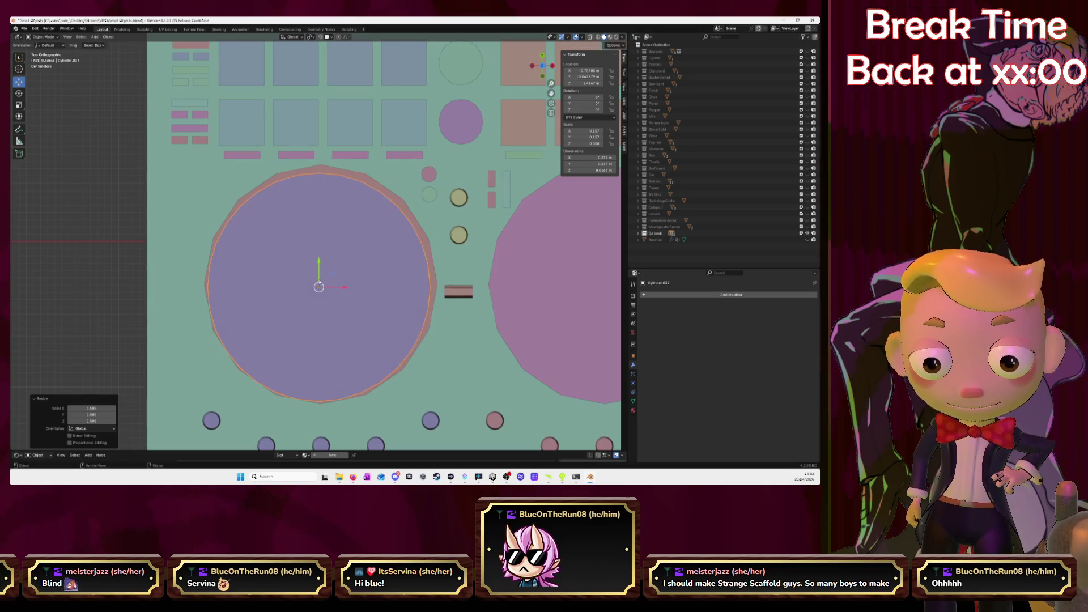
pyautogui.moveTo(319, 288); pyautogui.dragTo(322, 283)
# Step: Enlarge the disc slightly and create a new collection named 'ACTUAL DJ desk'
pyautogui.press('s')
pyautogui.click(405, 282)
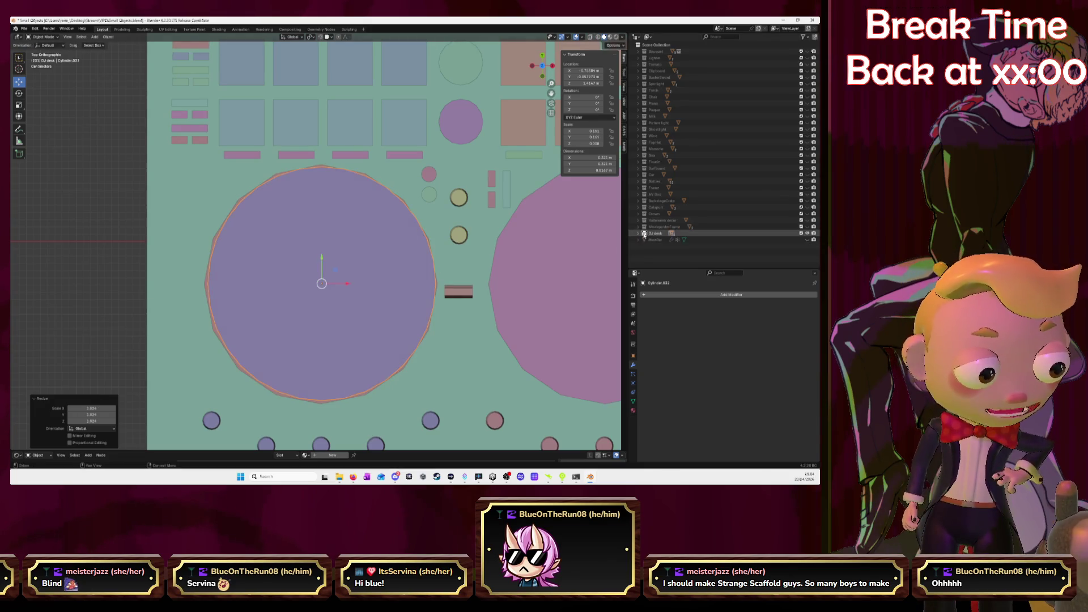
pyautogui.rightClick(646, 250)
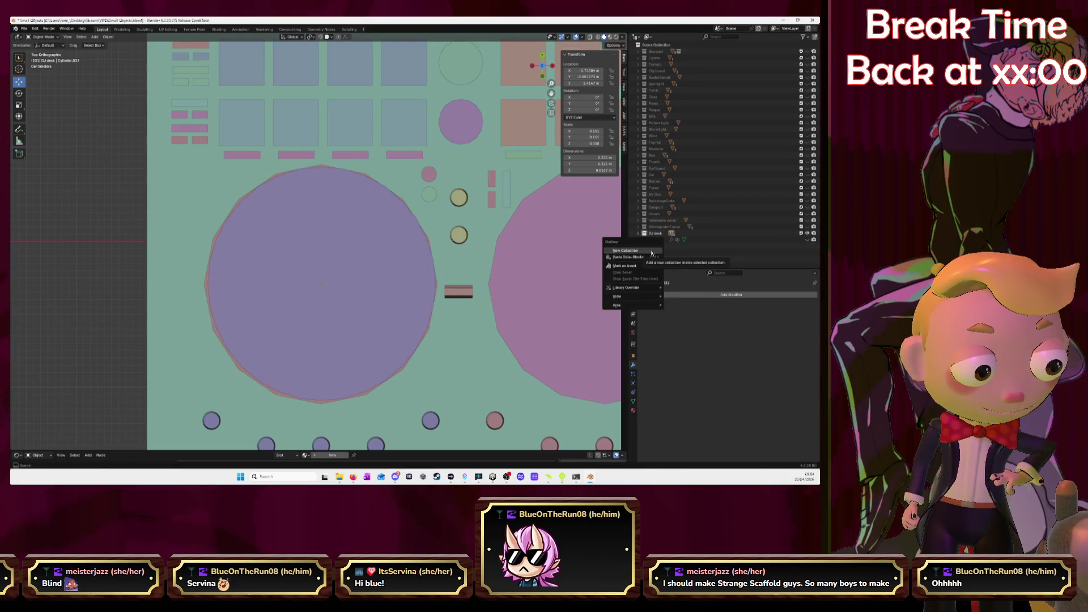
pyautogui.click(652, 251)
pyautogui.click(671, 240)
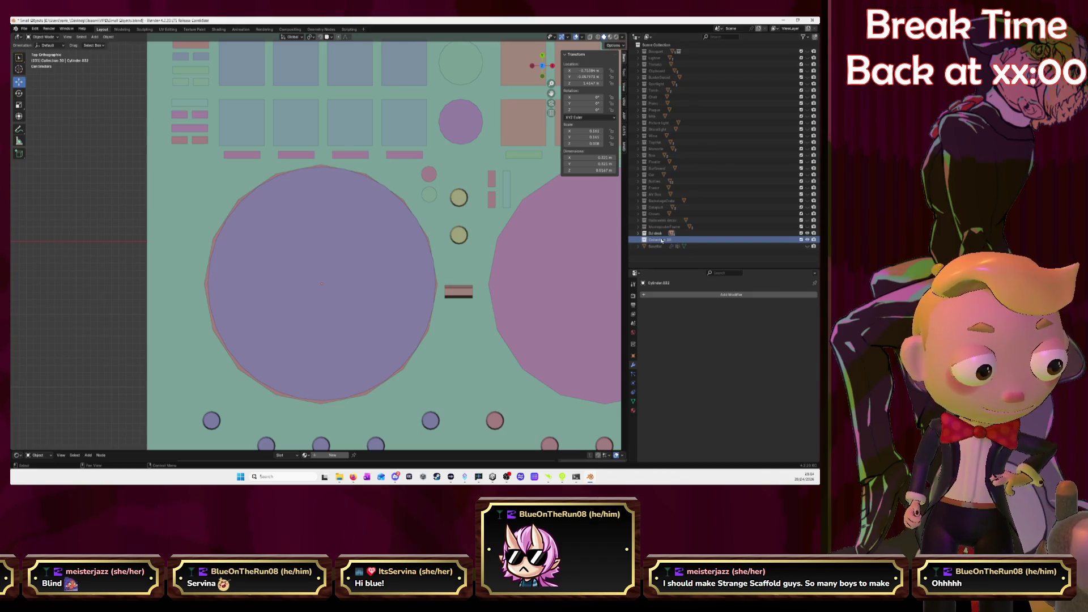
pyautogui.doubleClick(662, 241)
pyautogui.write('ACTU')
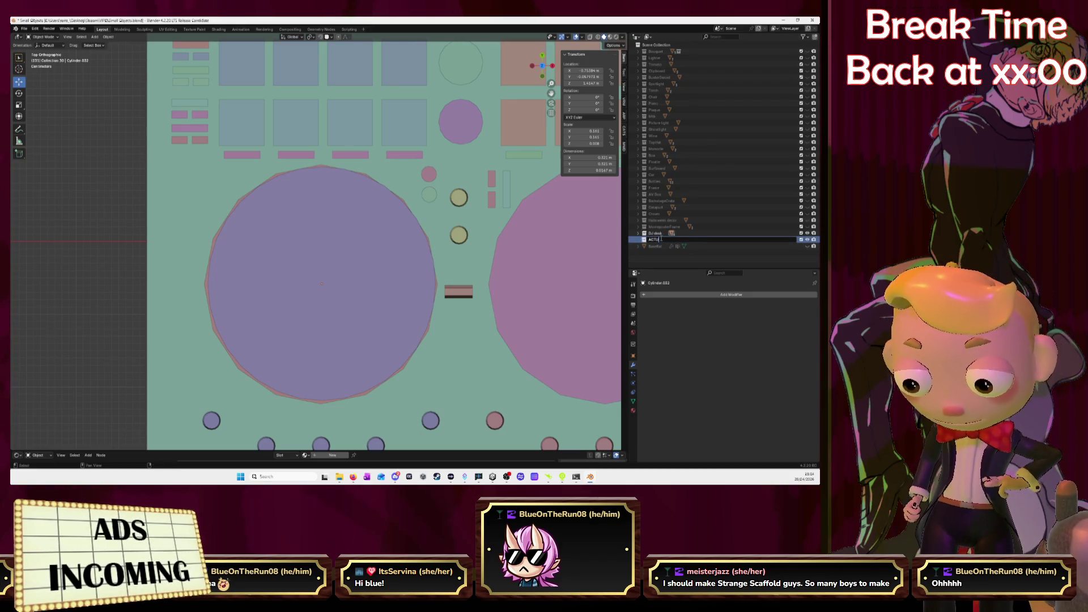
pyautogui.write('AL DJ')
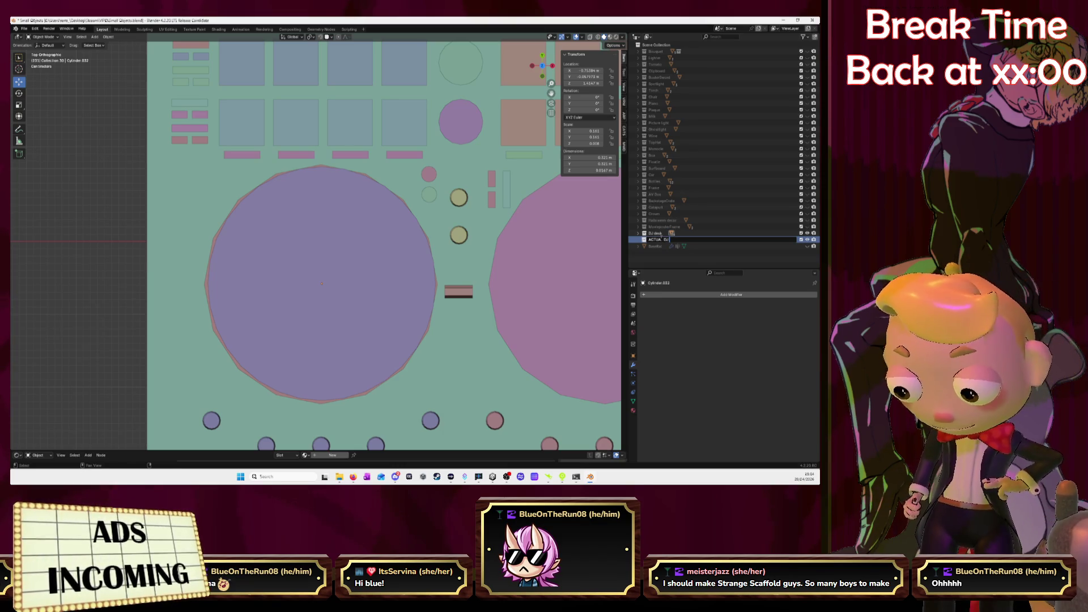
pyautogui.write(' desk')
pyautogui.press('Return')
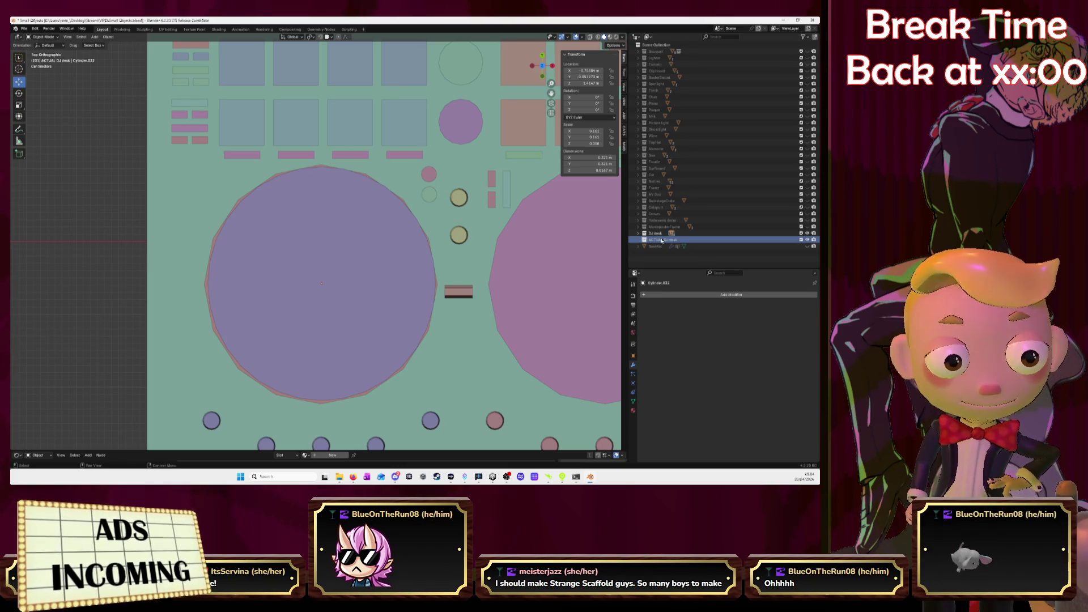
# Step: Move the disc Cylinder.032 into the ACTUAL DJ desk collection
pyautogui.click(638, 233)
pyautogui.click(331, 260)
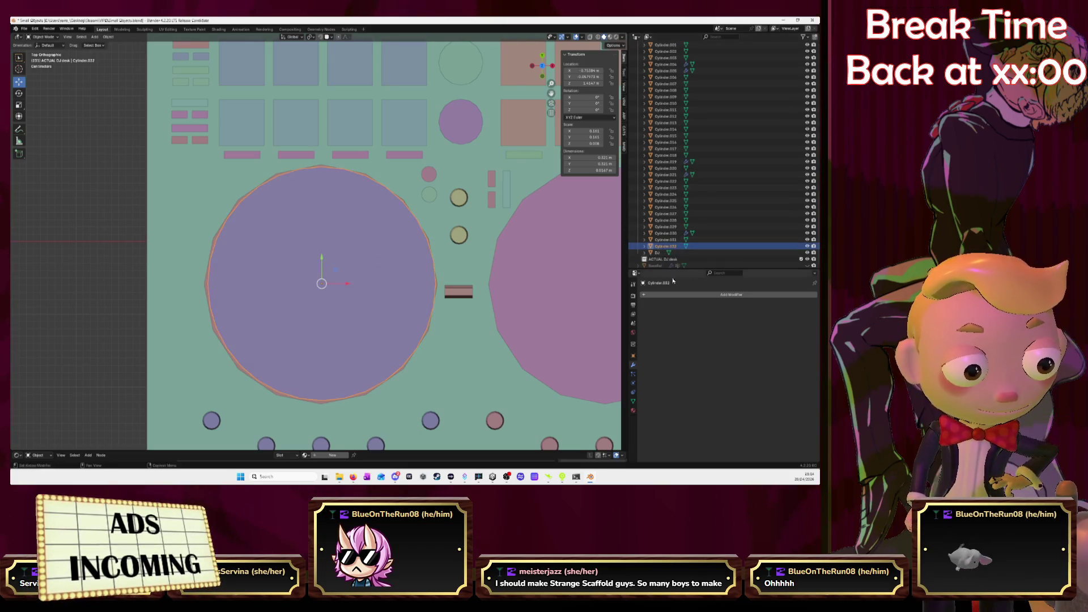
pyautogui.moveTo(664, 246); pyautogui.dragTo(644, 259)
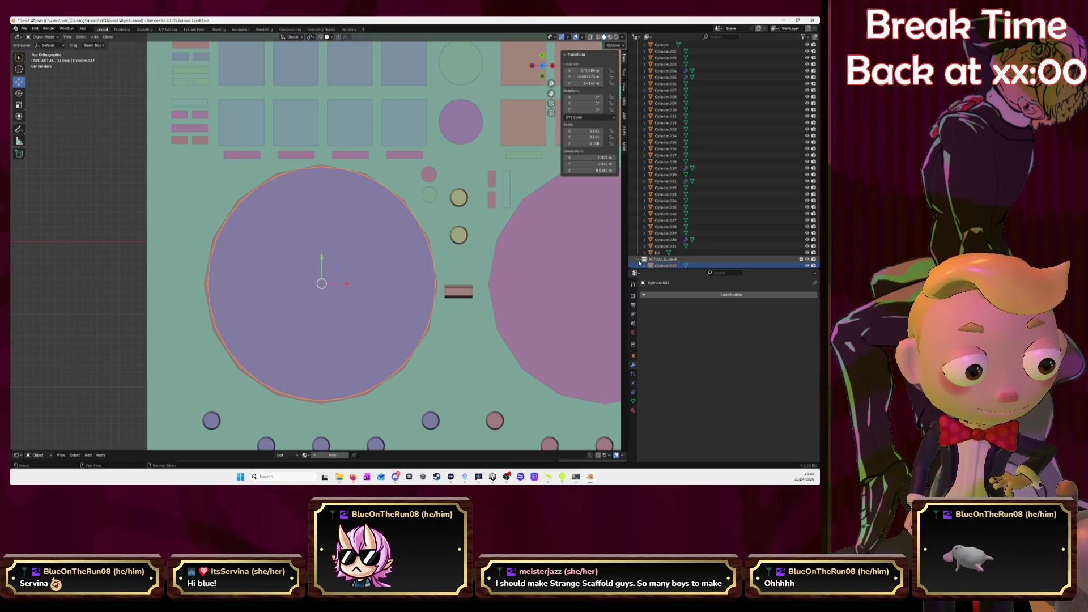
pyautogui.scroll(15, 639, 261)
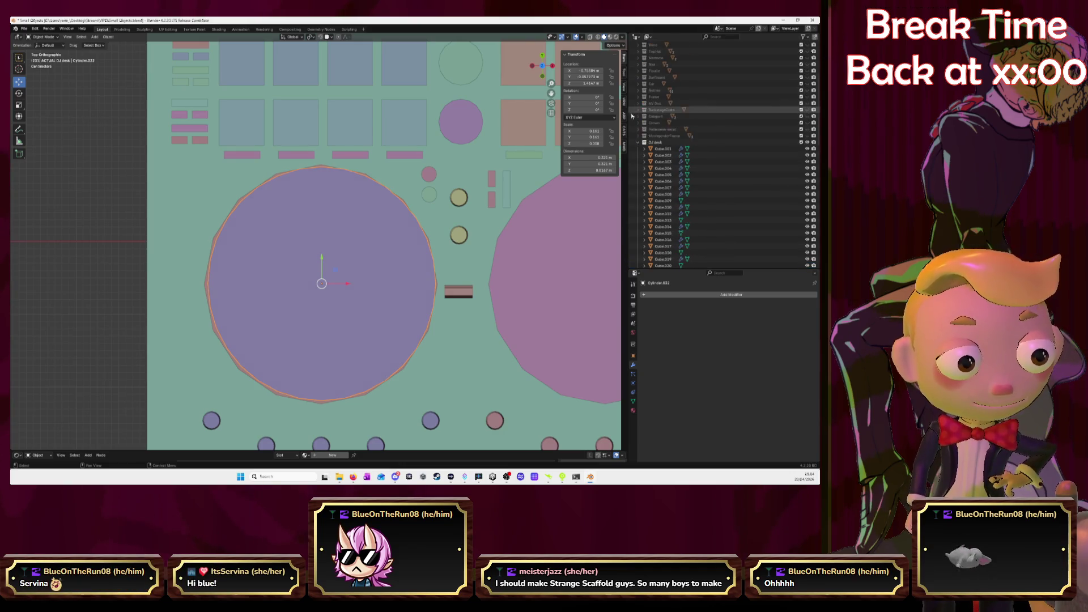
pyautogui.click(639, 142)
# Step: Isolate the disc in local view and thicken it along Z from the side view
pyautogui.press('KP_Divide')
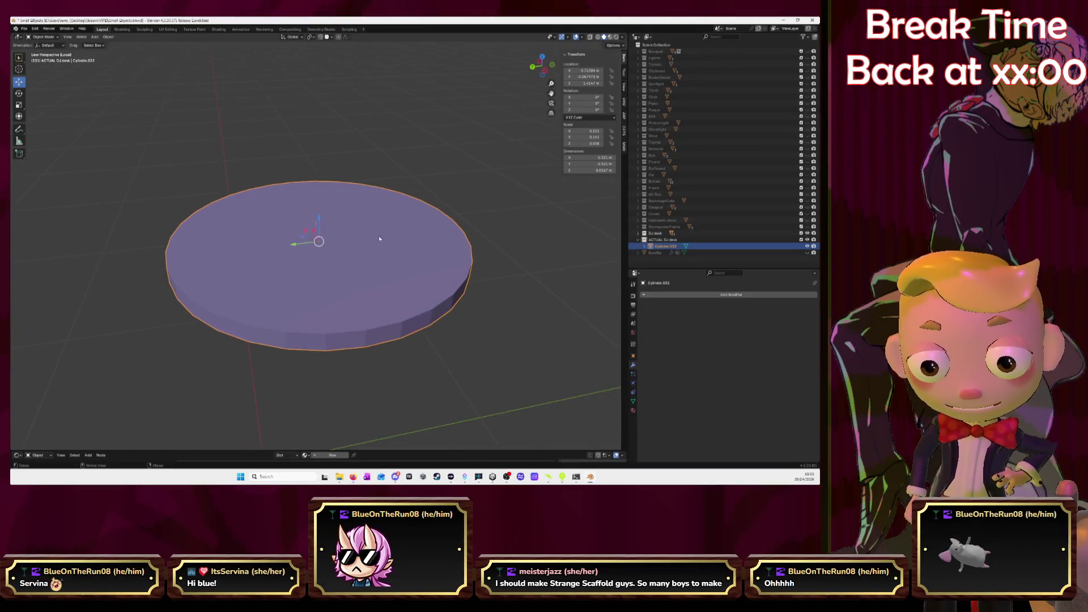
pyautogui.hotkey('alt', 'Tab')
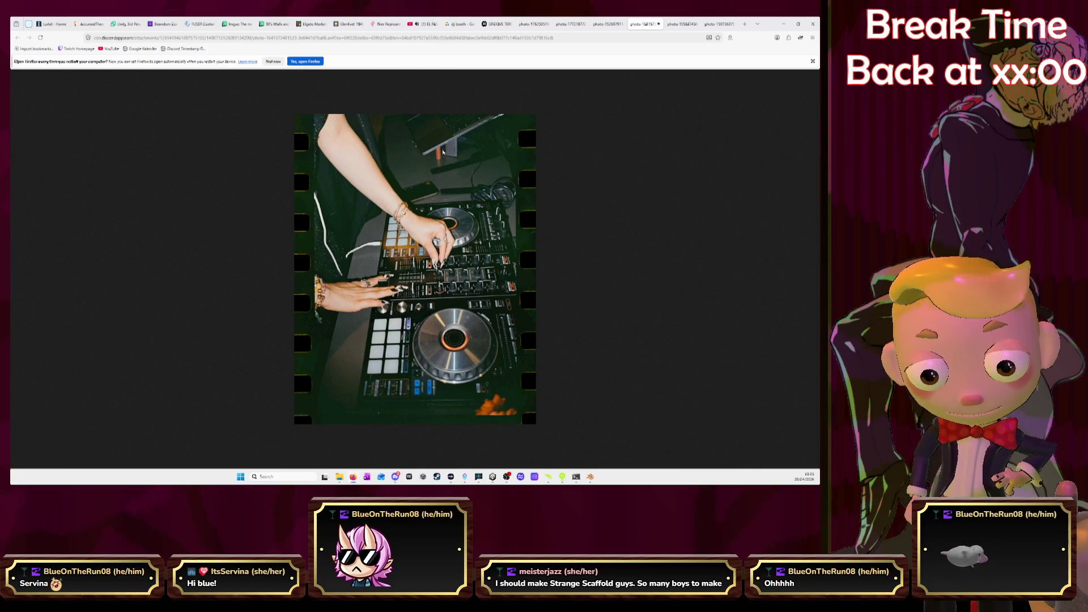
pyautogui.hotkey('alt', 'Tab')
pyautogui.click(548, 69)
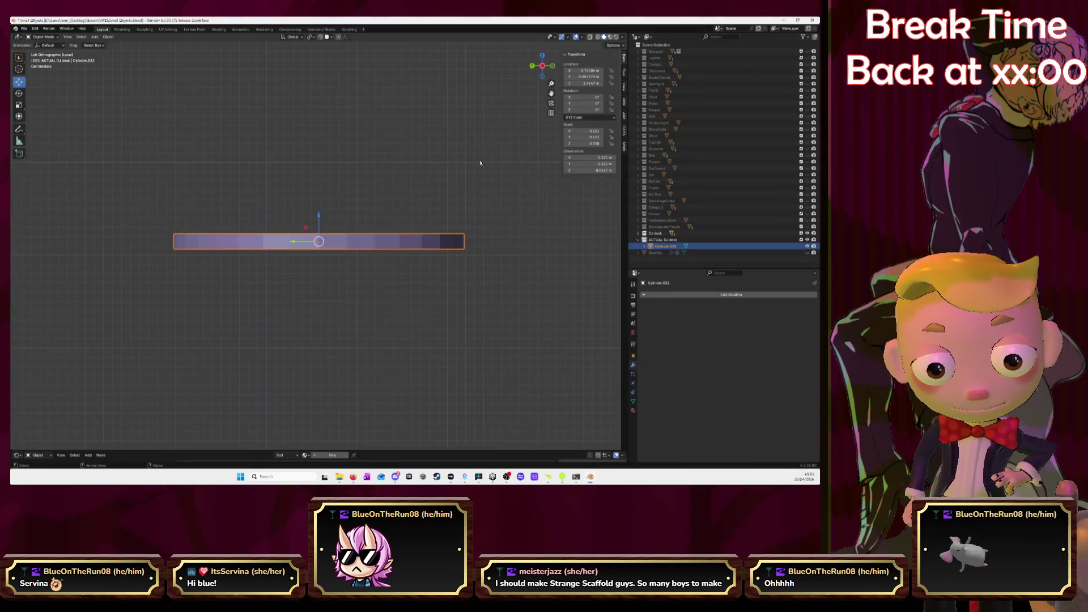
pyautogui.press('s')
pyautogui.press('z')
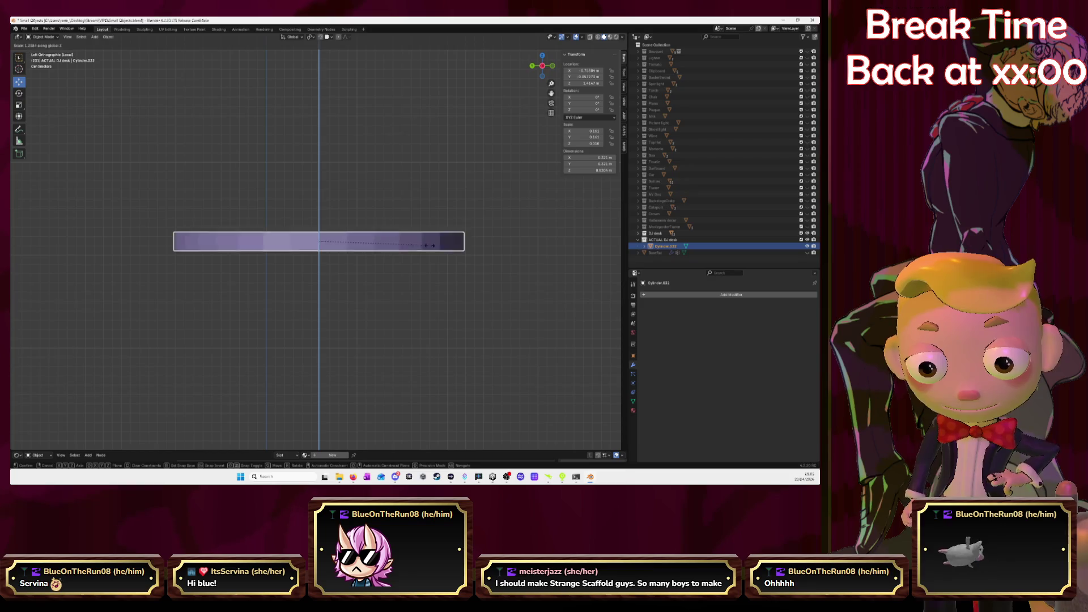
pyautogui.click(458, 260)
pyautogui.moveTo(458, 260)
pyautogui.mouseDown(button='middle')
pyautogui.moveTo(363, 230)
pyautogui.moveTo(330, 257)
pyautogui.mouseUp(button='middle')
# Step: In Edit Mode, scale the disc's top face down to 0.919 for a tapered rim
pyautogui.press('Tab')
pyautogui.press('s')
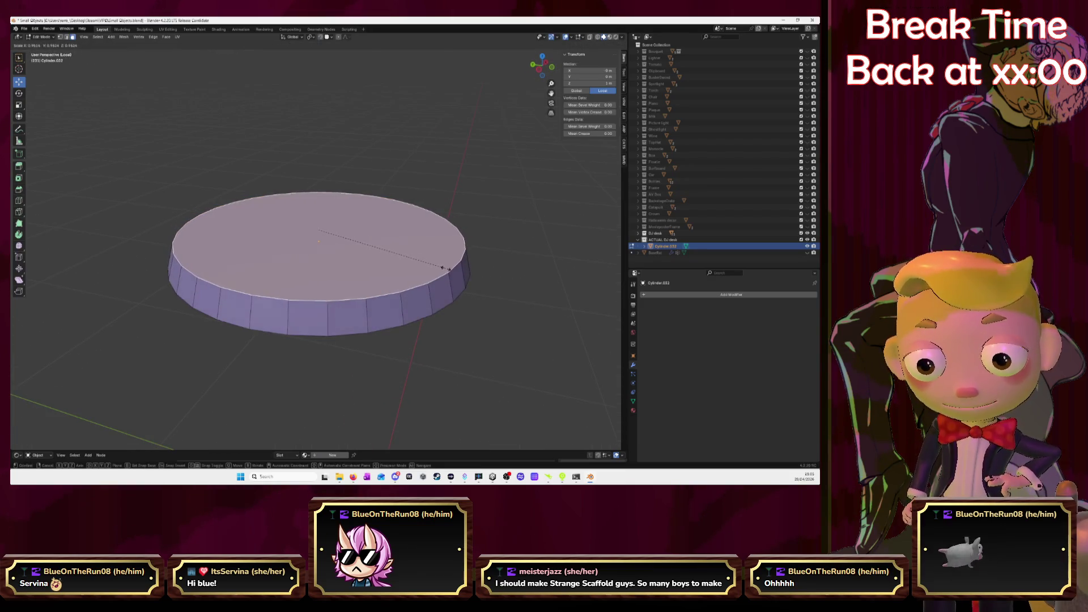
pyautogui.click(440, 266)
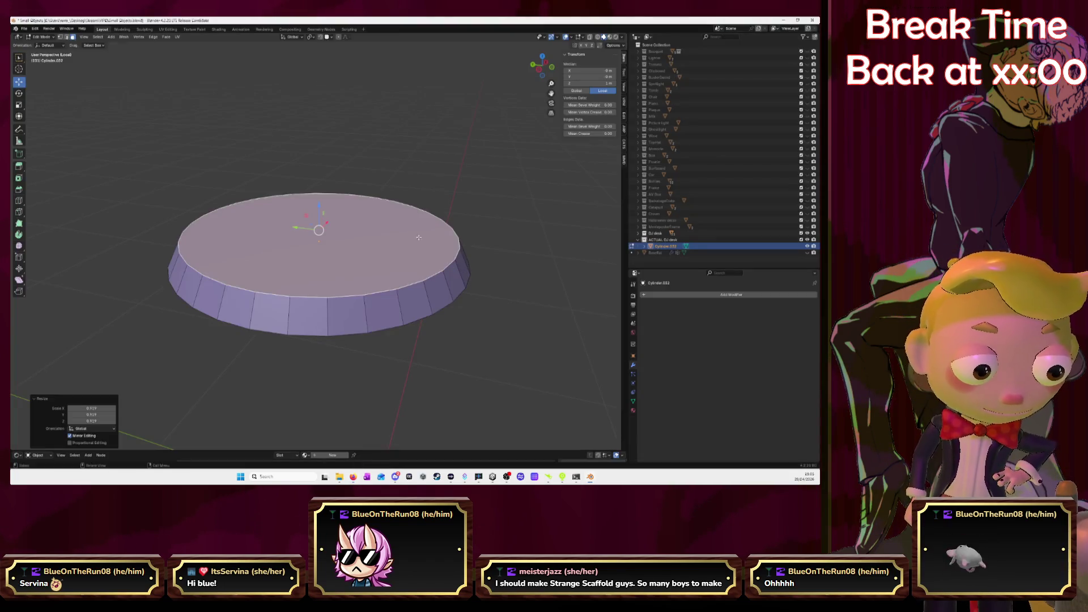
pyautogui.moveTo(418, 237); pyautogui.dragTo(364, 220, button='middle')
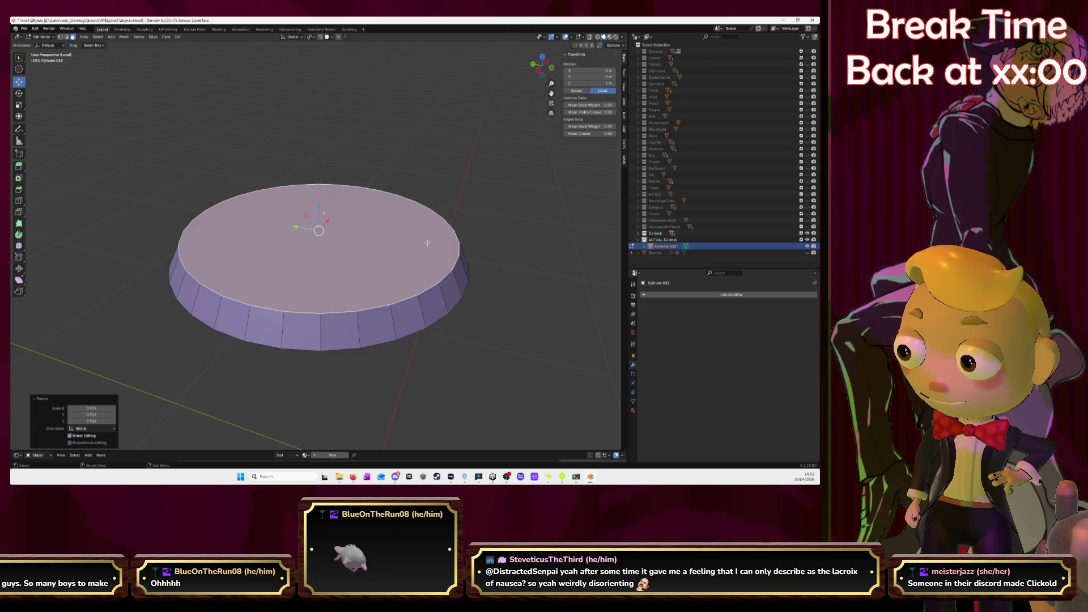
# Step: Select the ring of side faces and inset them individually
pyautogui.moveTo(326, 229); pyautogui.dragTo(394, 218, button='middle')
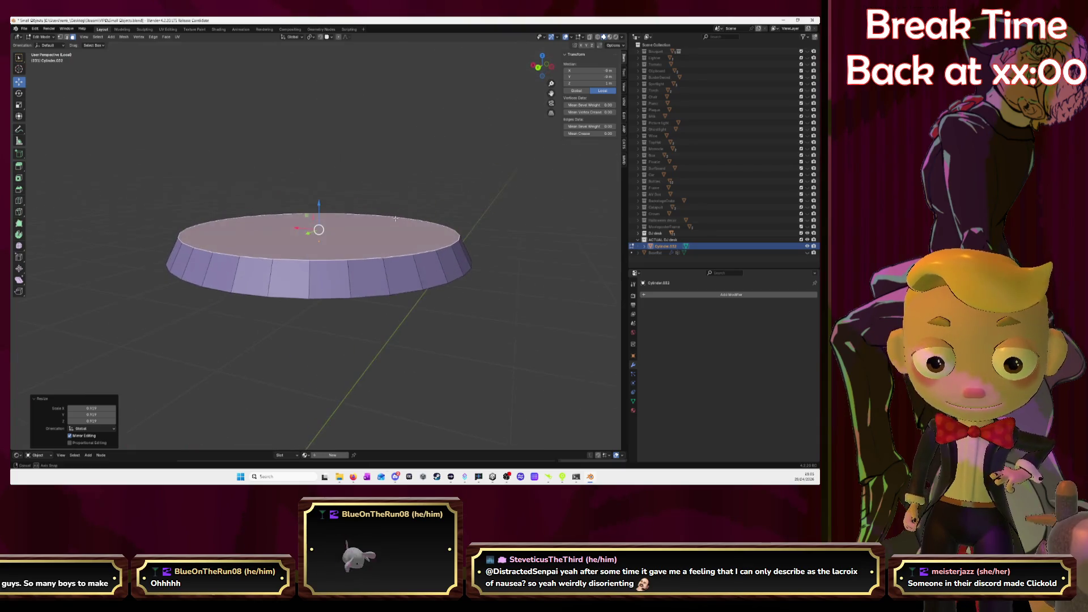
pyautogui.click(319, 277)
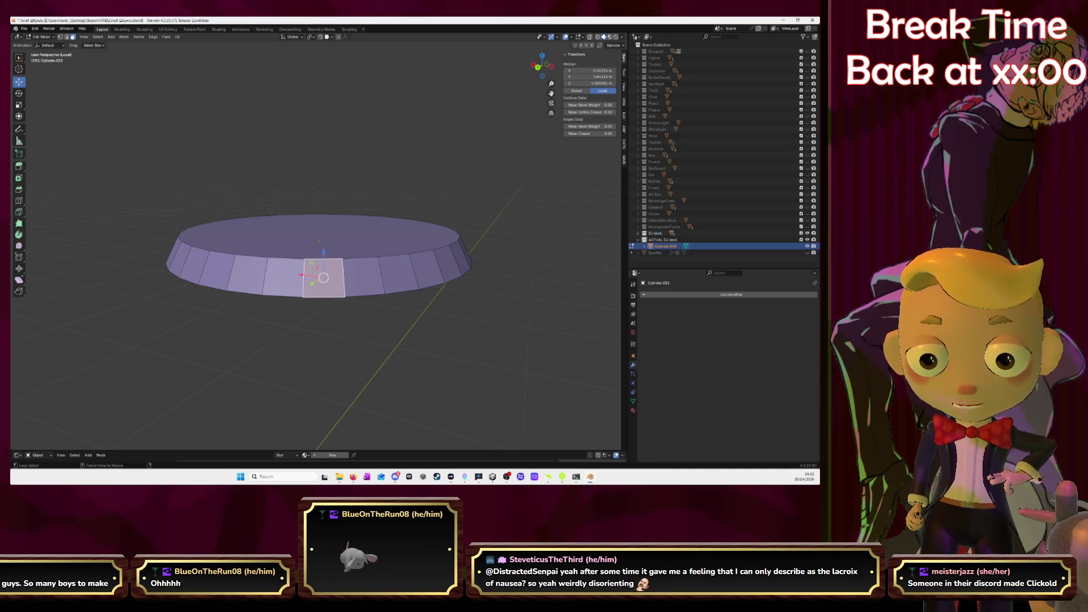
pyautogui.keyDown('alt'); pyautogui.click(343, 278); pyautogui.keyUp('alt')
pyautogui.press('i')
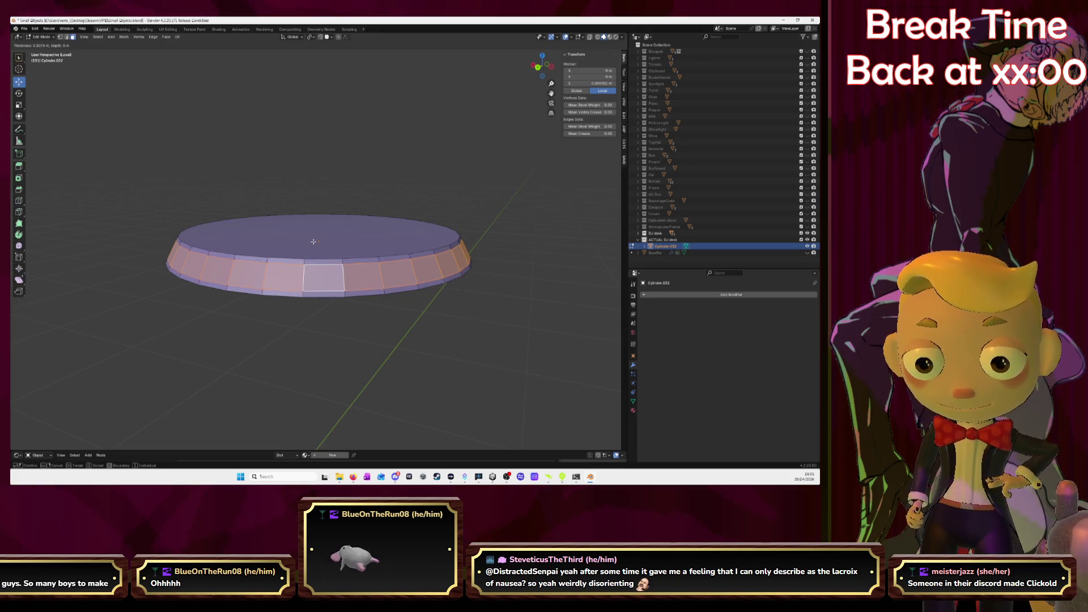
pyautogui.click(315, 241)
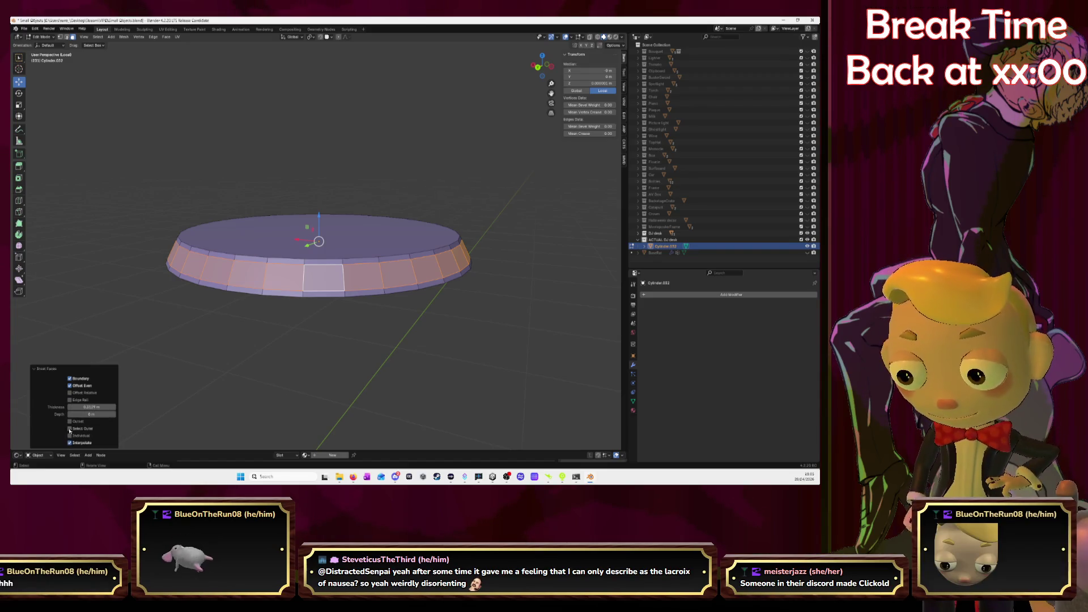
pyautogui.click(71, 435)
# Step: Scale the inset faces into grooves, then undo the rim inset
pyautogui.moveTo(359, 339)
pyautogui.mouseDown(button='middle')
pyautogui.moveTo(338, 311)
pyautogui.moveTo(363, 295)
pyautogui.mouseUp(button='middle')
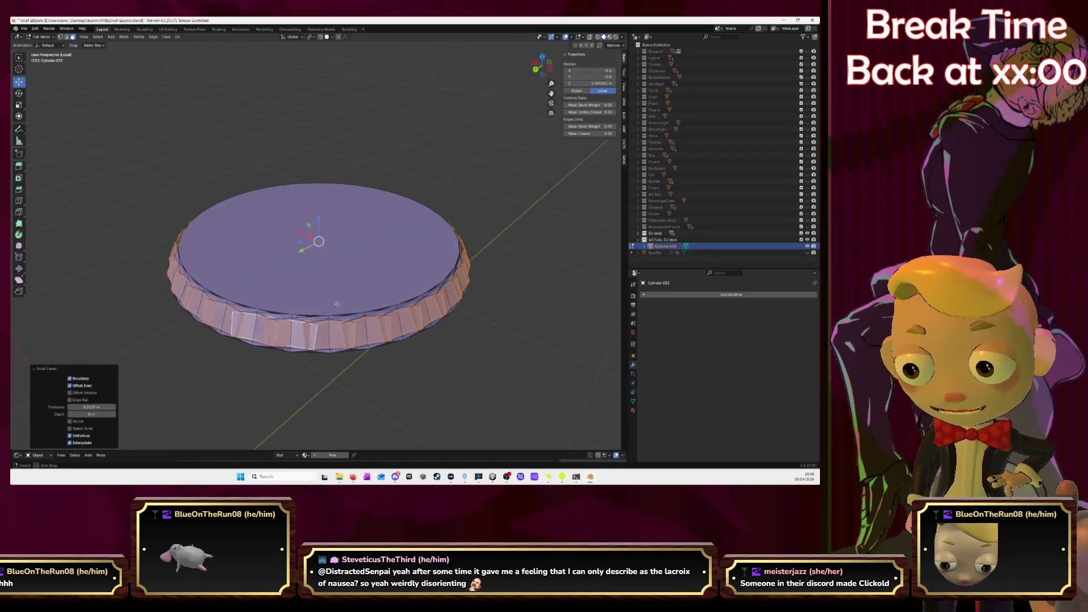
pyautogui.press('s')
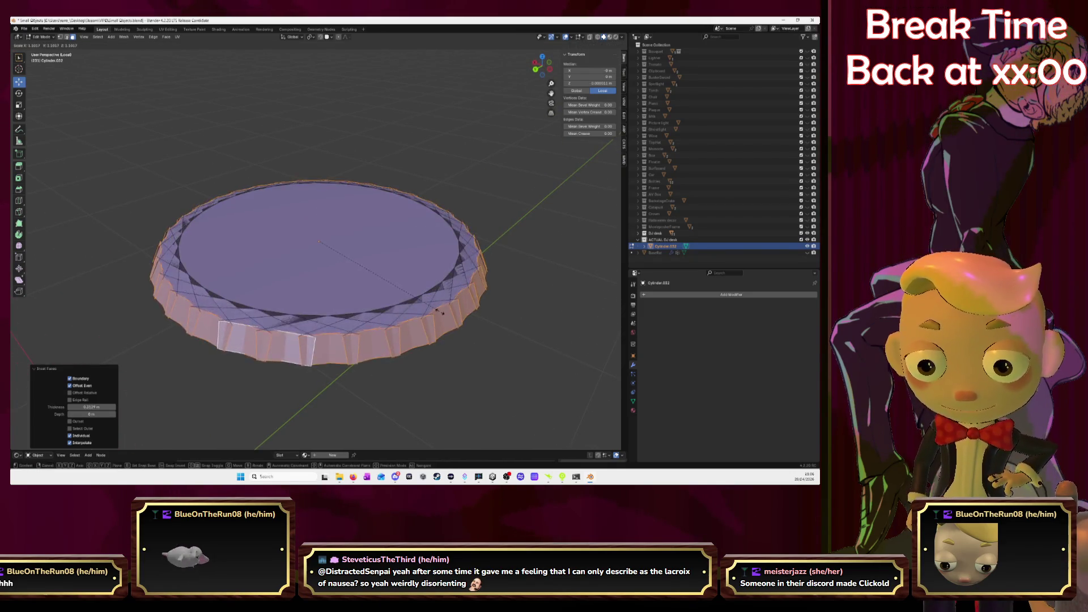
pyautogui.click(487, 321)
pyautogui.hotkey('ctrl', 'z')
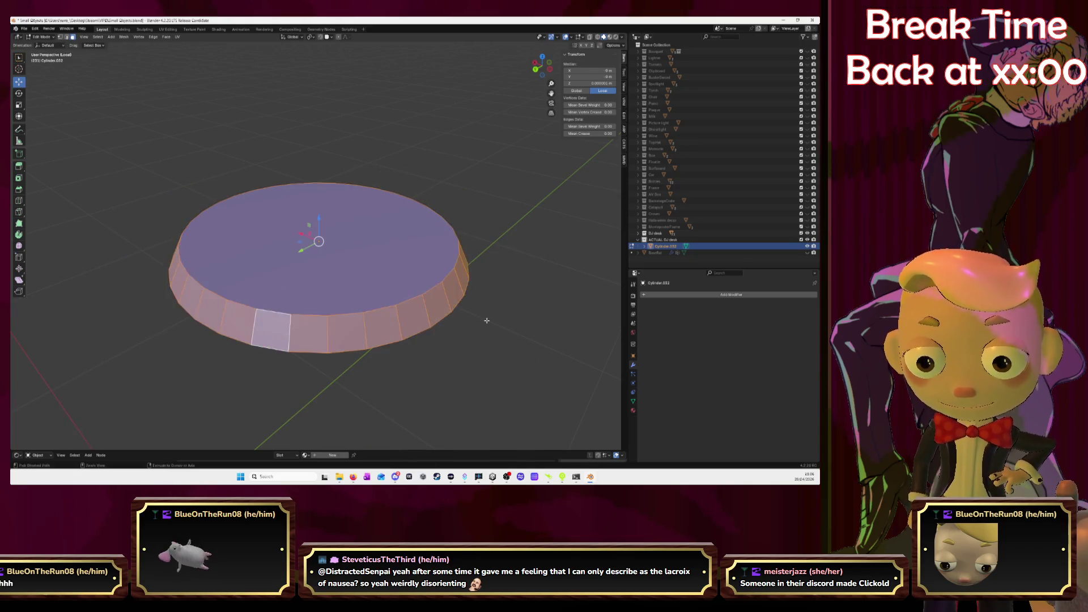
pyautogui.hotkey('ctrl', 'z')
# Step: Scale and inset a side face, then undo the unwanted inset
pyautogui.moveTo(383, 304); pyautogui.dragTo(389, 296, button='middle')
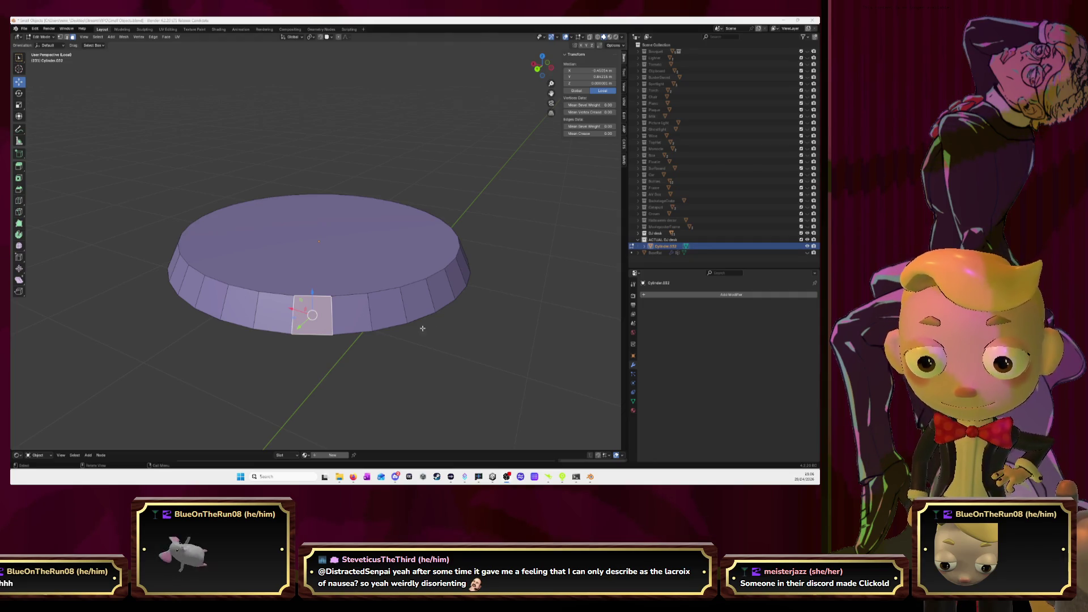
pyautogui.moveTo(422, 328); pyautogui.dragTo(397, 326, button='middle')
pyautogui.press('s')
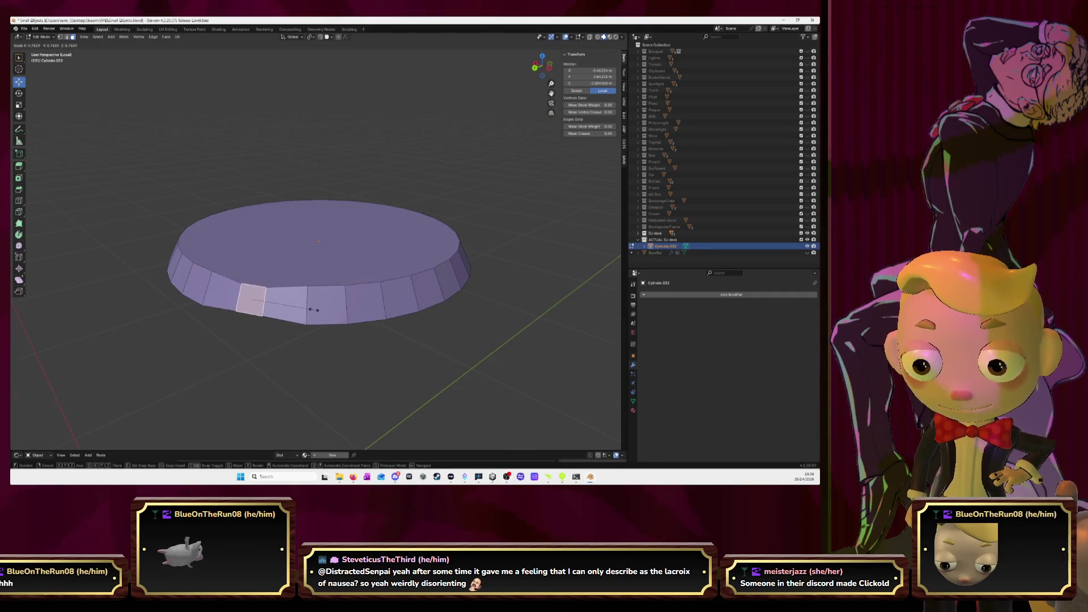
pyautogui.click(311, 308)
pyautogui.press('i')
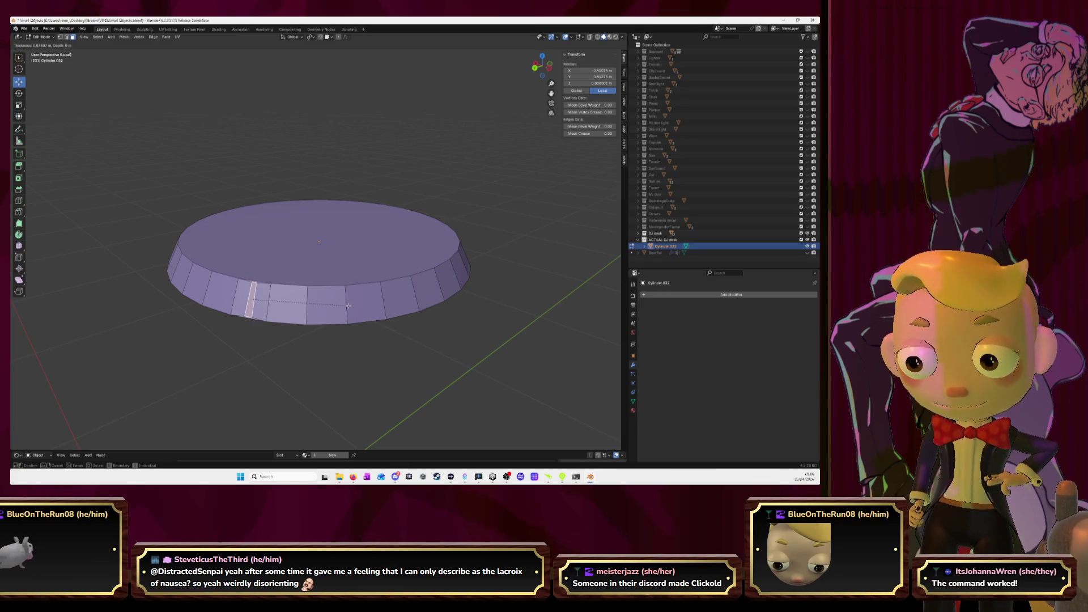
pyautogui.click(369, 313)
pyautogui.click(459, 320)
pyautogui.hotkey('ctrl', 'z')
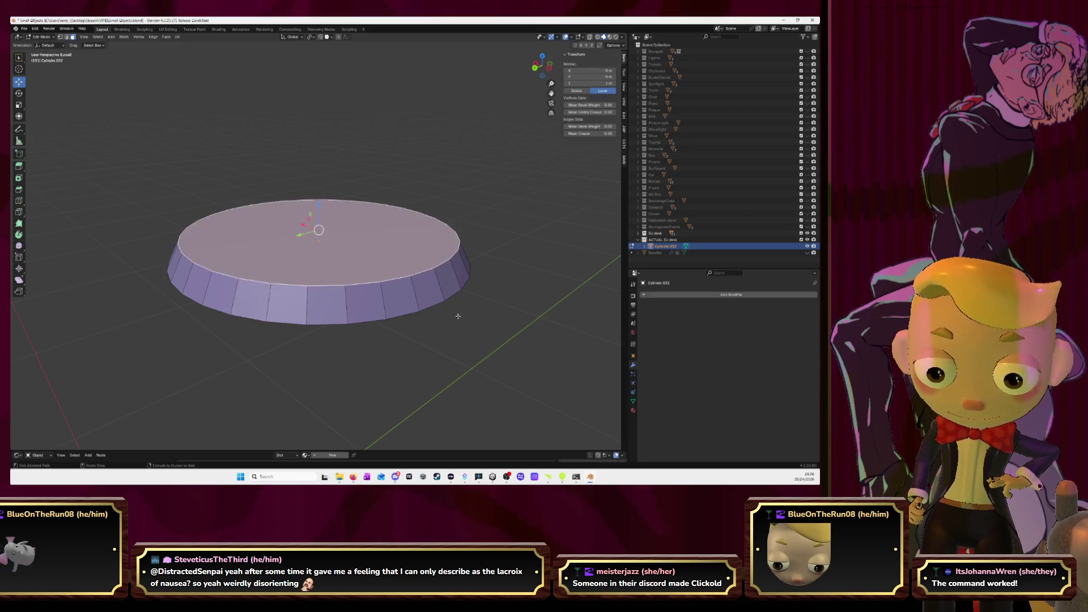
pyautogui.hotkey('ctrl', 'z')
pyautogui.hotkey('ctrl', 'z')
# Step: Inset a single side face thinly, toggling Offset Even off and back on
pyautogui.click(255, 310)
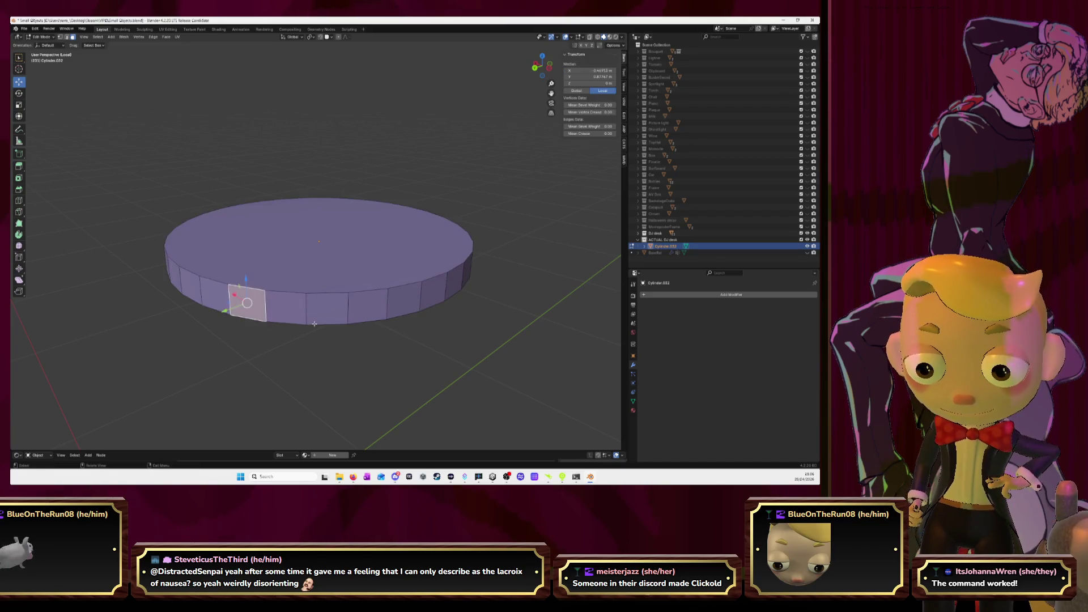
pyautogui.press('i')
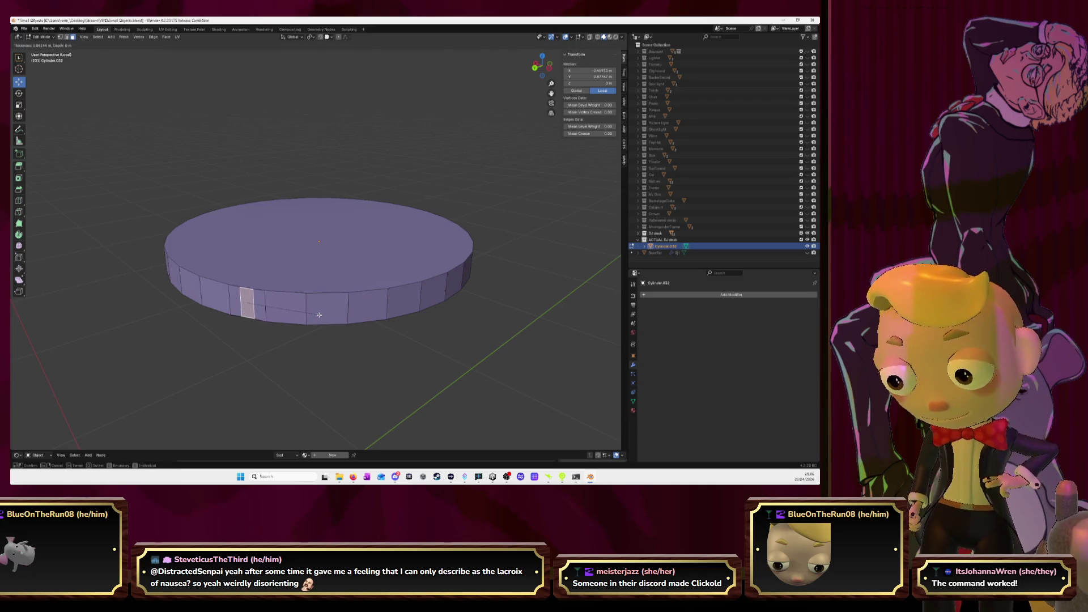
pyautogui.click(318, 314)
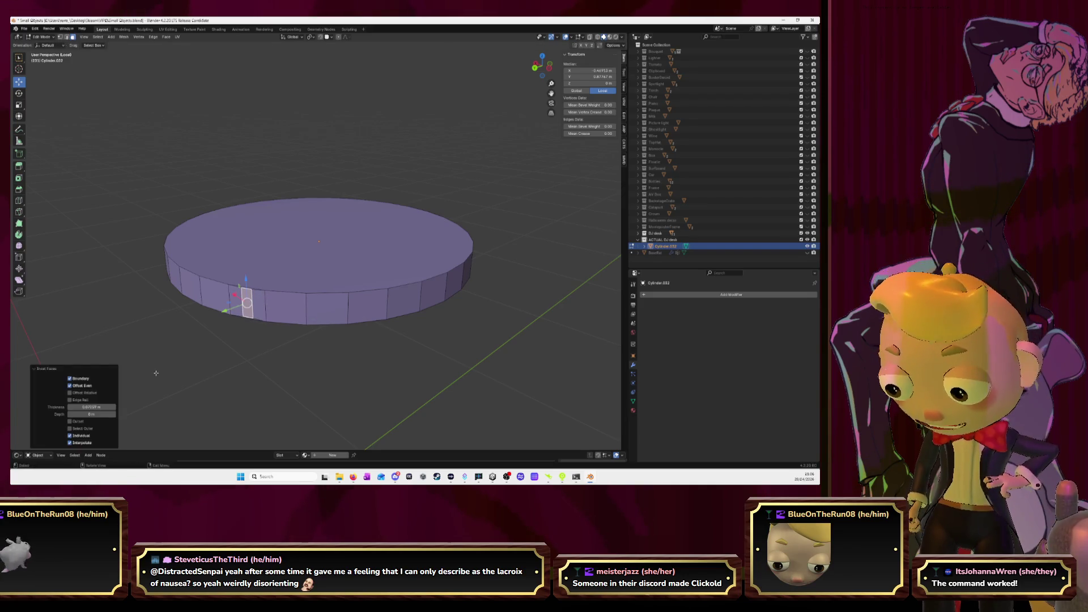
pyautogui.click(70, 386)
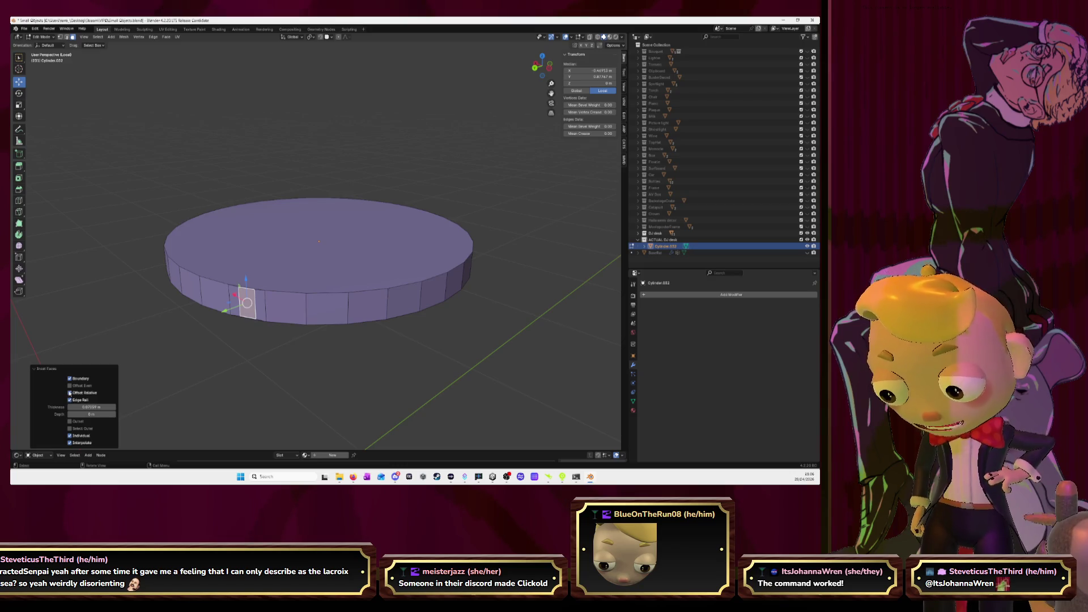
pyautogui.click(69, 386)
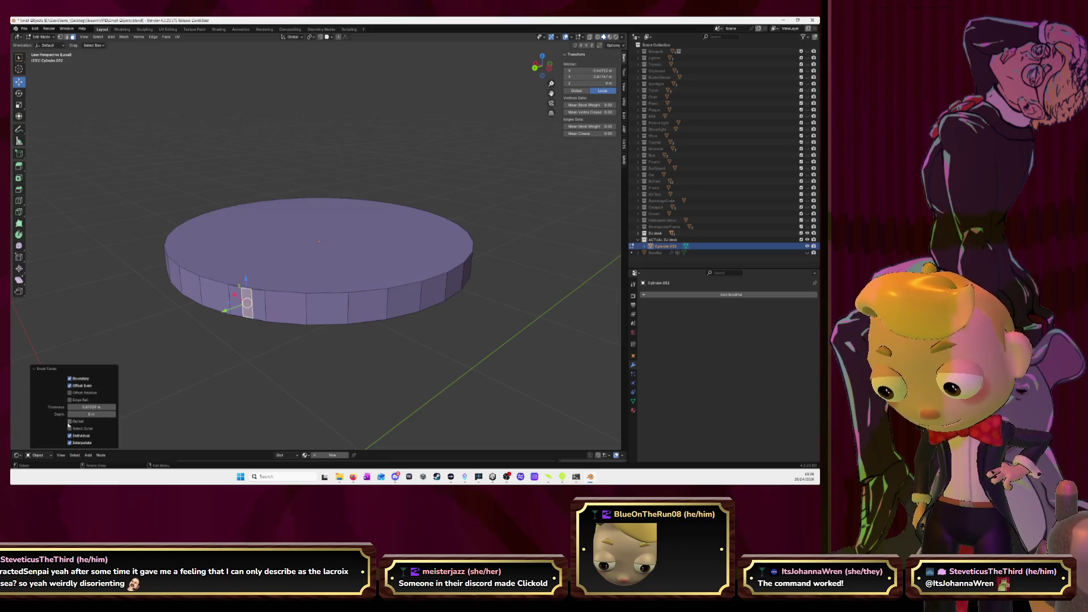
# Step: Try Select Outer, Individual, Outset, Boundary and Offset Even inset options, then view the reference photo
pyautogui.click(69, 429)
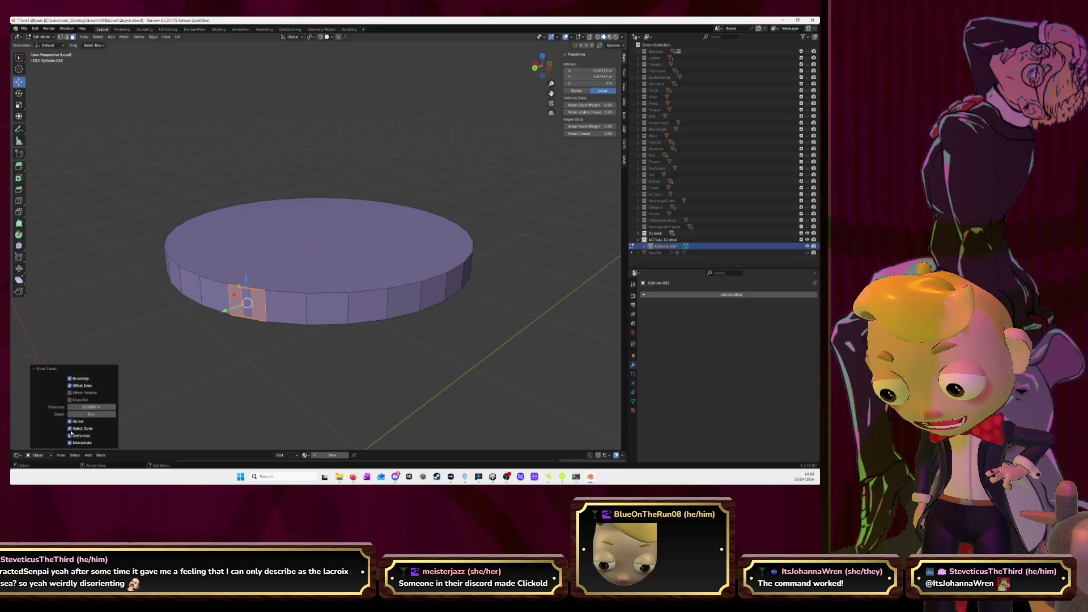
pyautogui.click(71, 435)
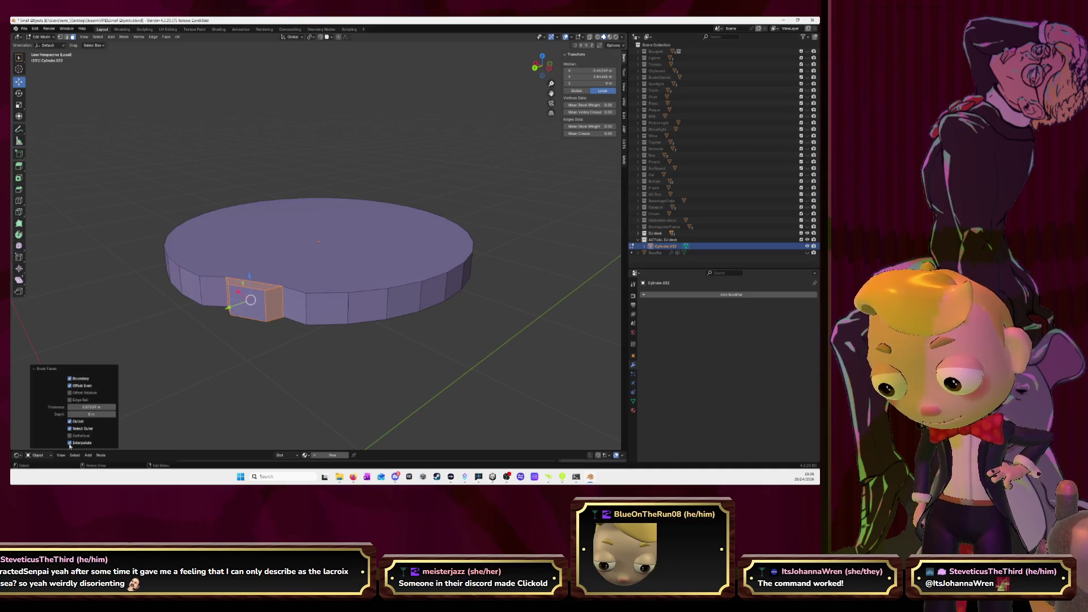
pyautogui.click(70, 436)
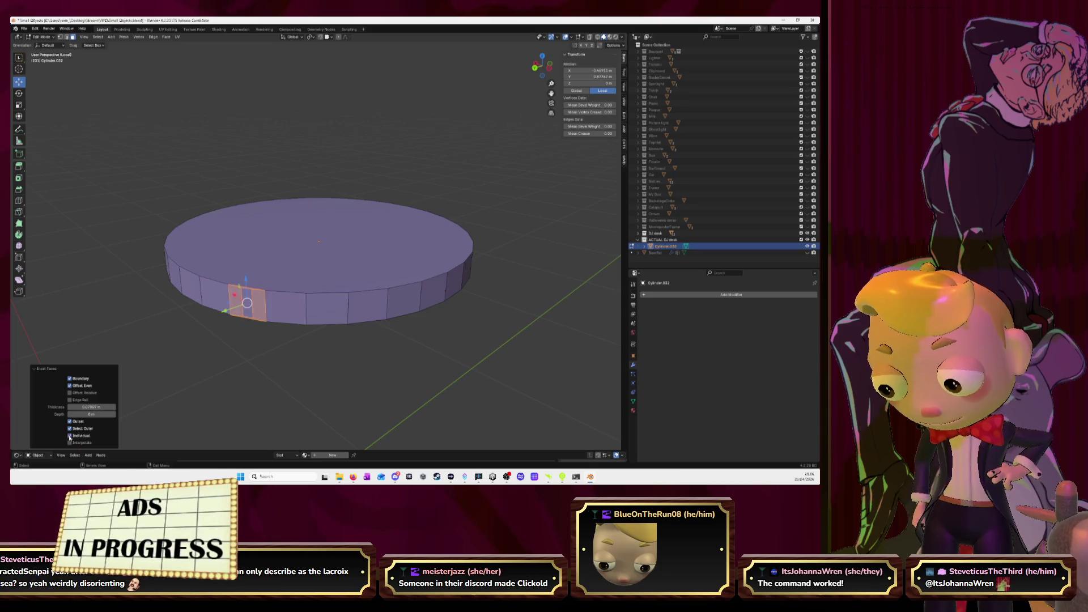
pyautogui.click(70, 429)
pyautogui.click(70, 421)
pyautogui.click(70, 378)
pyautogui.click(70, 386)
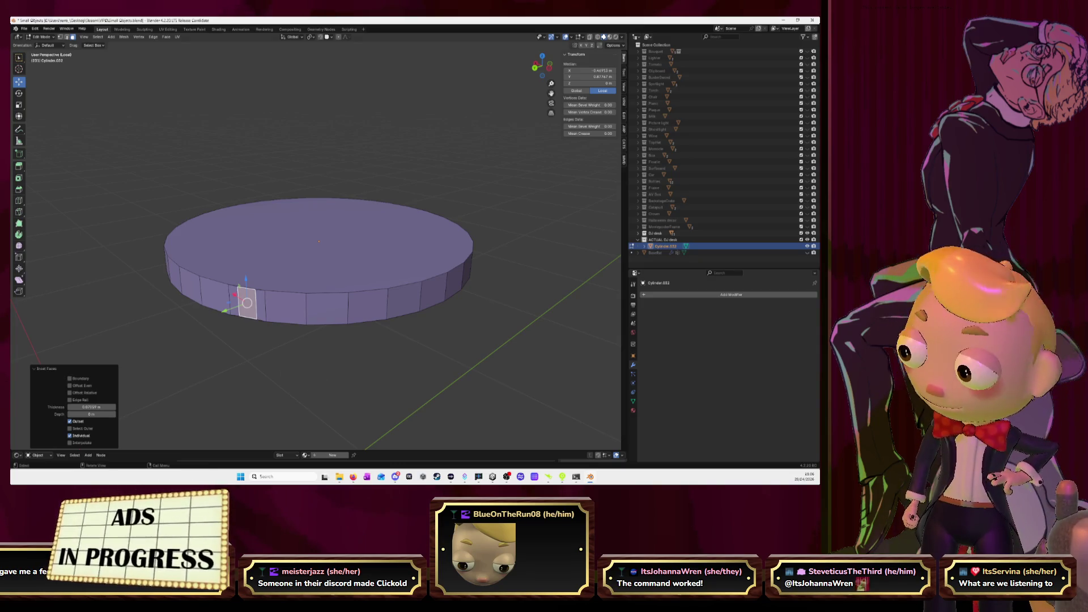
pyautogui.hotkey('alt', 'Tab')
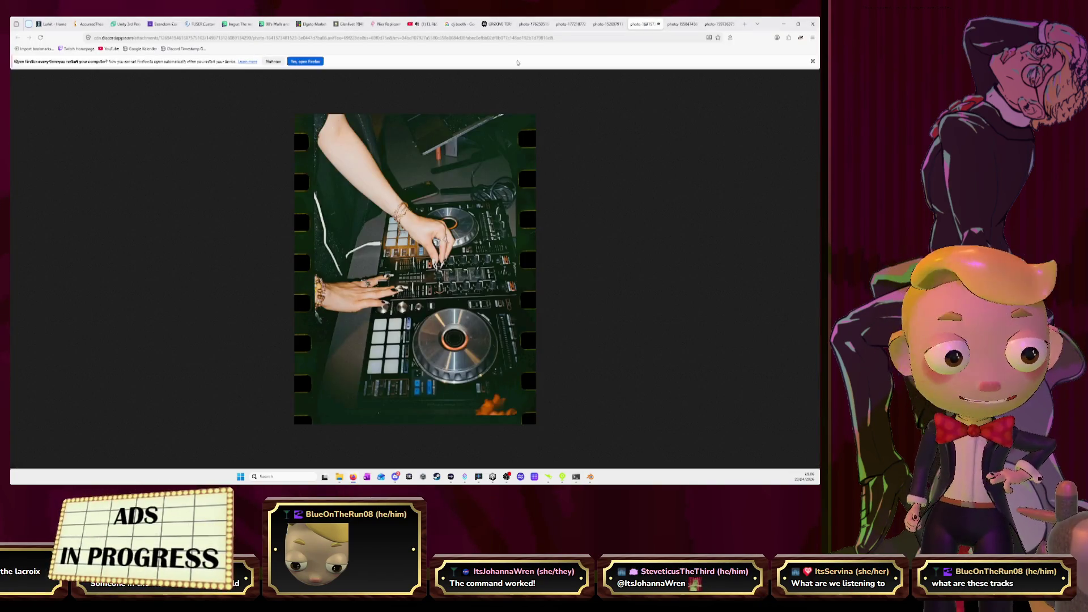
# Step: Browse the two DJ controller reference photos, ending back on the YouTube music video
pyautogui.click(422, 24)
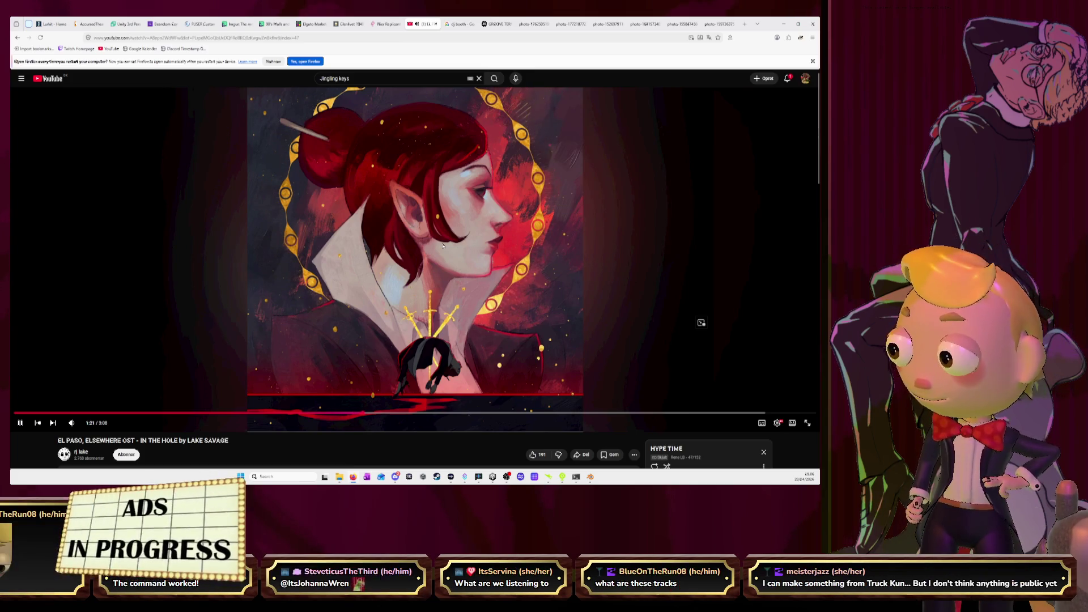
pyautogui.click(614, 24)
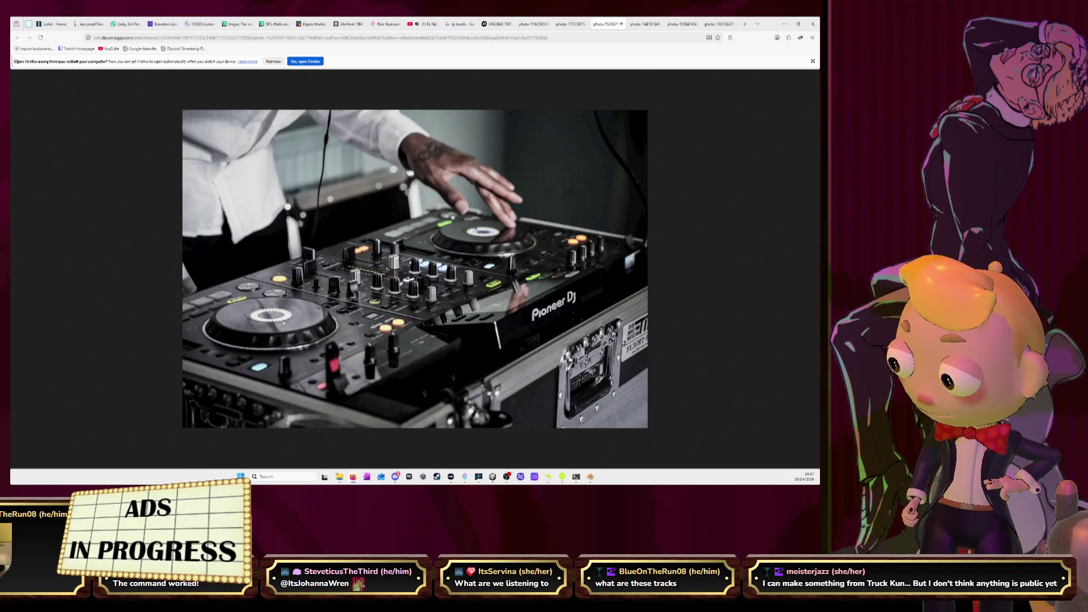
pyautogui.click(646, 24)
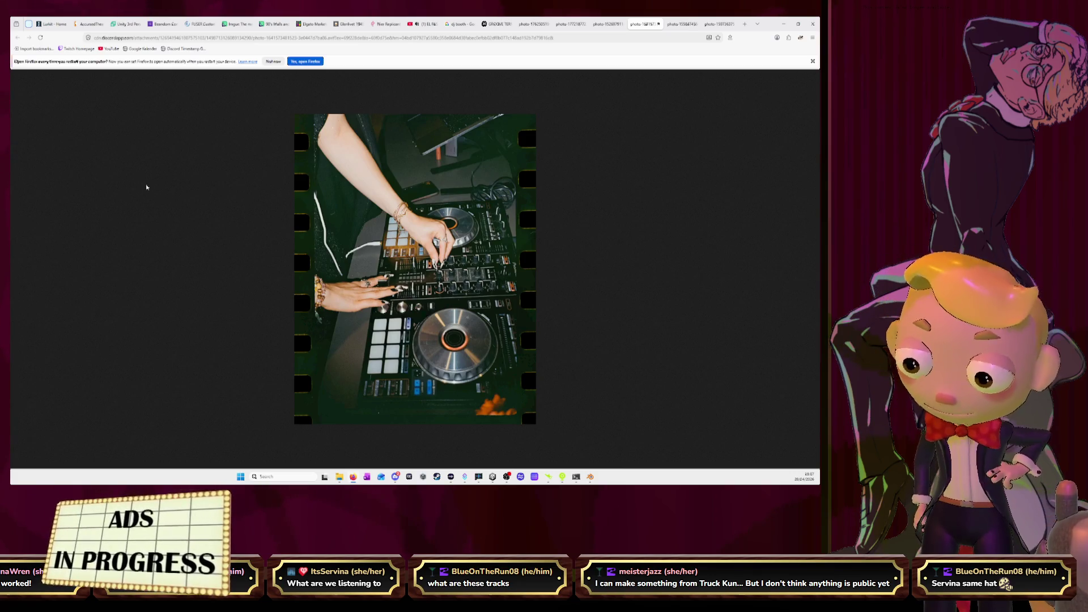
pyautogui.click(422, 23)
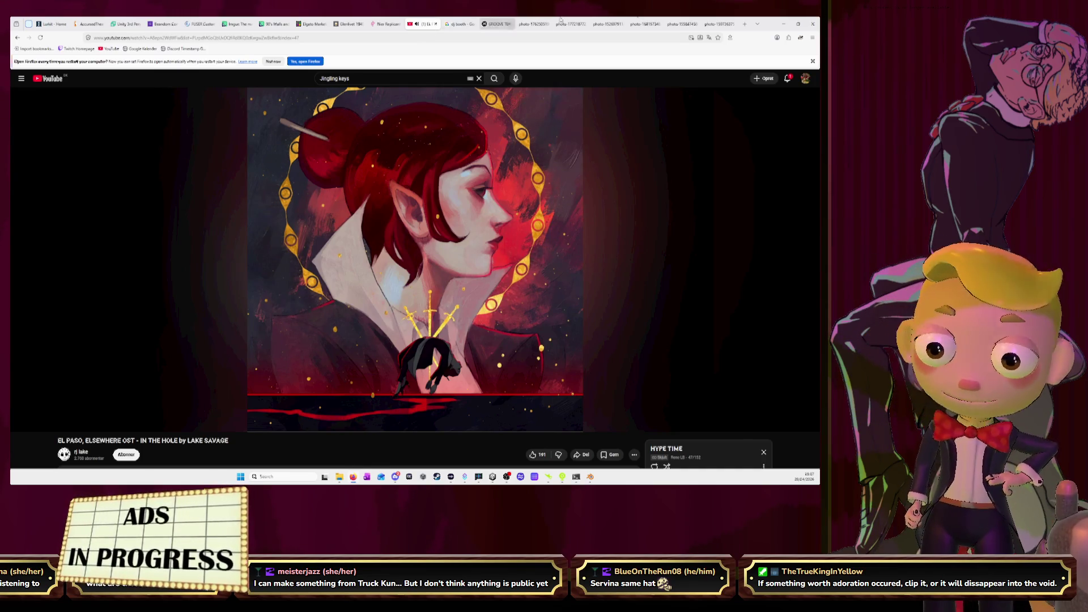
# Step: Back in Blender, loop-select the cylinder's side faces and inset each one individually
pyautogui.click(783, 24)
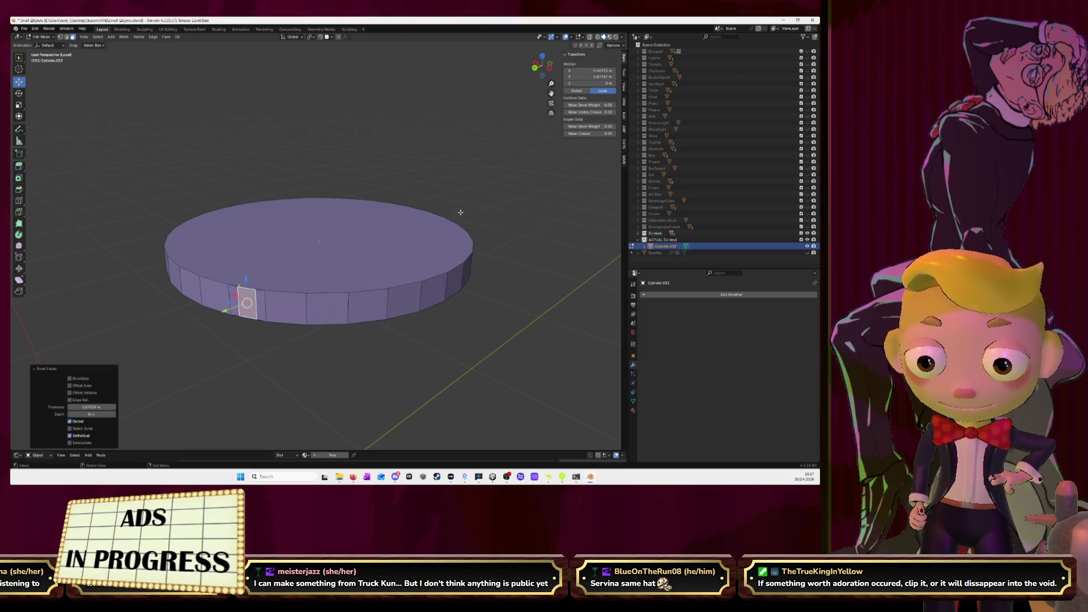
pyautogui.moveTo(368, 286); pyautogui.dragTo(370, 273, button='middle')
pyautogui.hotkey('ctrl', 'z')
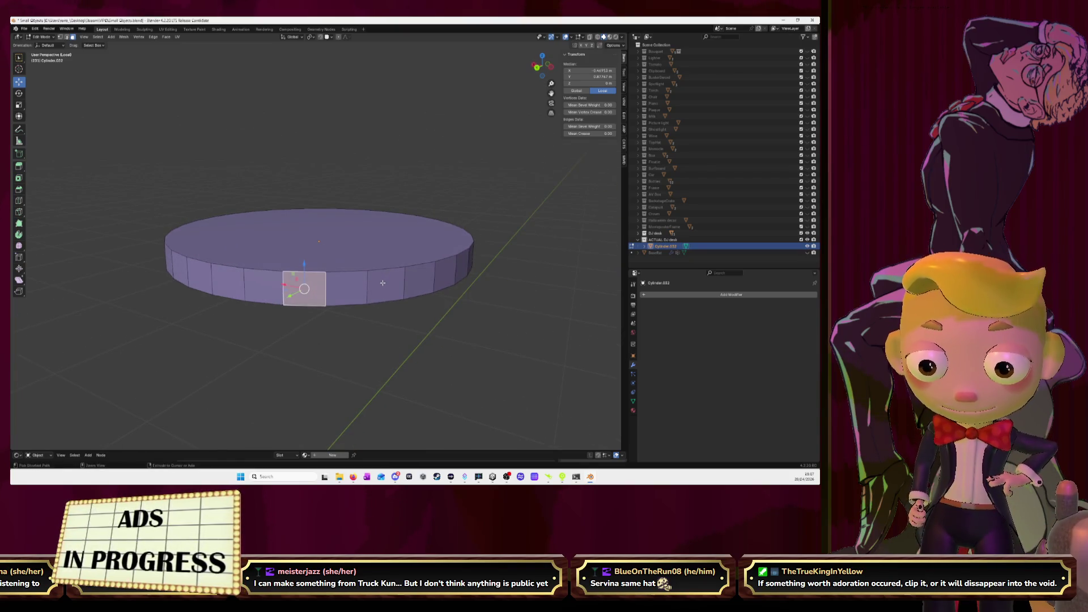
pyautogui.hotkey('ctrl', 'z')
pyautogui.keyDown('alt'); pyautogui.click(366, 286); pyautogui.keyUp('alt')
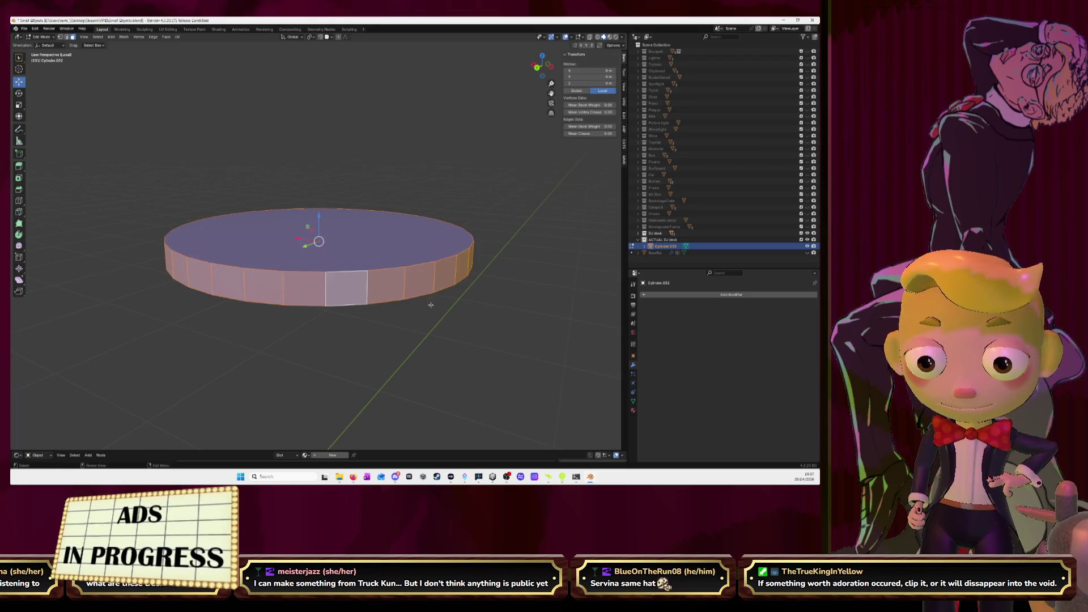
pyautogui.rightClick(476, 288)
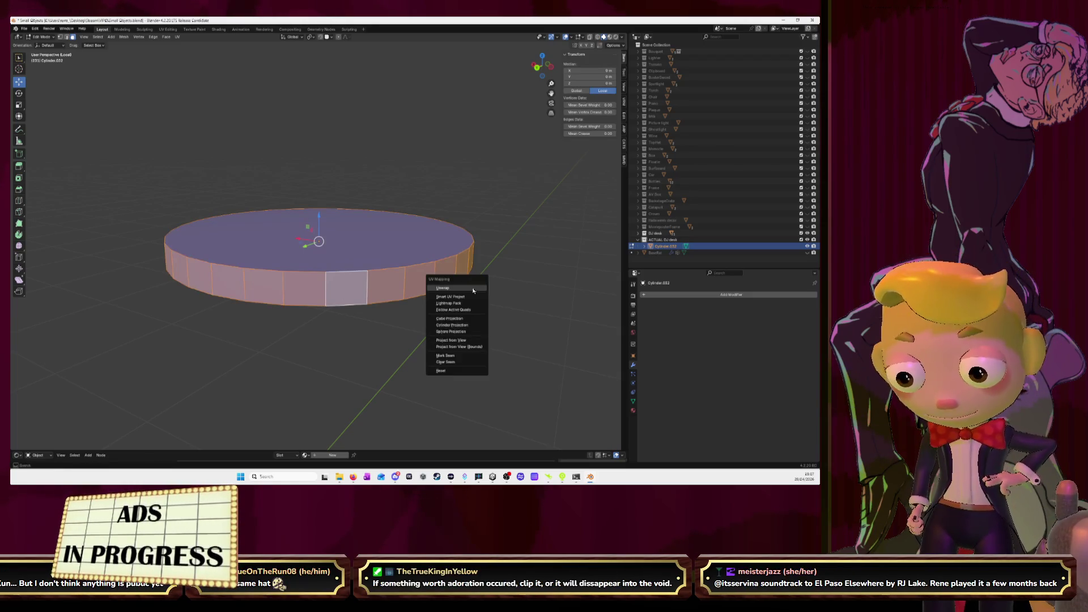
pyautogui.press('i')
pyautogui.press('i')
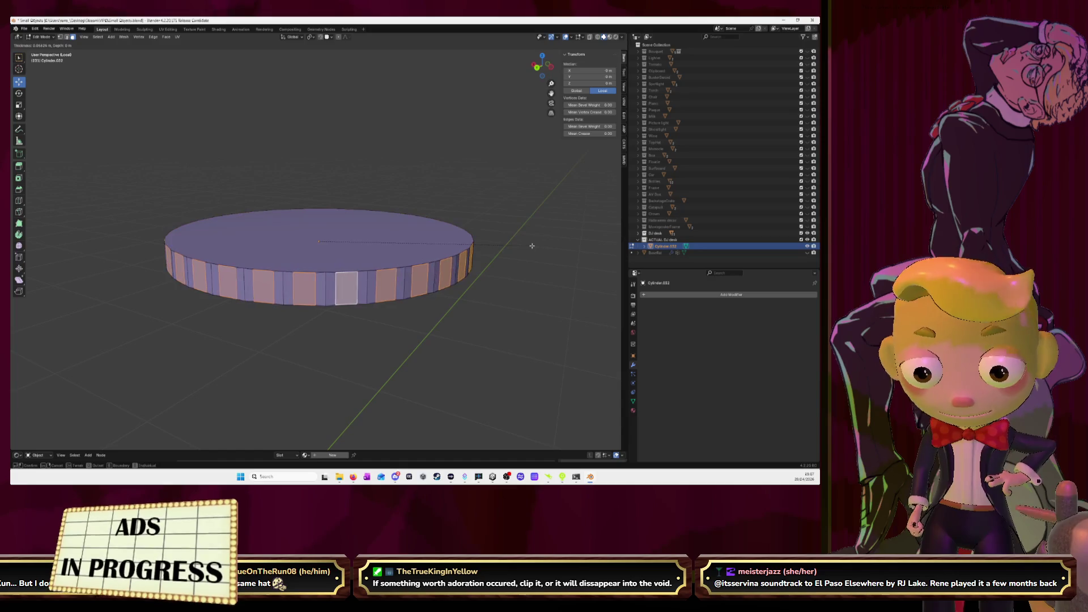
pyautogui.click(529, 244)
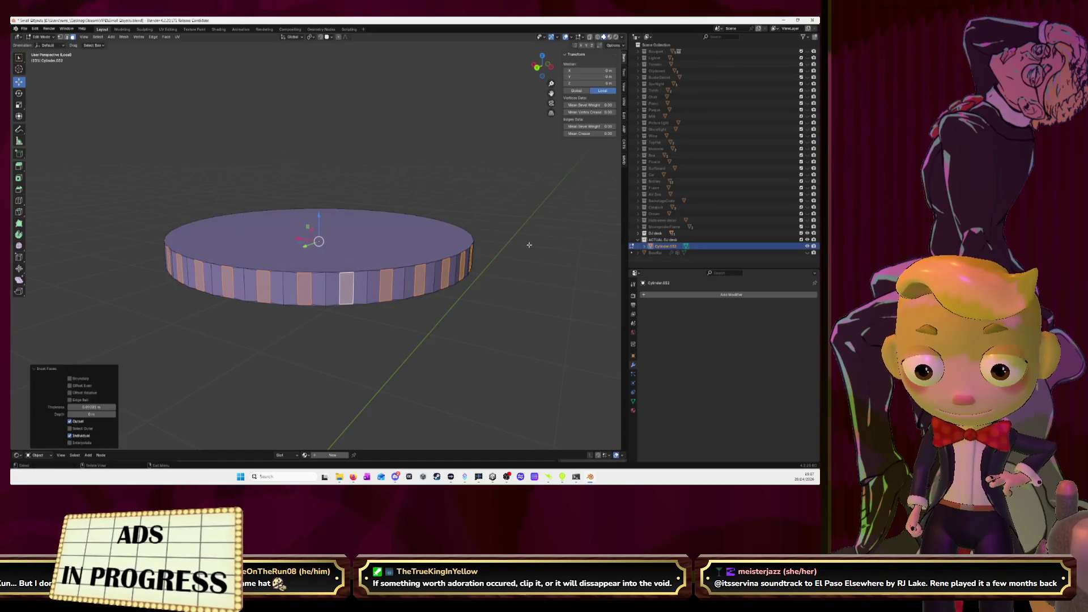
# Step: Squash the individual insets along Z to 0.487 of their height
pyautogui.moveTo(529, 245); pyautogui.dragTo(522, 247, button='middle')
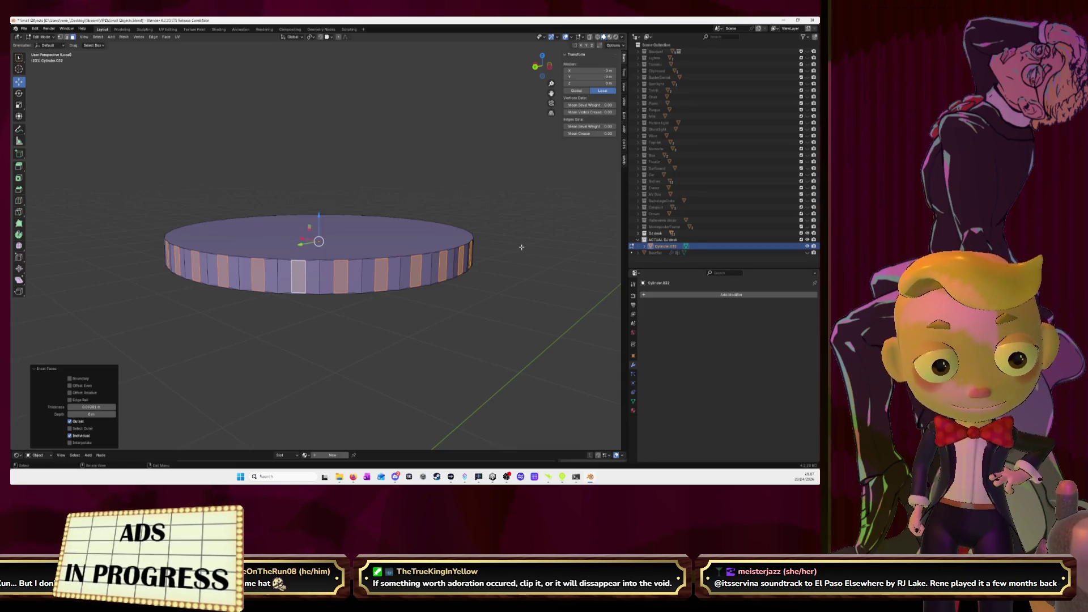
pyautogui.press('s')
pyautogui.press('z')
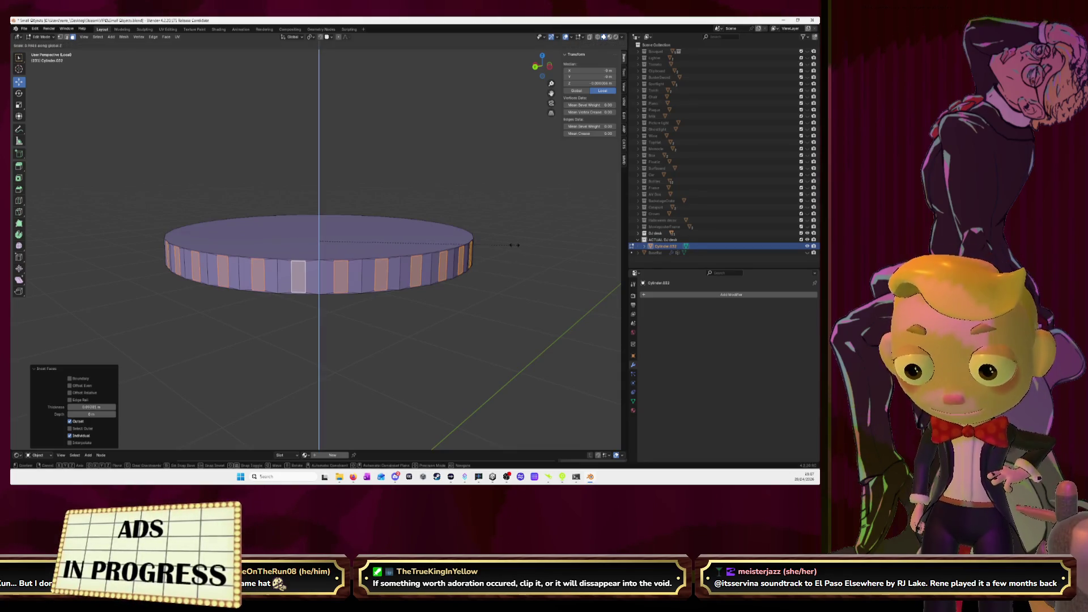
pyautogui.click(417, 241)
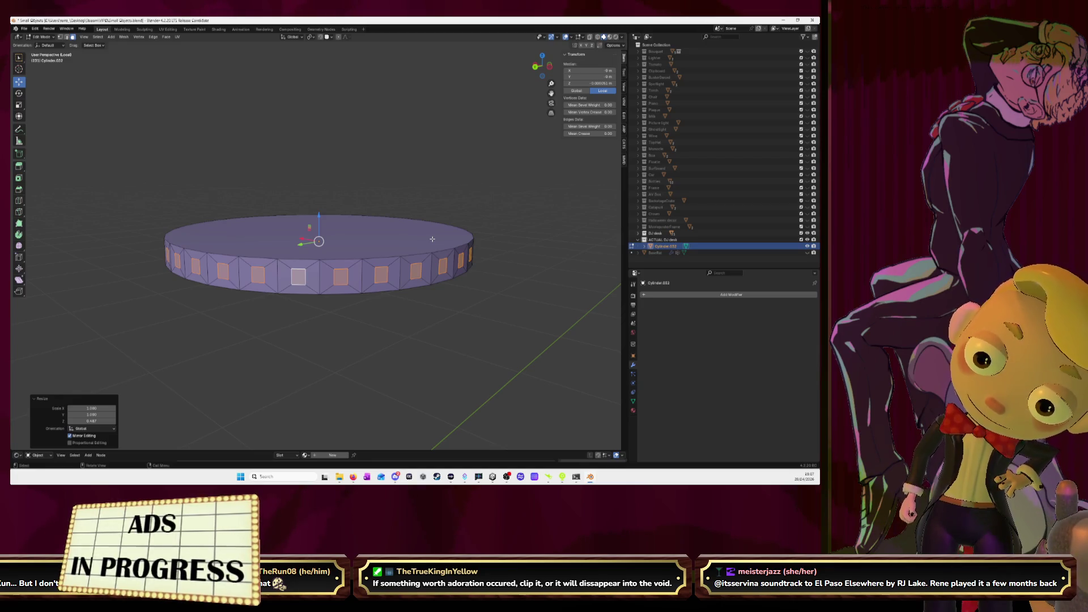
pyautogui.moveTo(432, 238)
pyautogui.mouseDown(button='middle')
pyautogui.moveTo(395, 214)
pyautogui.moveTo(452, 227)
pyautogui.mouseUp(button='middle')
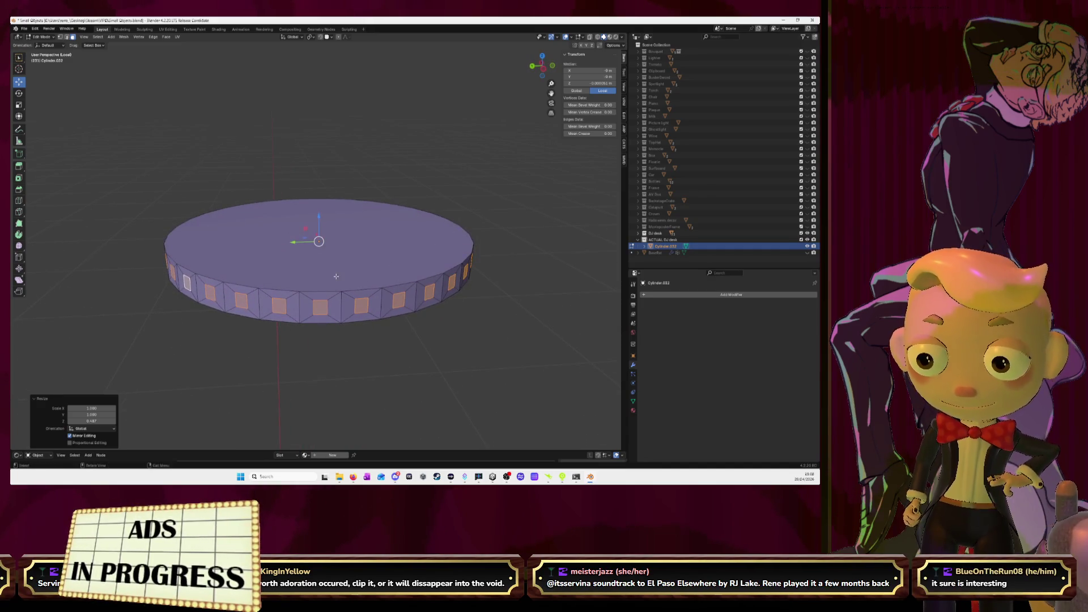
# Step: Cancel the top-face scale and undo the individual rim insets
pyautogui.click(331, 271)
pyautogui.press('s')
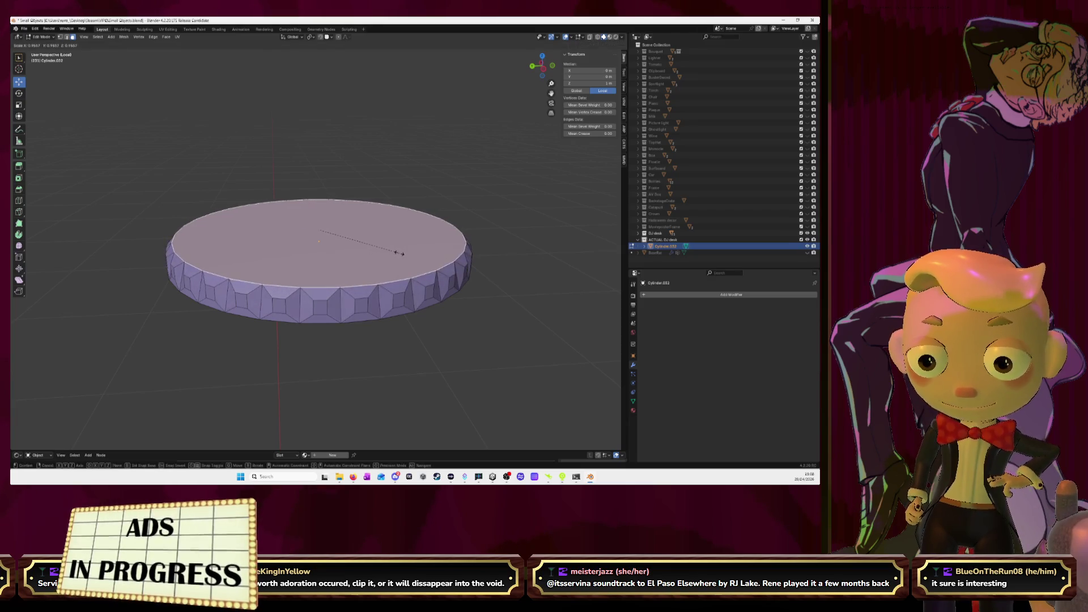
pyautogui.press('Escape')
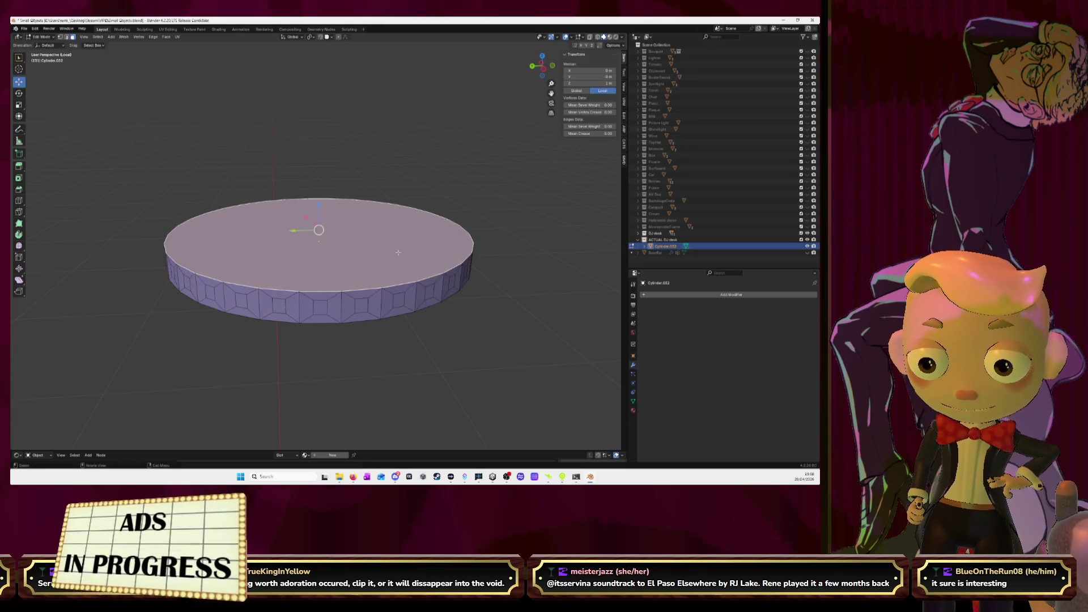
pyautogui.hotkey('ctrl', 'z')
pyautogui.hotkey('ctrl', 'z')
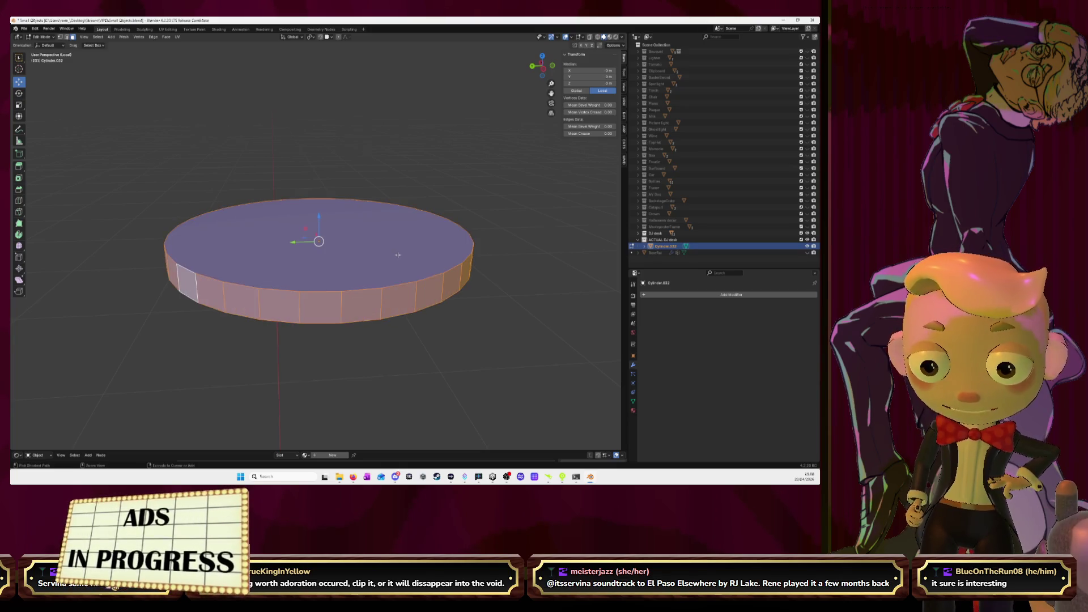
pyautogui.hotkey('ctrl', 'z')
# Step: Shrink the cylinder's top face to about 0.90, then again to 0.98 from top view
pyautogui.click(395, 253)
pyautogui.press('s')
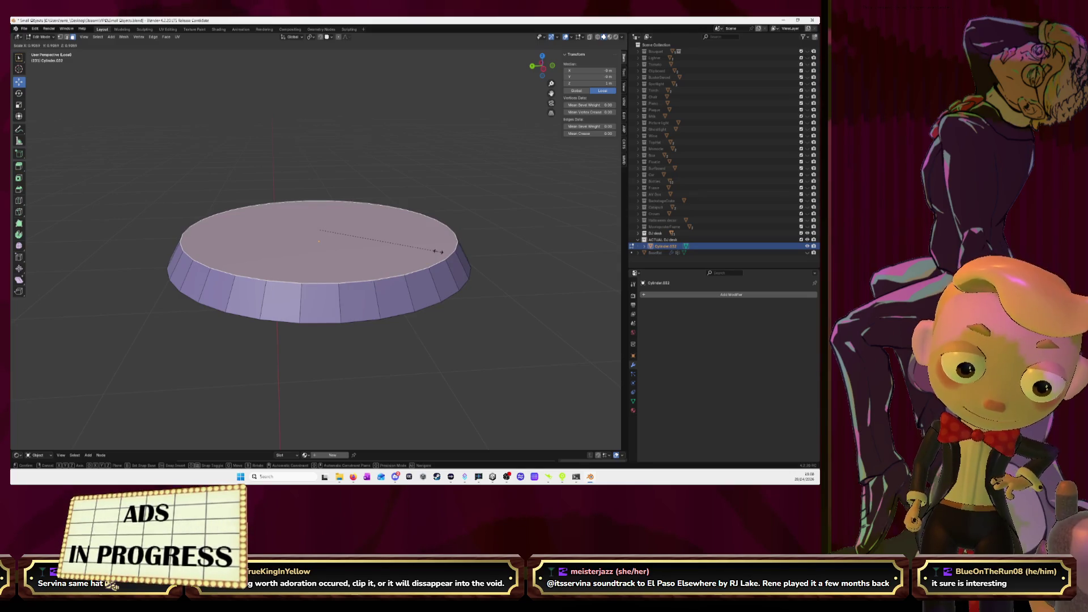
pyautogui.click(438, 251)
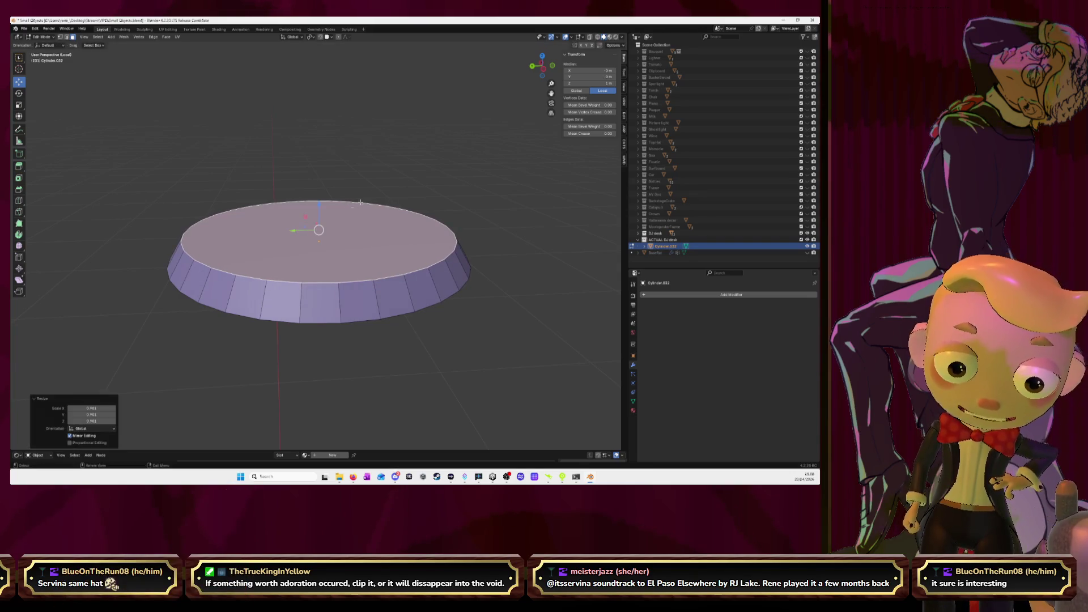
pyautogui.click(542, 59)
pyautogui.press('s')
pyautogui.click(407, 222)
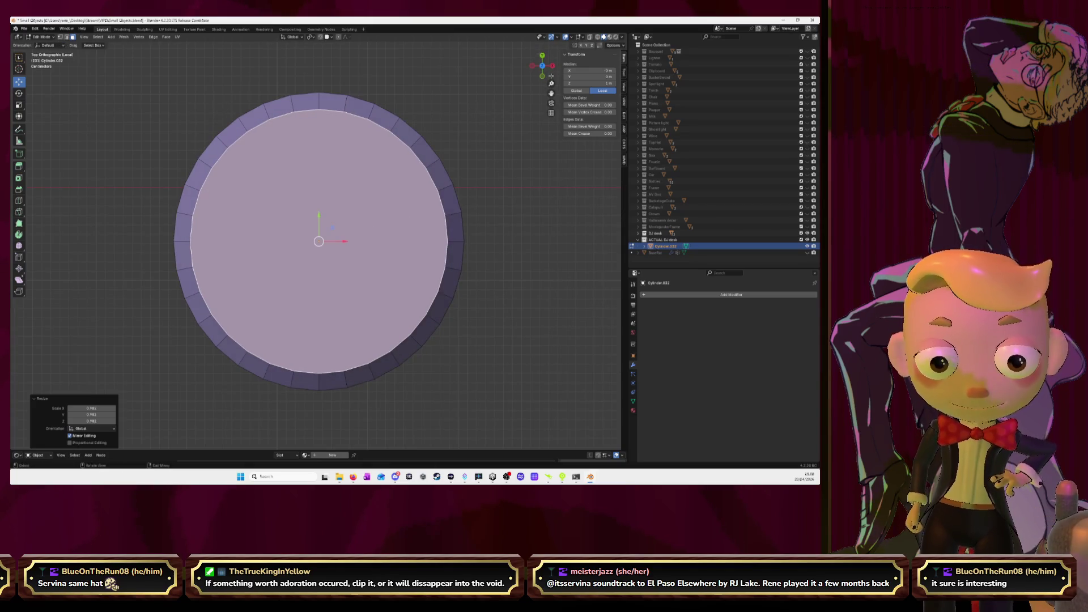
pyautogui.click(544, 56)
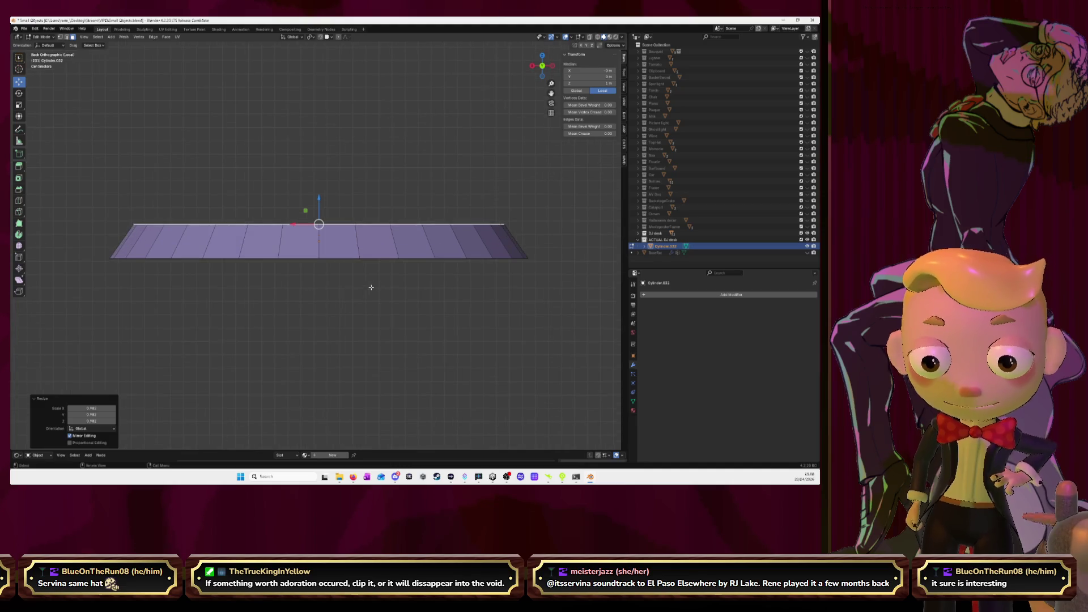
# Step: Select all faces and inset them individually by about 0.049 m
pyautogui.press('a')
pyautogui.moveTo(317, 245); pyautogui.dragTo(361, 237, button='middle')
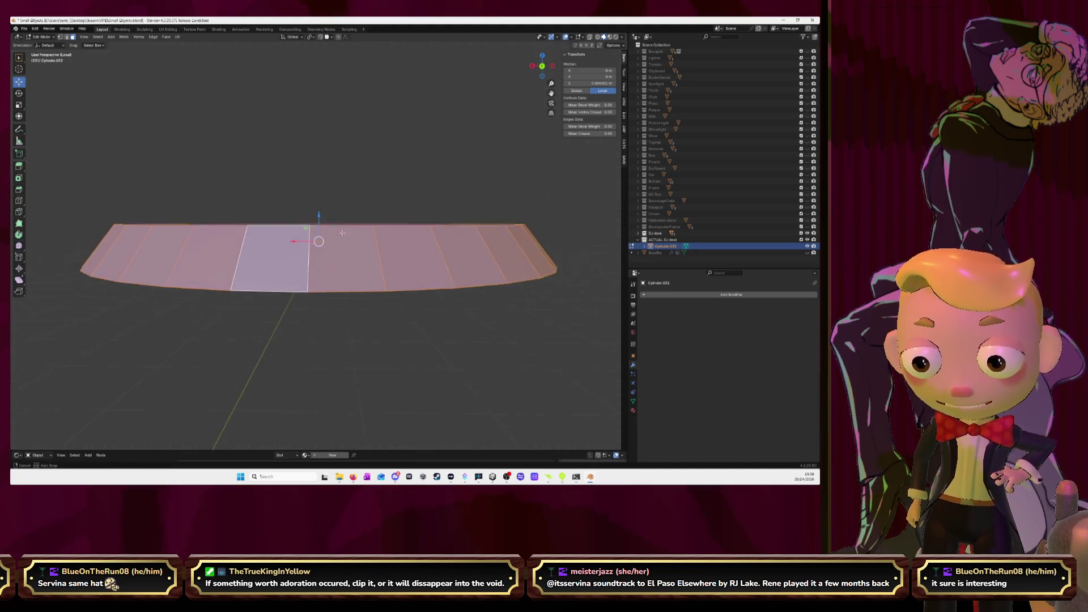
pyautogui.press('i')
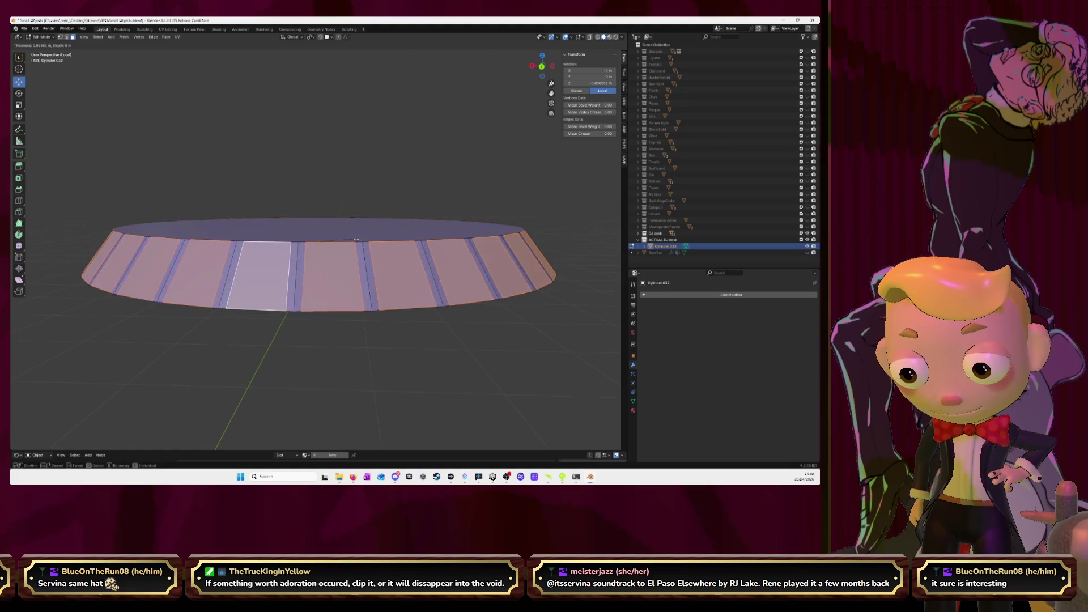
pyautogui.click(352, 241)
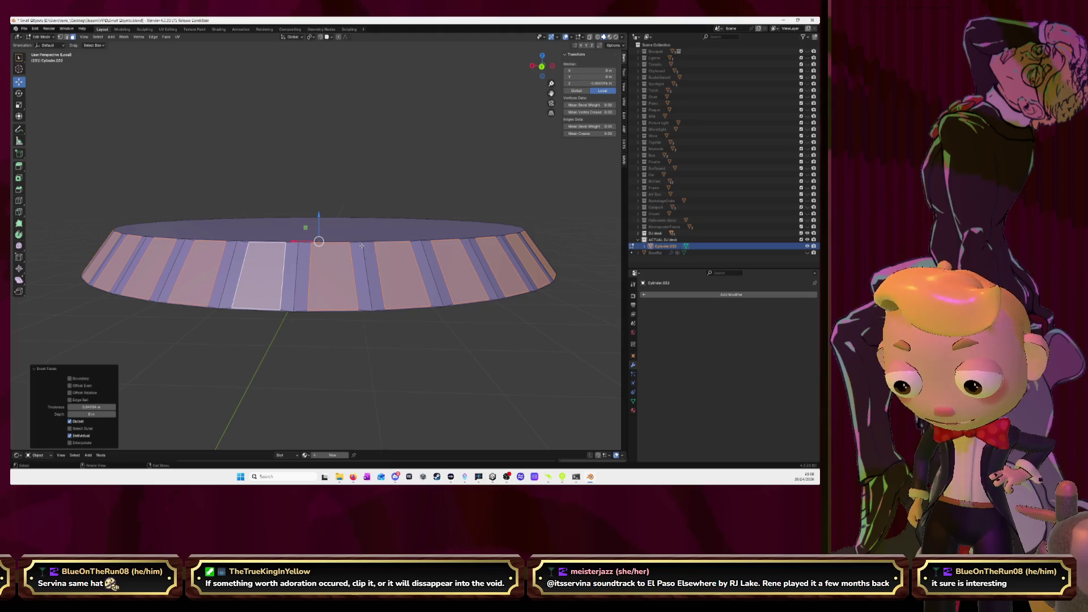
# Step: Flatten the inset faces along Z to 0.175 height, forming faceted rim panels
pyautogui.press('s')
pyautogui.press('z')
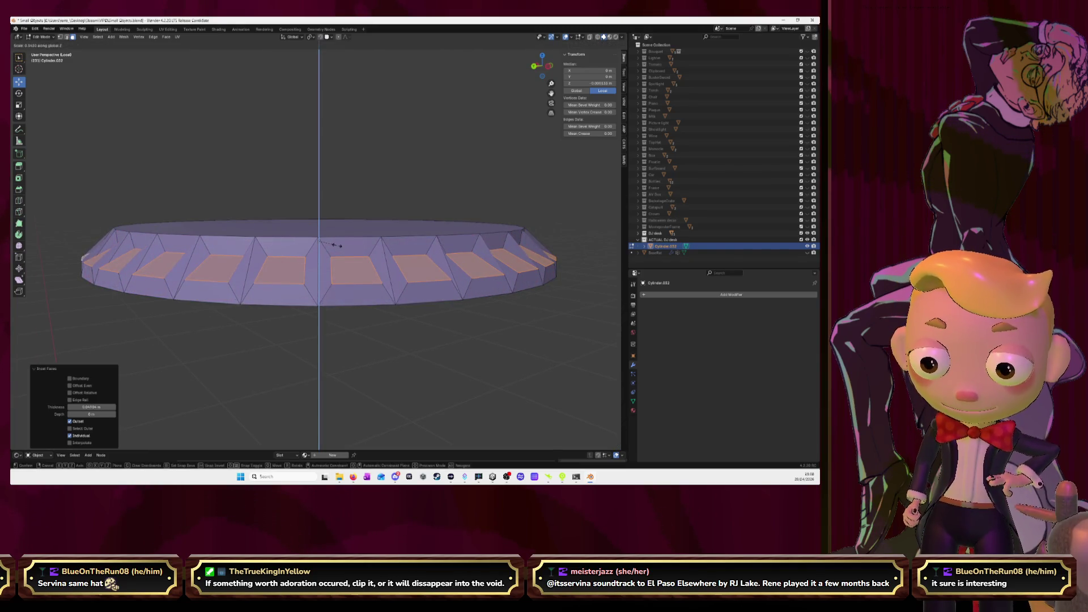
pyautogui.press('Escape')
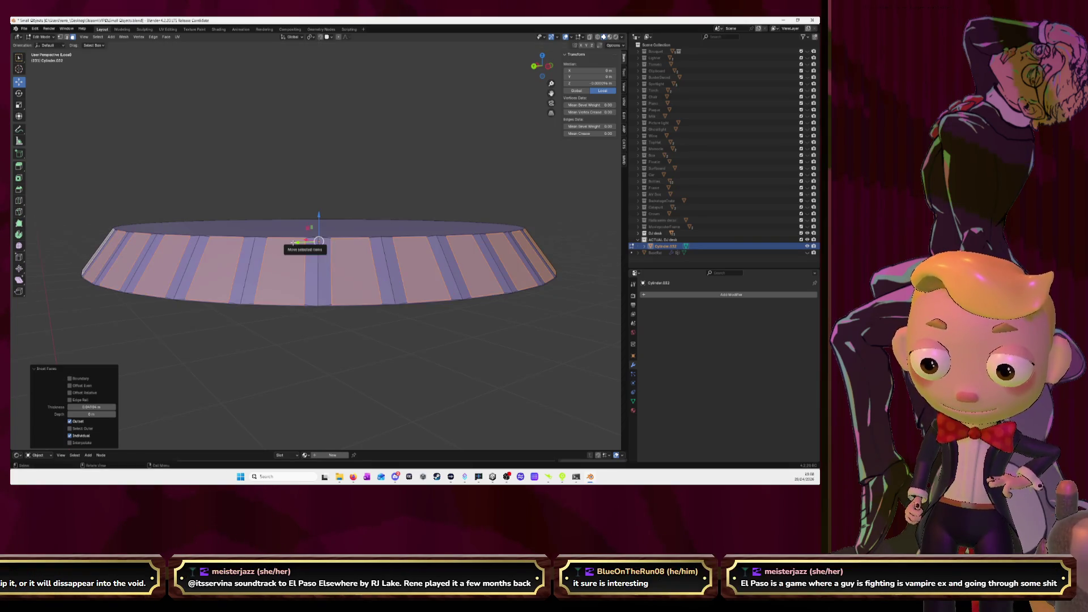
pyautogui.moveTo(293, 243); pyautogui.dragTo(328, 251, button='middle')
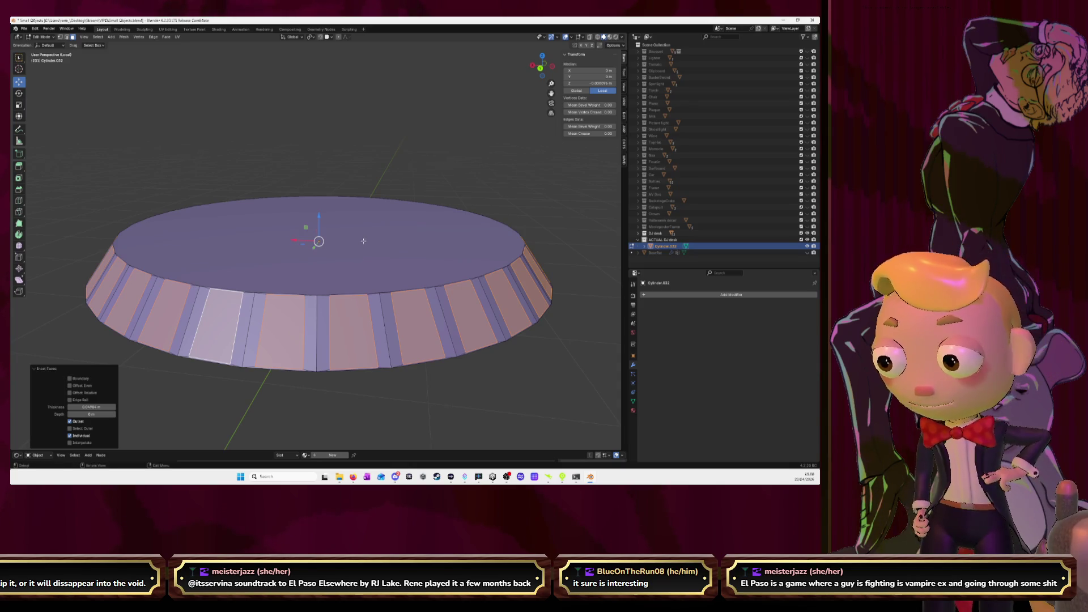
pyautogui.moveTo(364, 241)
pyautogui.mouseDown(button='middle')
pyautogui.moveTo(492, 272)
pyautogui.moveTo(311, 251)
pyautogui.mouseUp(button='middle')
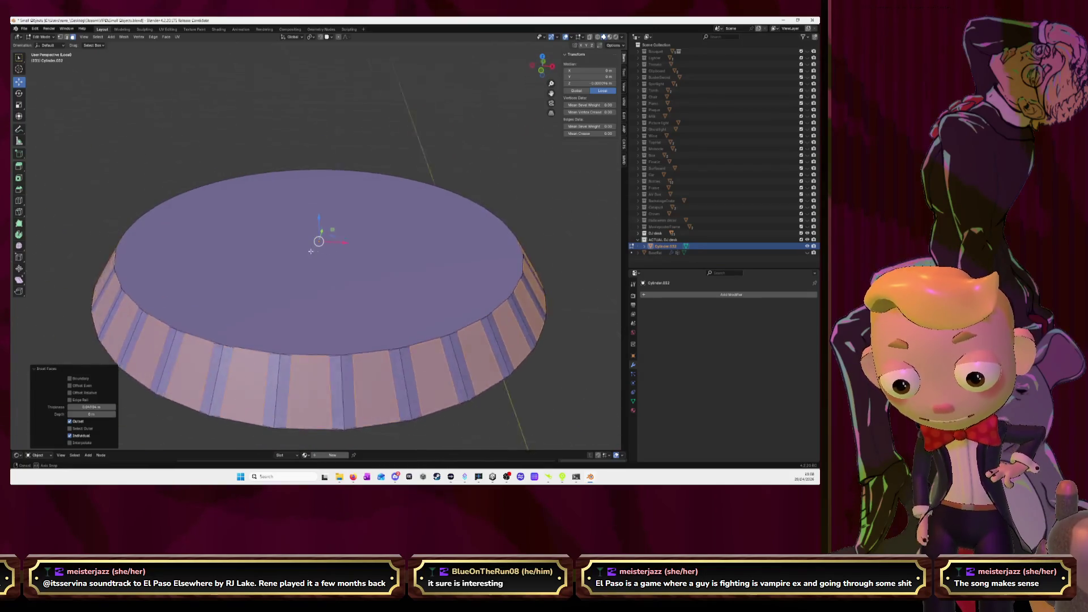
pyautogui.moveTo(310, 251)
pyautogui.mouseDown(button='middle')
pyautogui.moveTo(535, 259)
pyautogui.moveTo(516, 251)
pyautogui.mouseUp(button='middle')
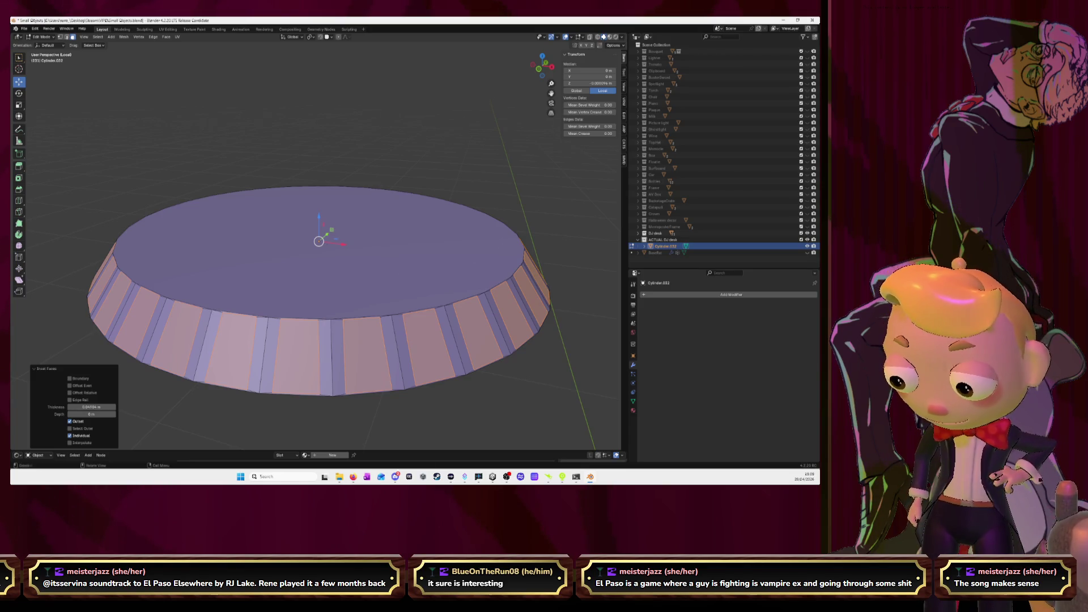
pyautogui.press('s')
pyautogui.press('z')
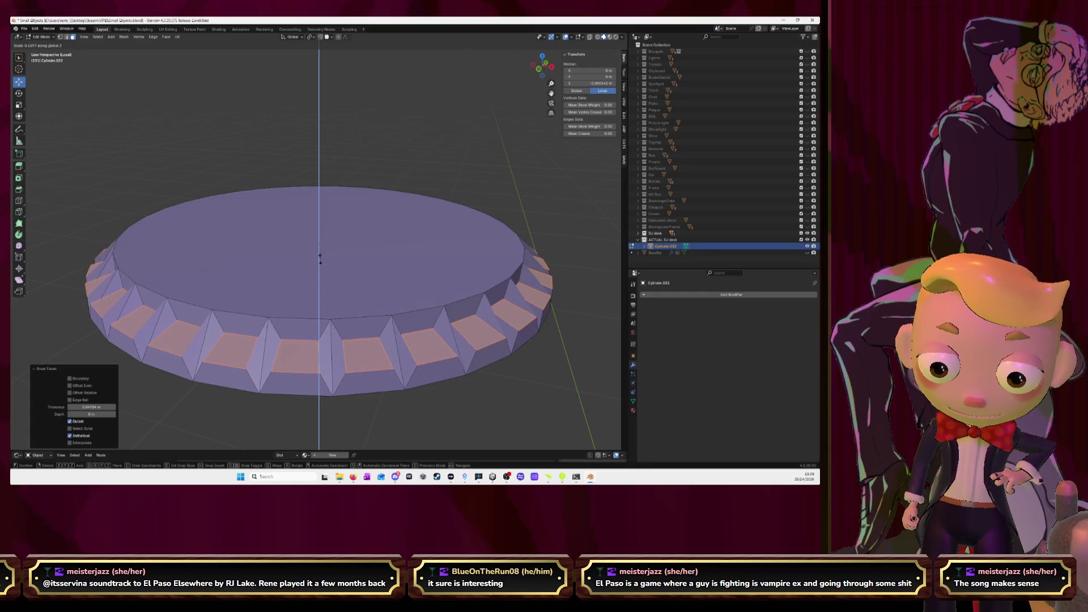
pyautogui.click(319, 258)
pyautogui.moveTo(319, 258)
pyautogui.mouseDown(button='middle')
pyautogui.moveTo(371, 279)
pyautogui.moveTo(486, 281)
pyautogui.moveTo(461, 276)
pyautogui.mouseUp(button='middle')
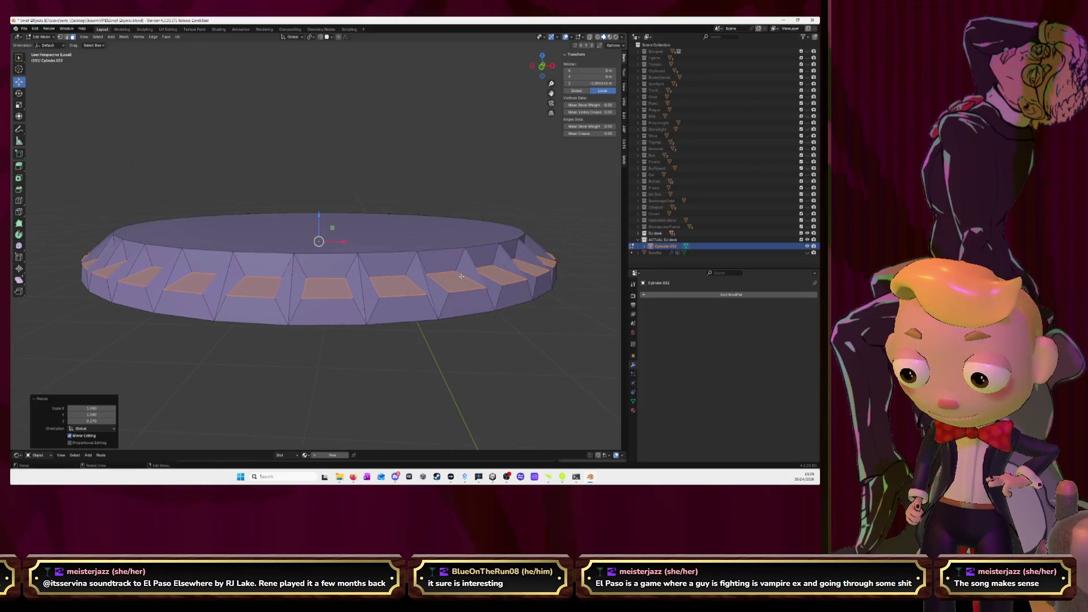
# Step: Set the transform orientation to Local
pyautogui.click(297, 37)
pyautogui.click(291, 64)
pyautogui.moveTo(363, 85); pyautogui.dragTo(382, 107, button='middle')
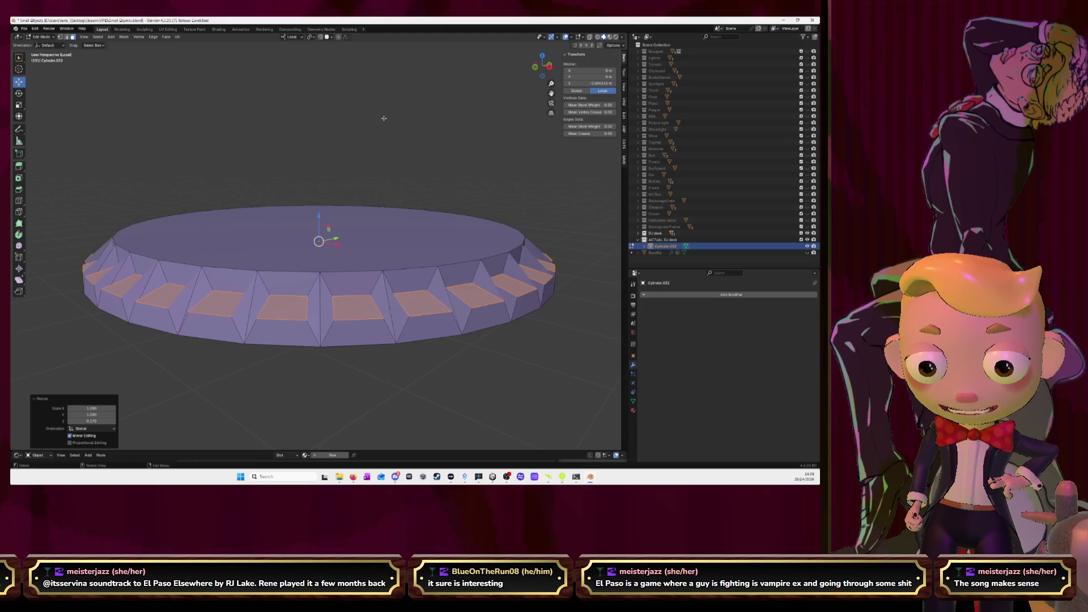
# Step: Cancel a local X rotation and undo the inset rim panels
pyautogui.press('r')
pyautogui.press('x')
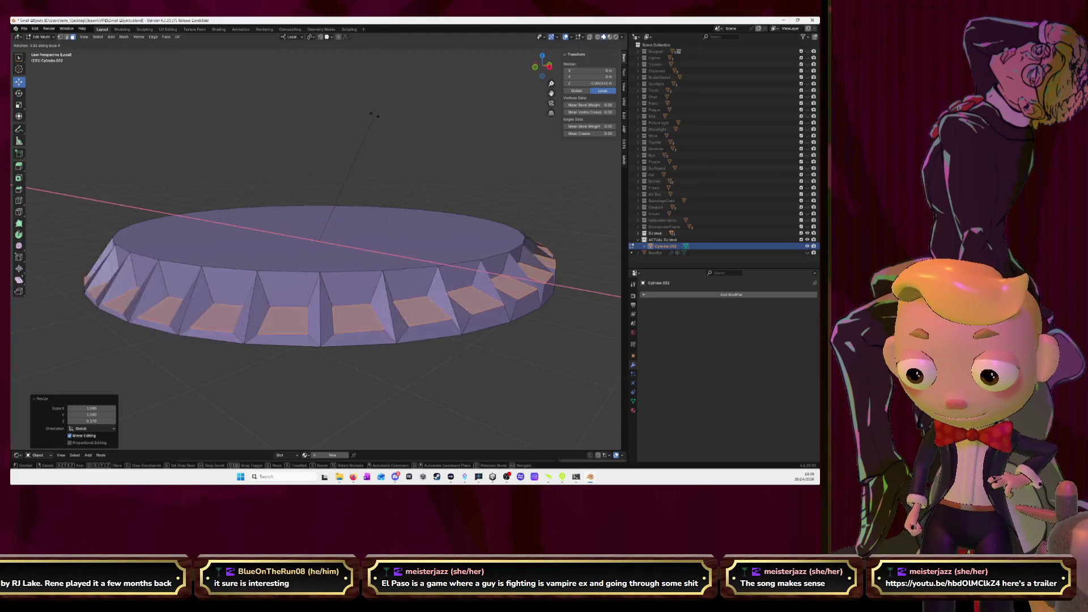
pyautogui.press('Escape')
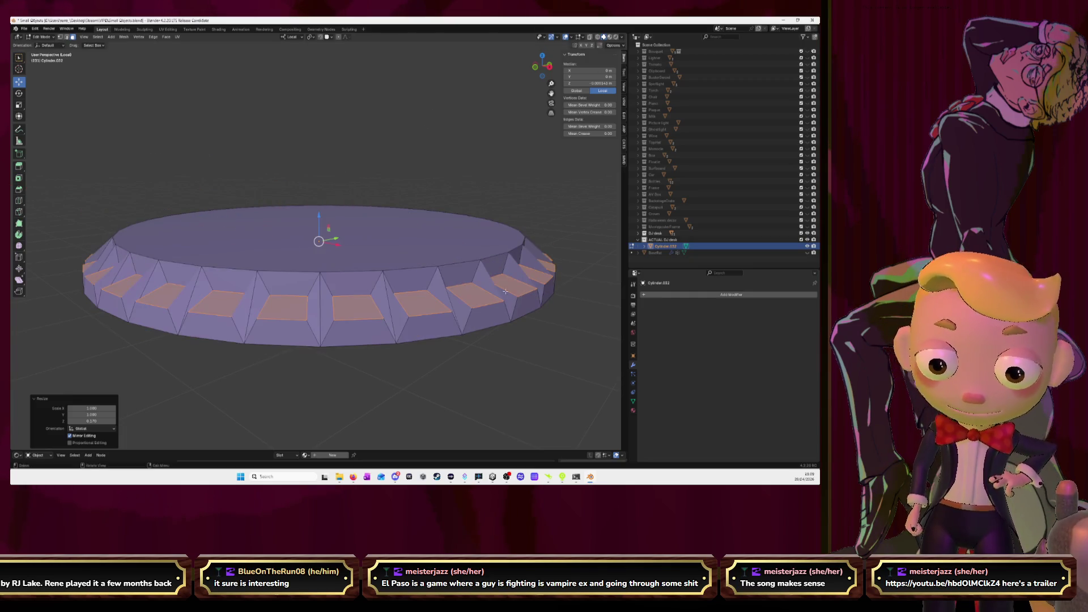
pyautogui.hotkey('ctrl', 'z')
pyautogui.hotkey('ctrl', 'z')
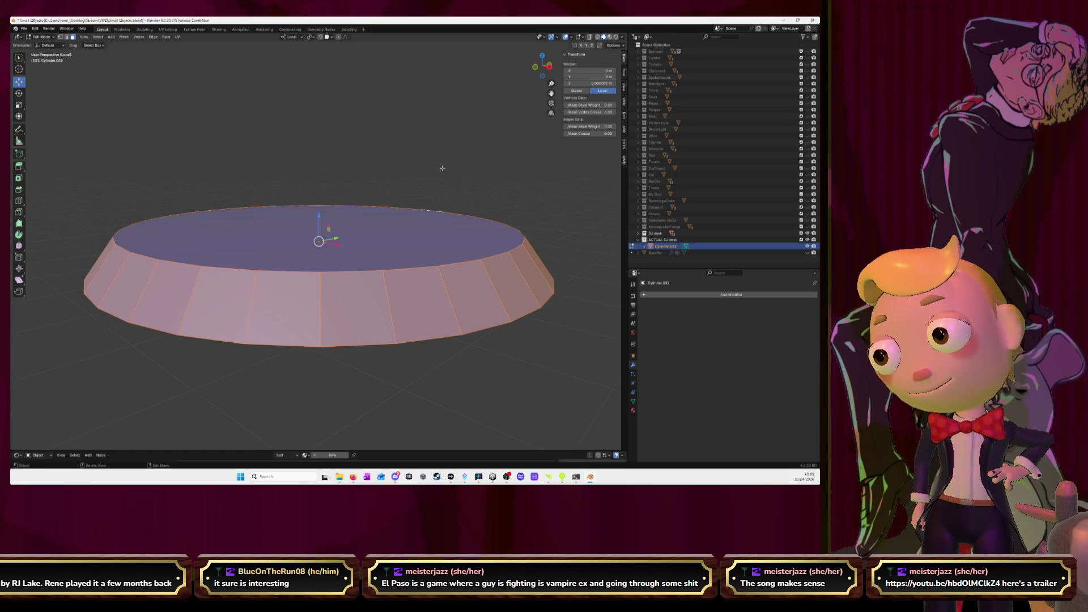
pyautogui.click(480, 133)
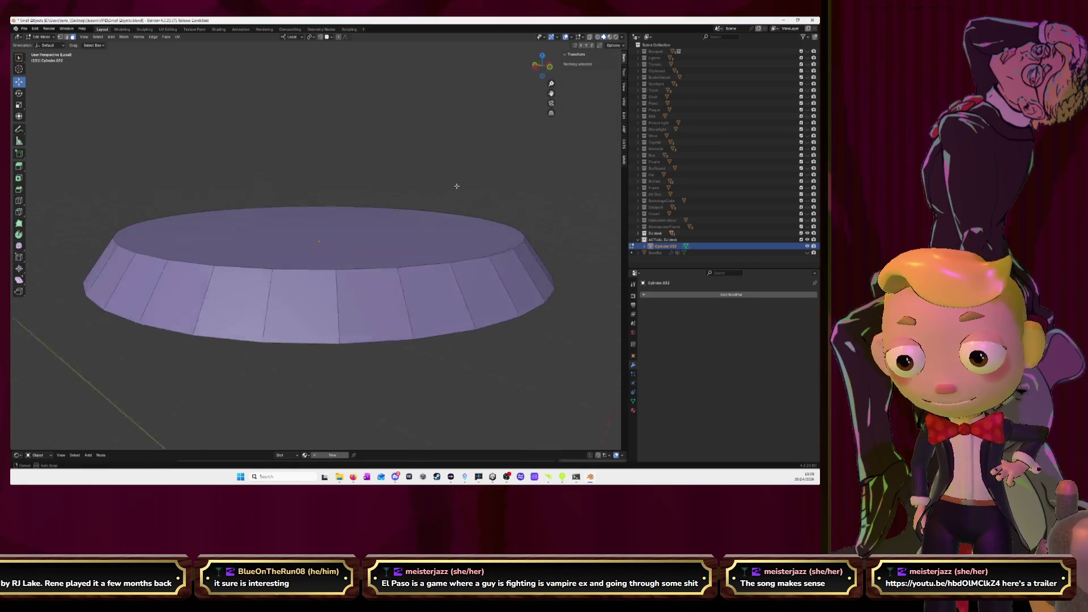
pyautogui.moveTo(500, 185)
pyautogui.mouseDown(button='middle')
pyautogui.moveTo(506, 206)
pyautogui.moveTo(479, 195)
pyautogui.mouseUp(button='middle')
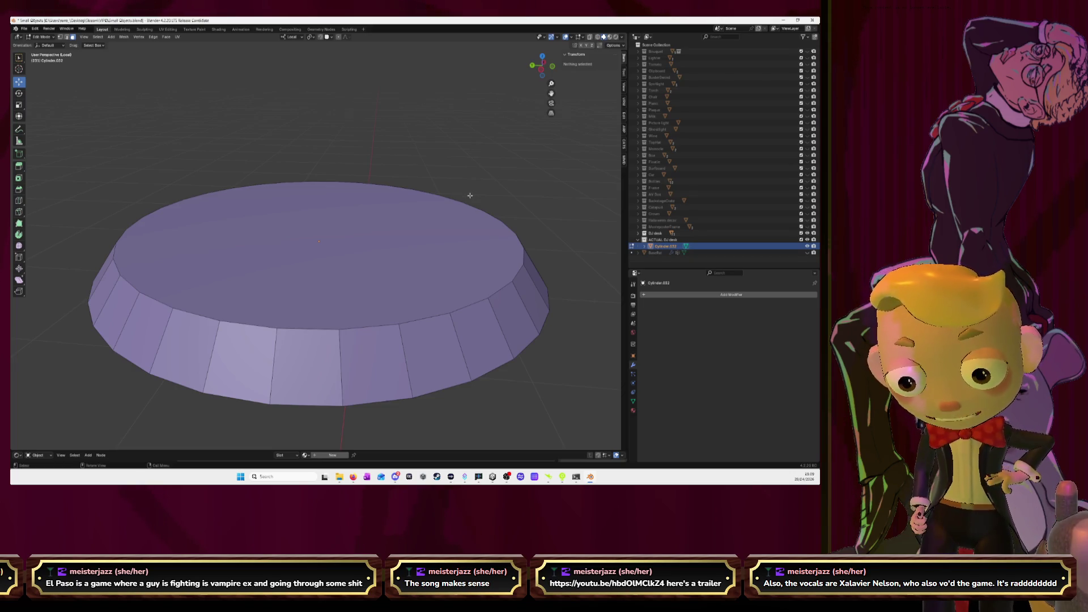
pyautogui.click(268, 371)
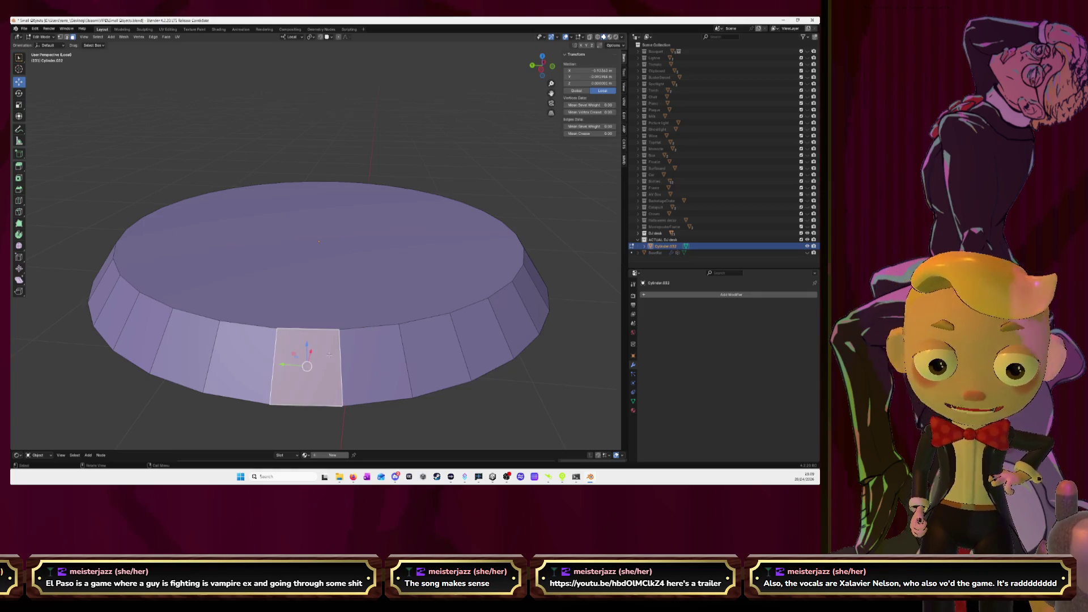
pyautogui.keyDown('alt'); pyautogui.keyDown('shift'); pyautogui.click(356, 360); pyautogui.keyUp('shift'); pyautogui.keyUp('alt')
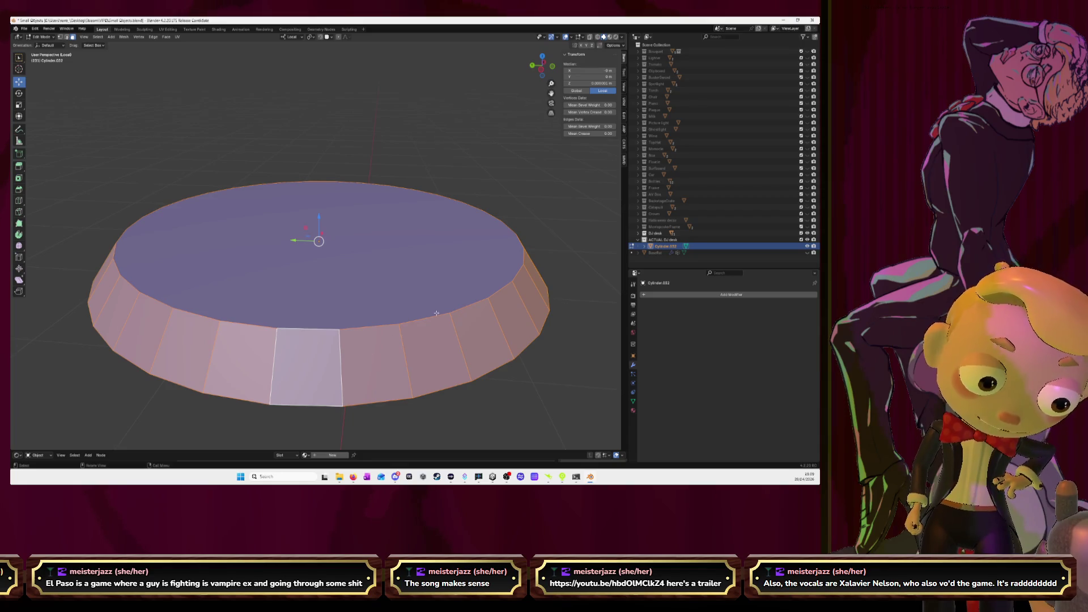
pyautogui.moveTo(366, 349); pyautogui.dragTo(425, 298, button='middle')
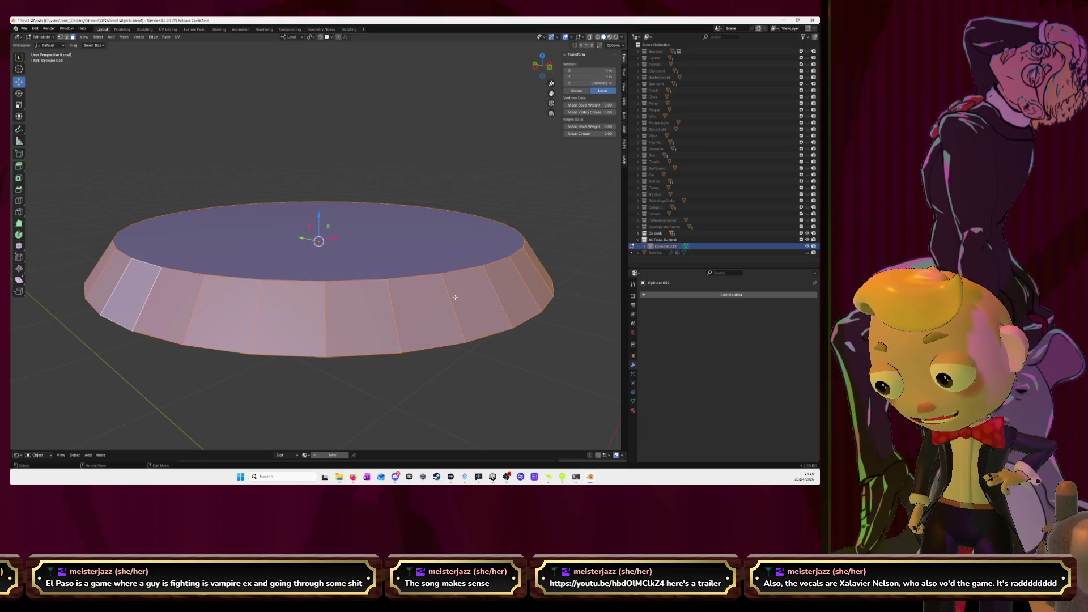
pyautogui.press('i')
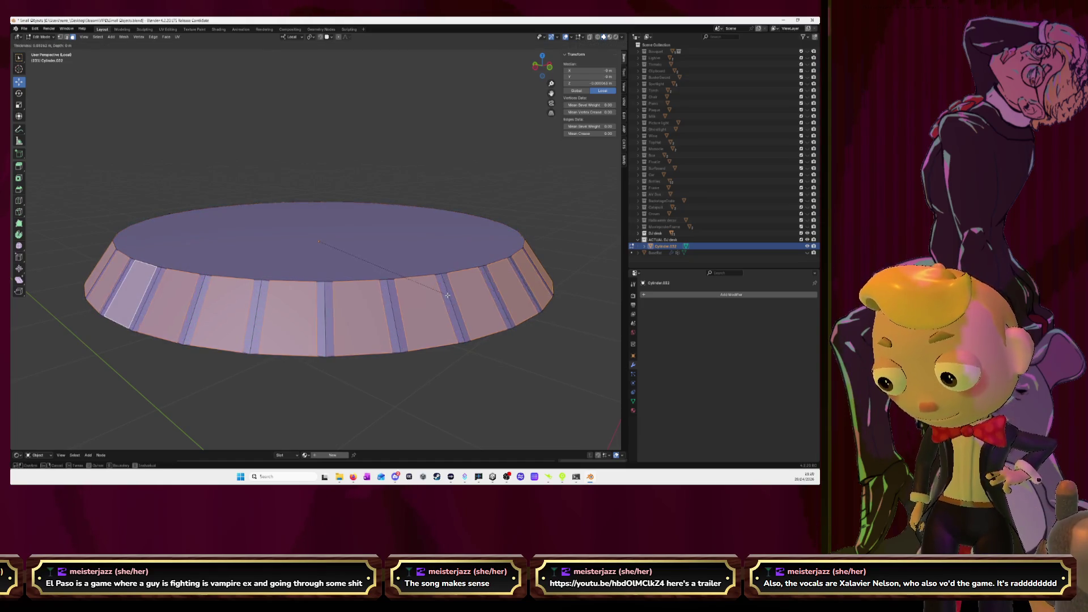
pyautogui.click(445, 295)
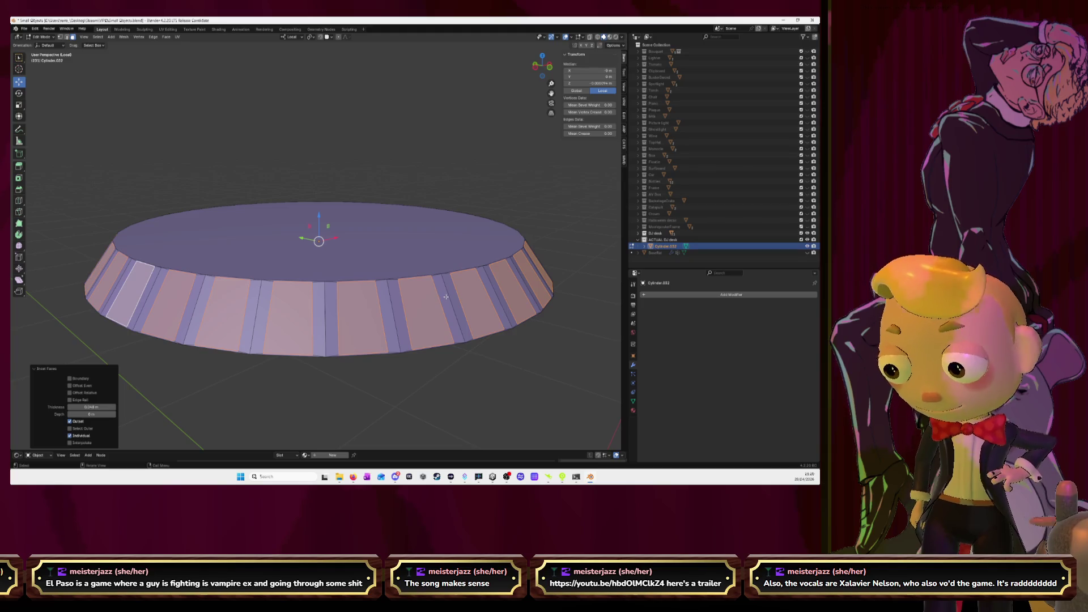
pyautogui.press('s')
pyautogui.press('z')
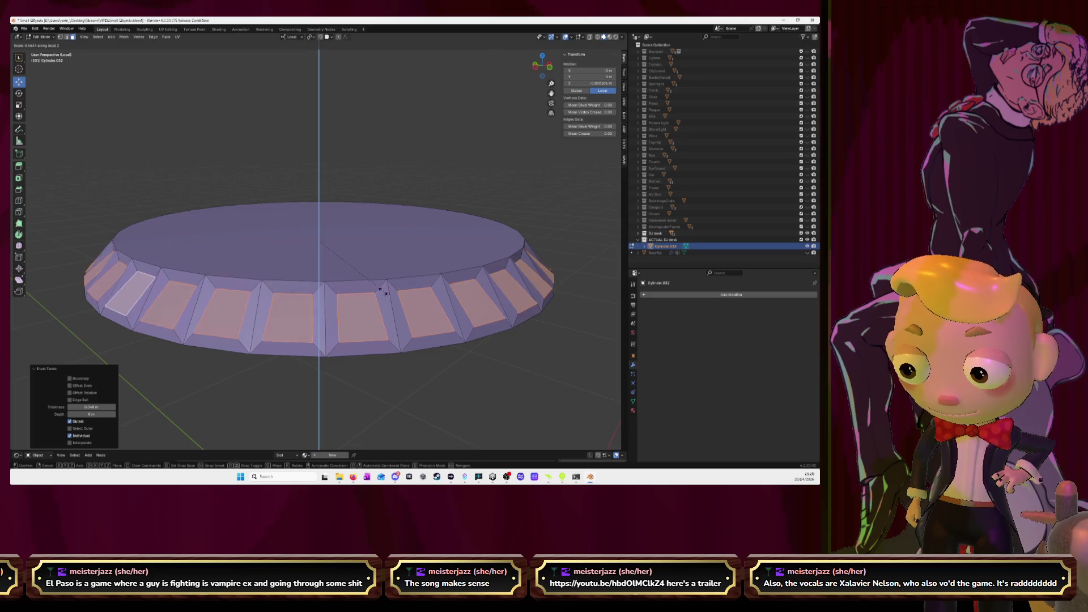
pyautogui.click(362, 278)
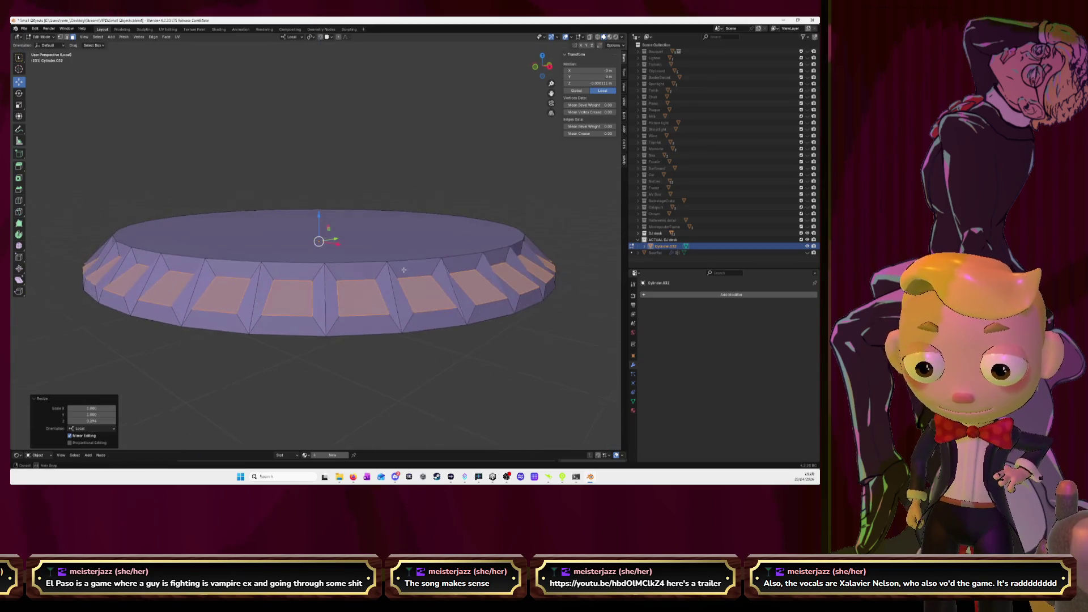
pyautogui.moveTo(472, 266)
pyautogui.mouseDown(button='middle')
pyautogui.moveTo(494, 265)
pyautogui.moveTo(484, 265)
pyautogui.mouseUp(button='middle')
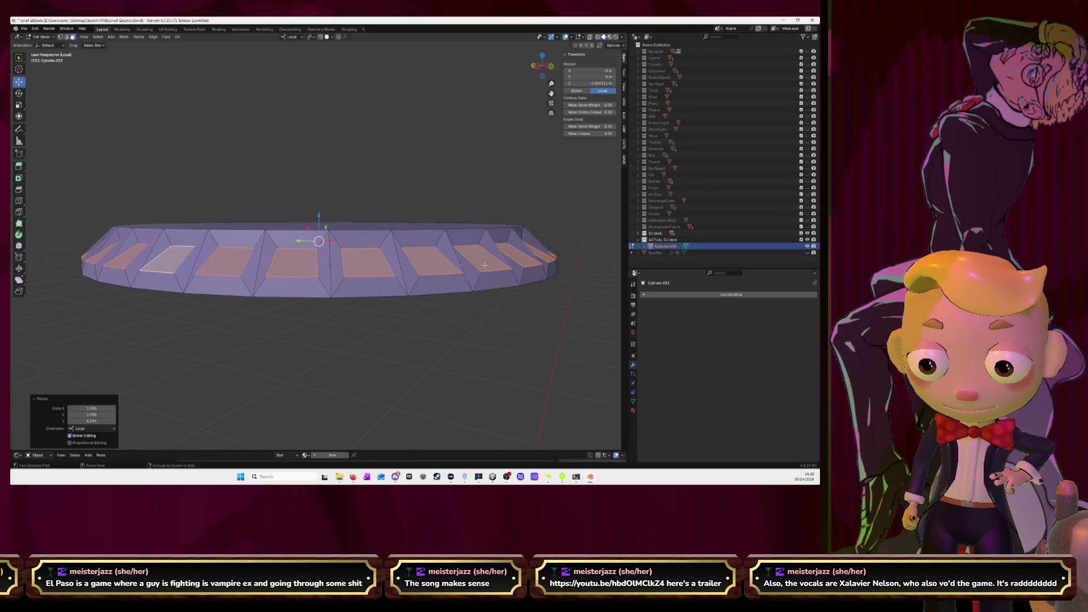
pyautogui.hotkey('ctrl', 'z')
pyautogui.hotkey('ctrl', 'z')
pyautogui.hotkey('ctrl', 'z')
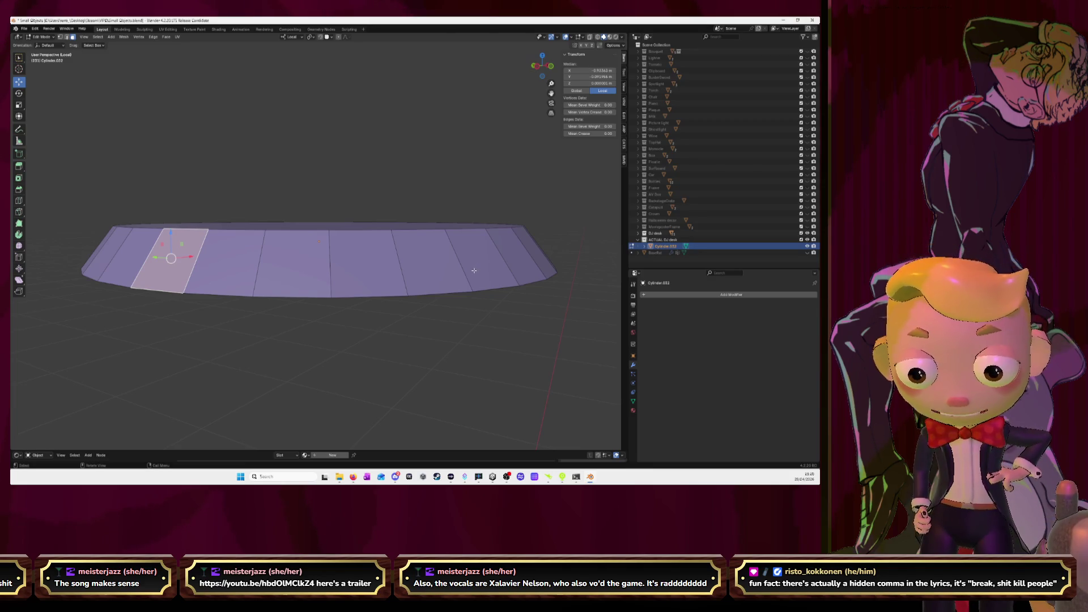
pyautogui.moveTo(586, 224); pyautogui.dragTo(590, 223, button='middle')
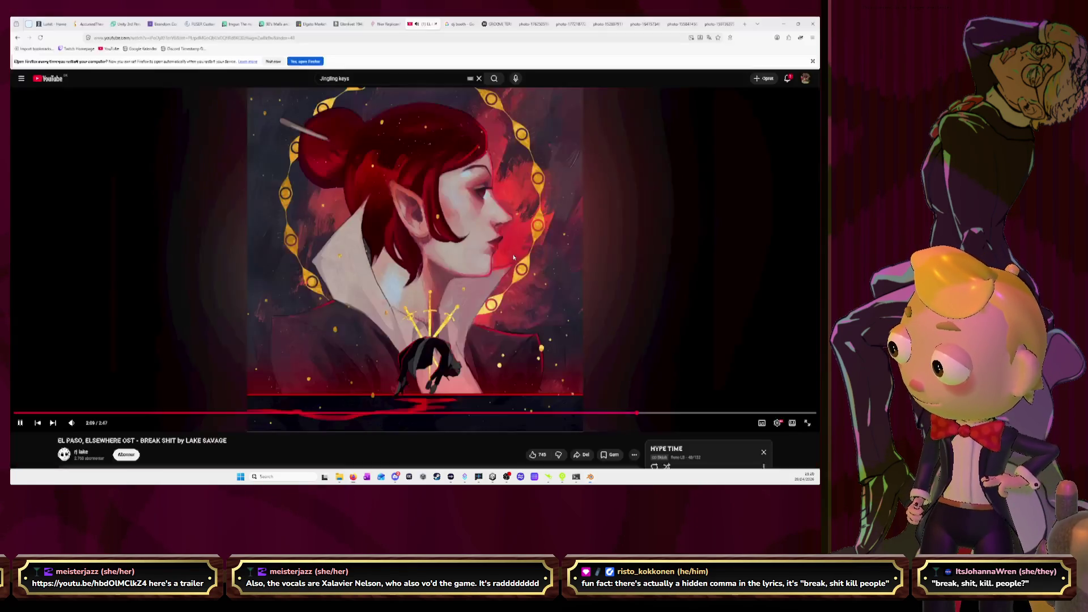
# Step: Show the Pioneer DJ controller reference photo tab in Firefox
pyautogui.click(614, 25)
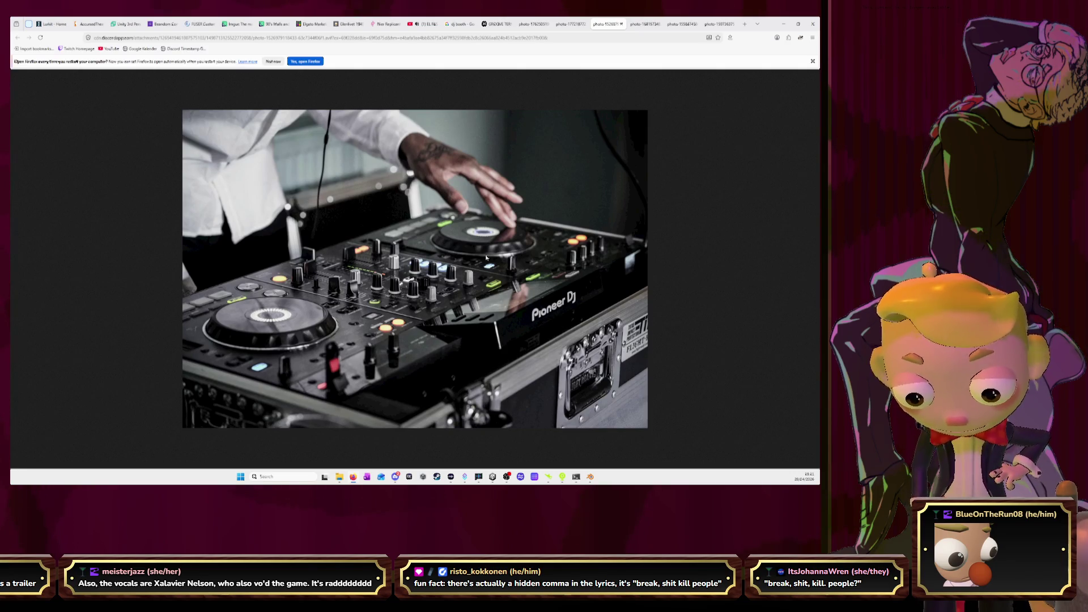
# Step: Minimize Firefox and orbit Blender's view to the top of the ring
pyautogui.click(784, 25)
pyautogui.moveTo(350, 152); pyautogui.dragTo(544, 63, button='middle')
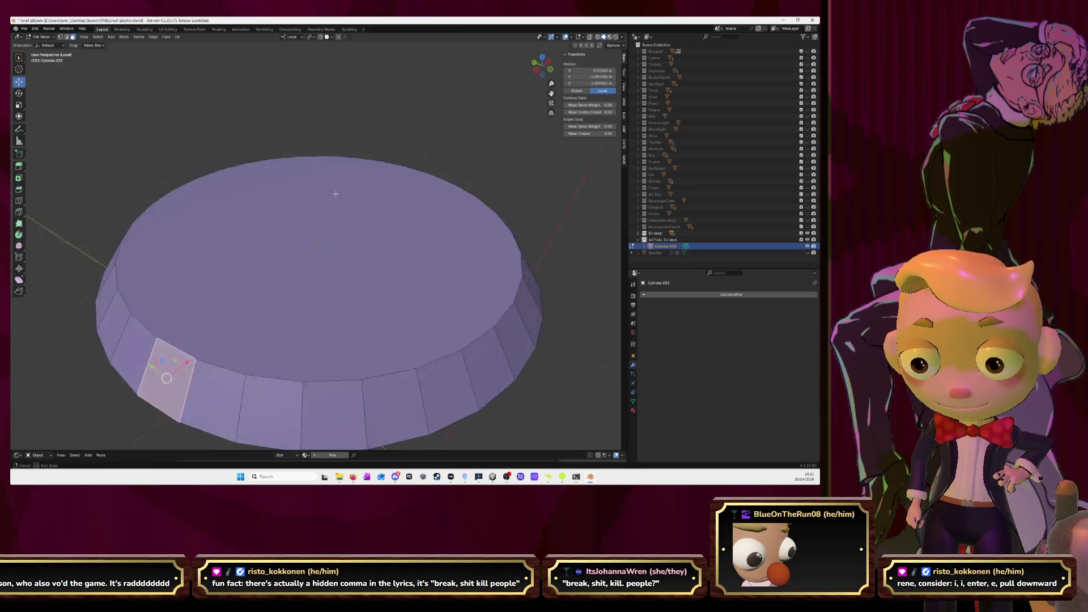
# Step: Subdivide the selected rim face with 2 cuts into a small grid
pyautogui.click(544, 60)
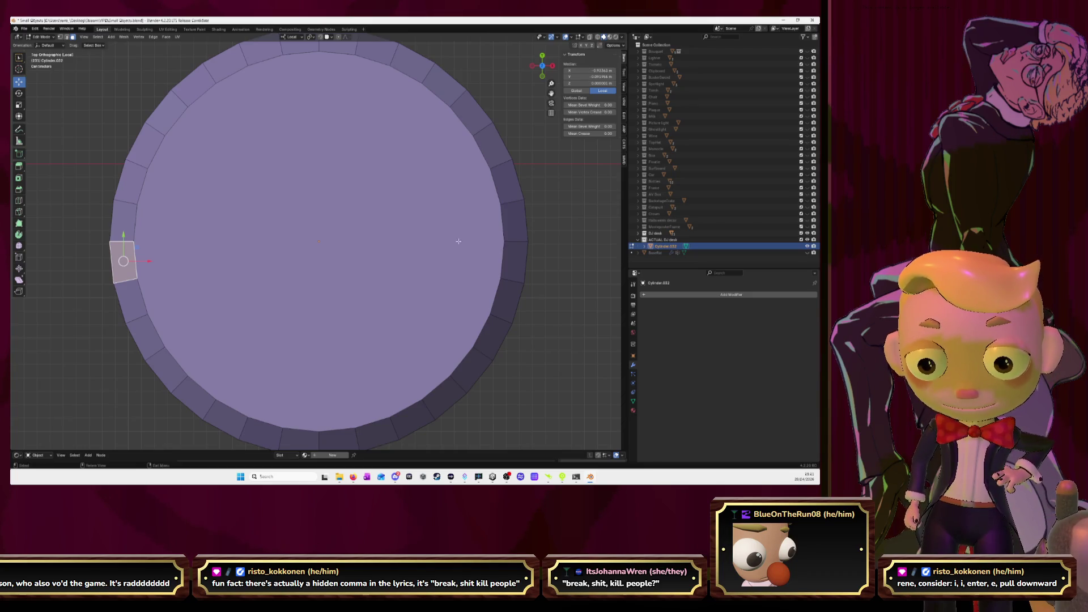
pyautogui.moveTo(459, 241); pyautogui.dragTo(408, 203, button='middle')
pyautogui.press('KP_Decimal')
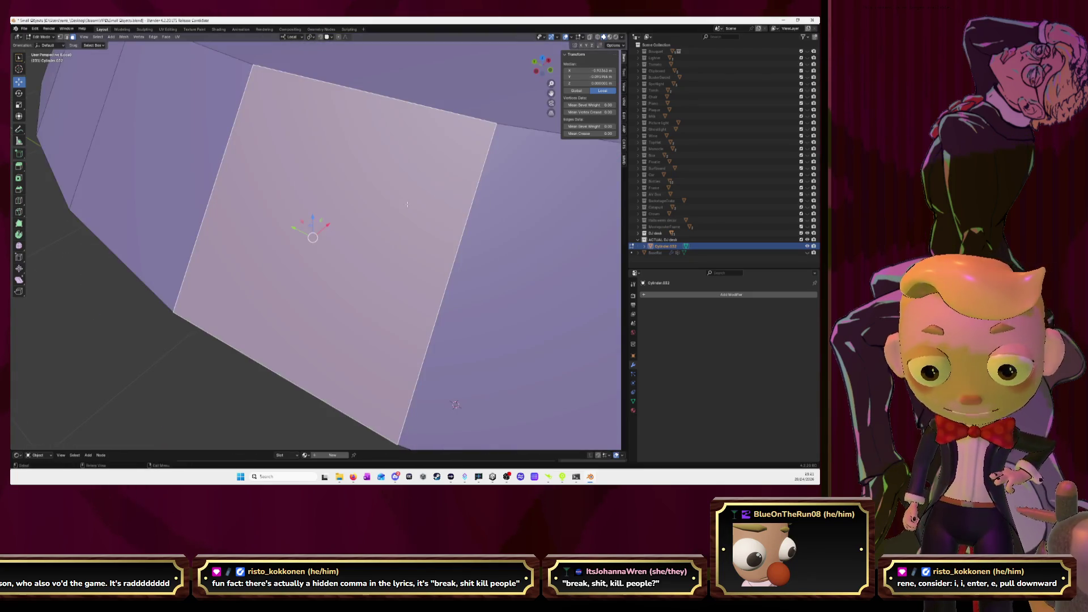
pyautogui.scroll(-3, 406, 204)
pyautogui.rightClick(304, 225)
pyautogui.click(304, 225)
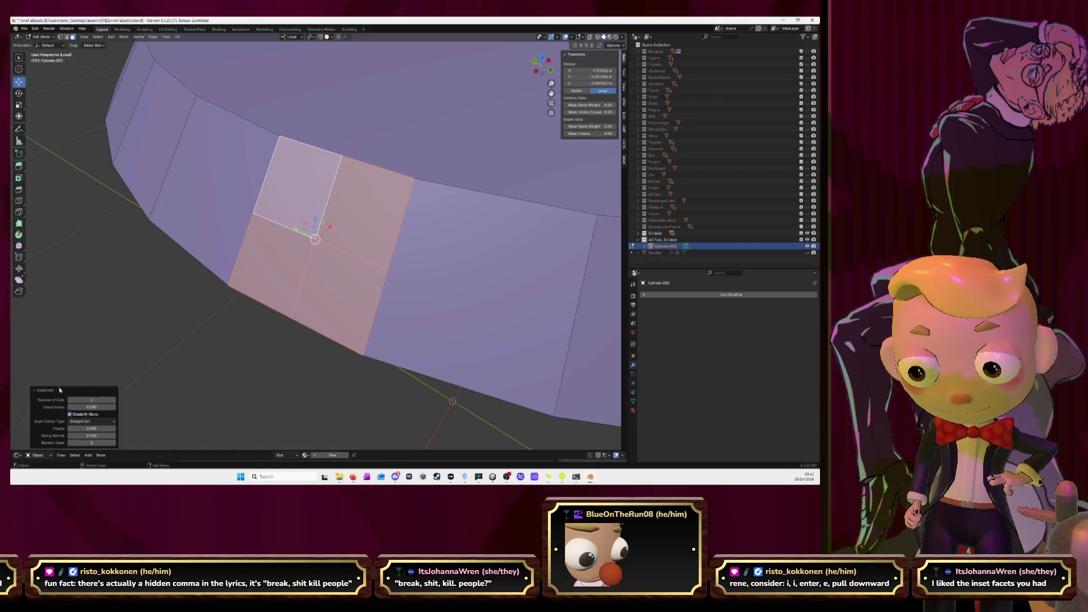
pyautogui.click(114, 400)
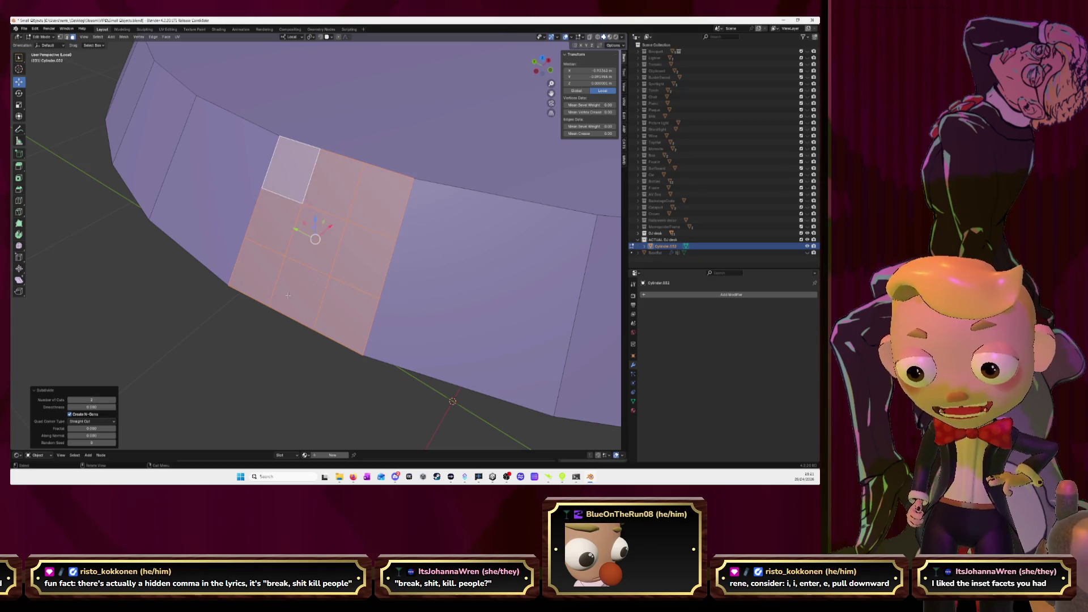
# Step: Shrink the grid's centre face with proportional editing, adjusting the falloff radius
pyautogui.click(312, 244)
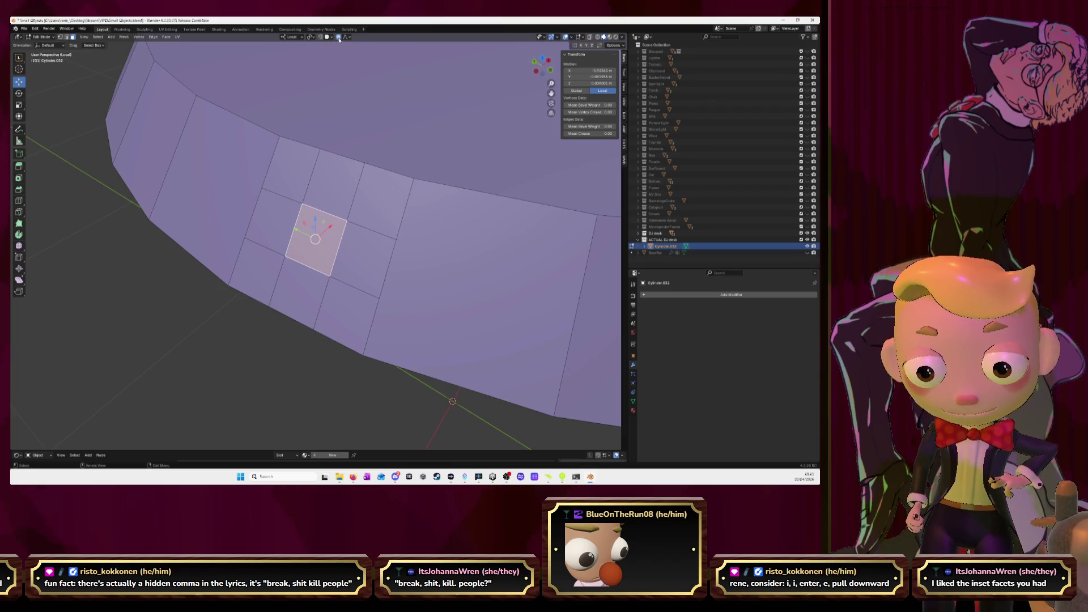
pyautogui.scroll(-6, 358, 200)
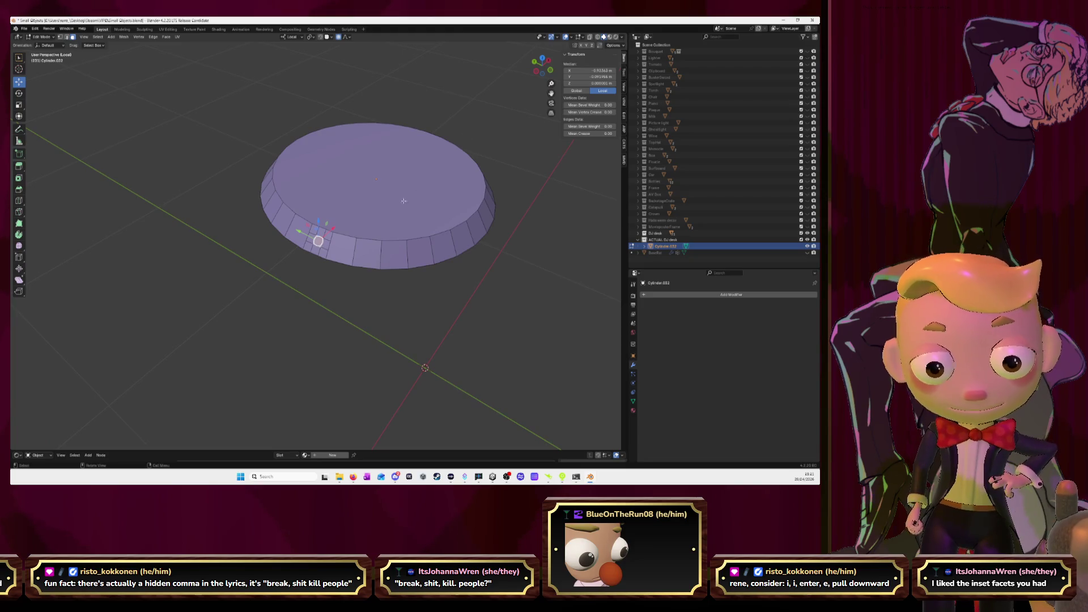
pyautogui.press('s')
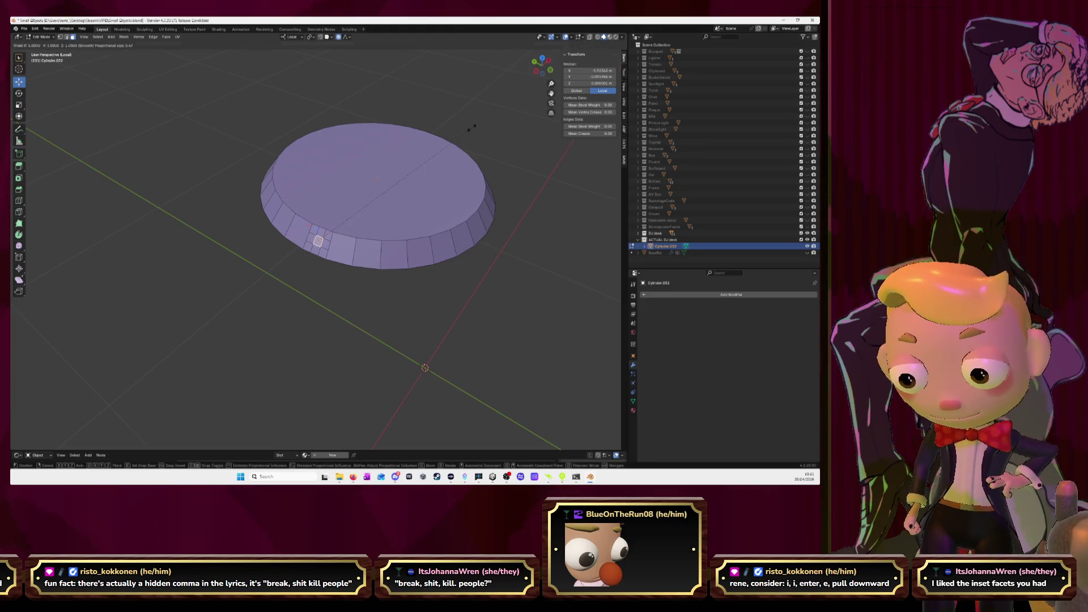
pyautogui.scroll(5, 457, 136)
pyautogui.scroll(5, 456, 136)
pyautogui.scroll(5, 456, 136)
pyautogui.scroll(5, 457, 136)
pyautogui.scroll(8, 457, 136)
pyautogui.scroll(6, 457, 136)
pyautogui.scroll(4, 457, 136)
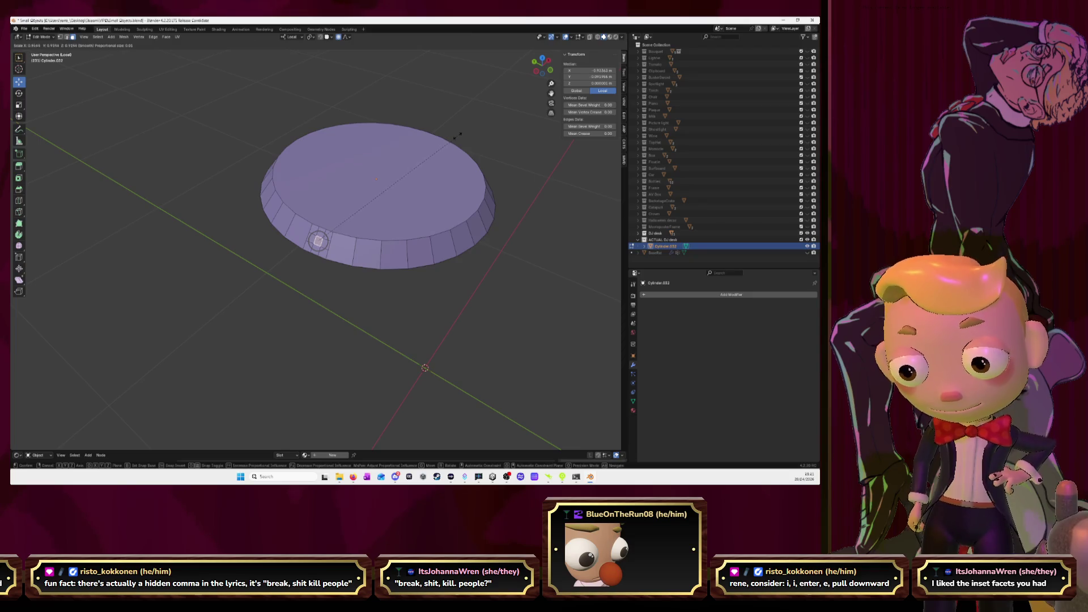
pyautogui.click(410, 166)
pyautogui.scroll(2, 409, 164)
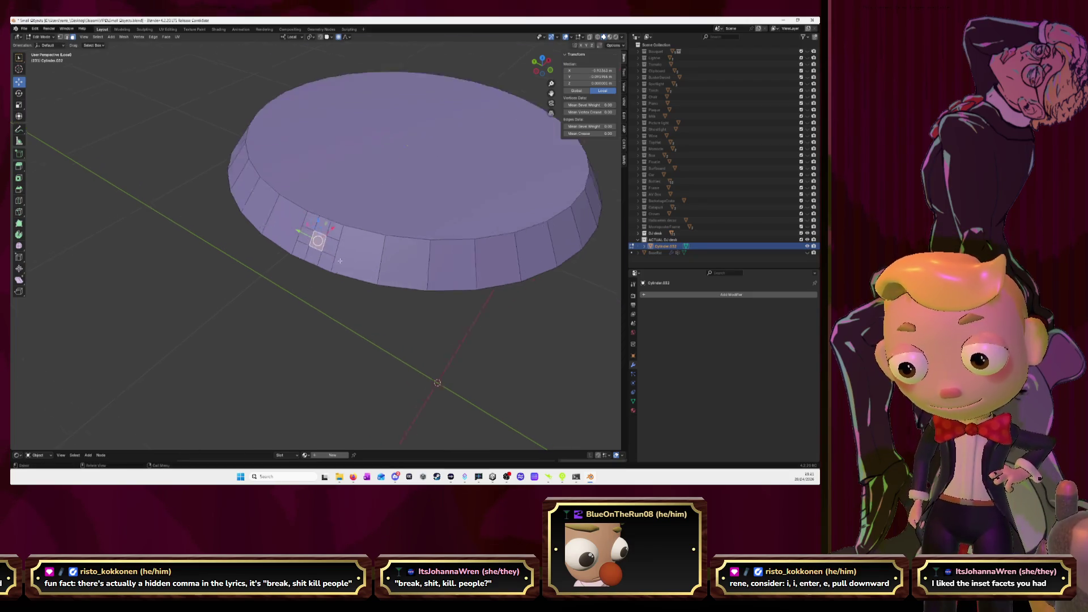
pyautogui.scroll(3, 410, 163)
pyautogui.scroll(3, 410, 162)
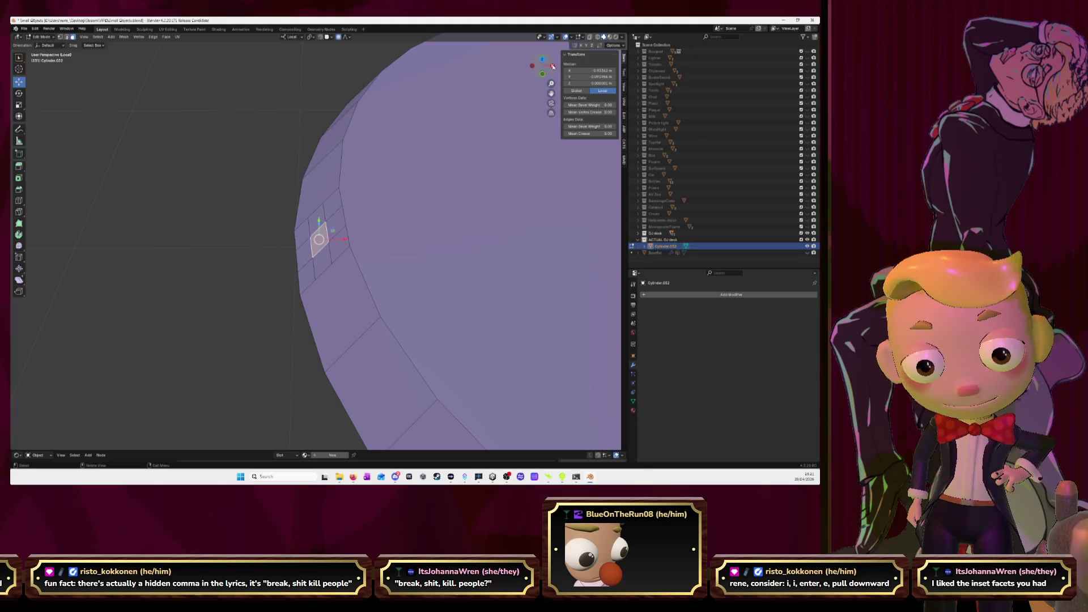
# Step: Move the centre face along X and then Z to dent the rim
pyautogui.press('g')
pyautogui.press('x')
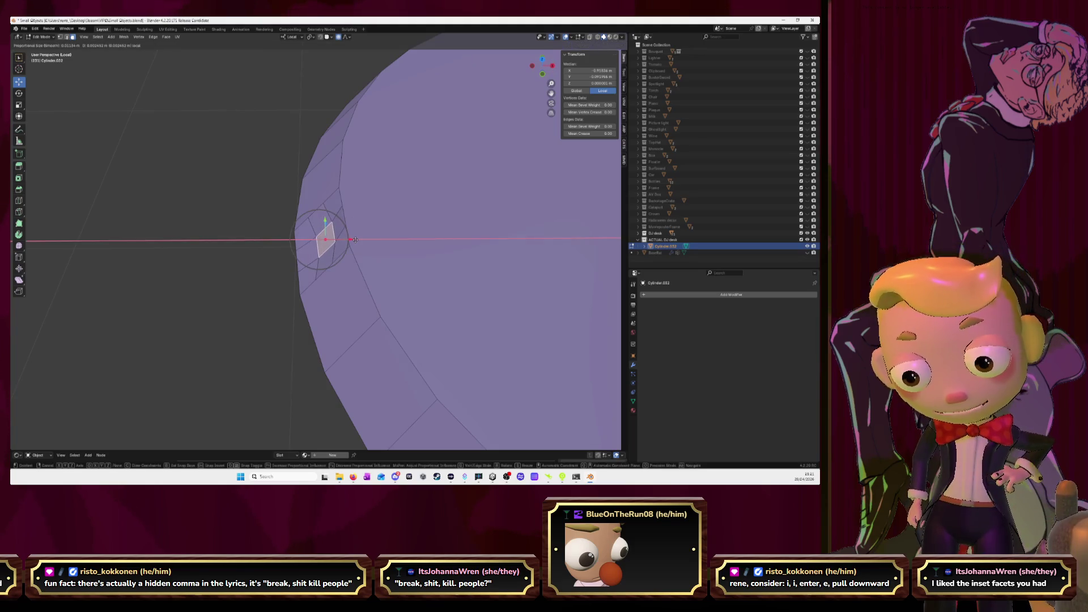
pyautogui.click(356, 240)
pyautogui.click(544, 74)
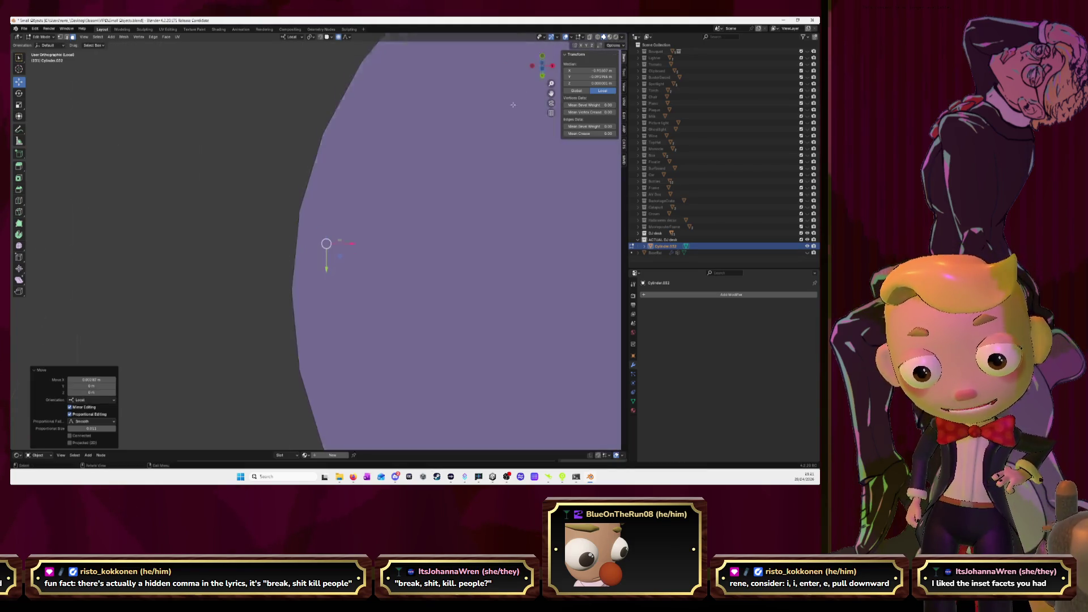
pyautogui.click(543, 58)
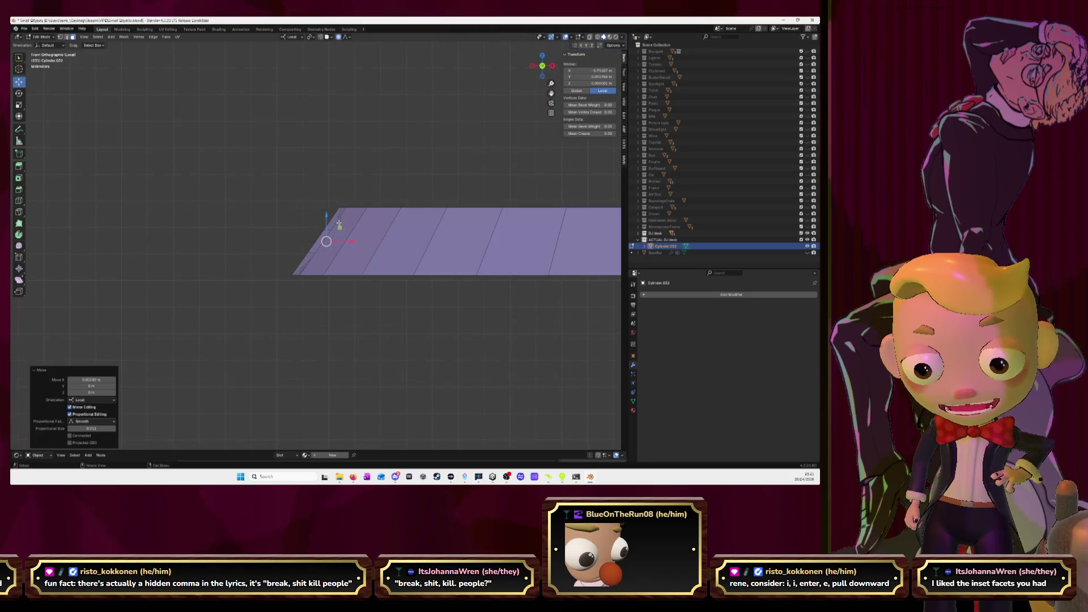
pyautogui.moveTo(328, 216); pyautogui.dragTo(326, 218)
pyautogui.moveTo(326, 223); pyautogui.dragTo(318, 243, button='middle')
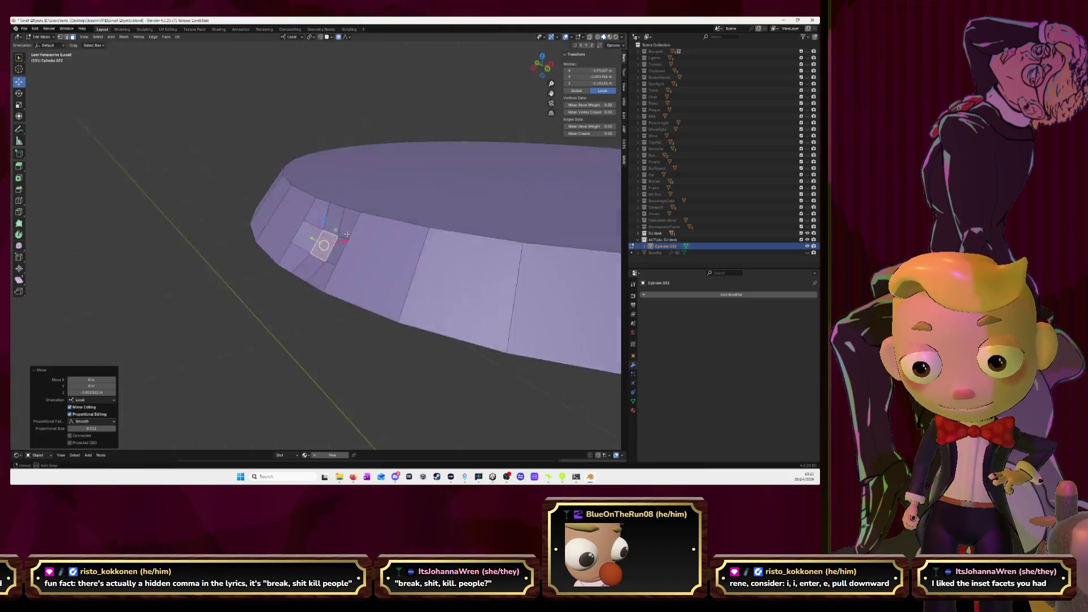
# Step: Try Shade Smooth on the cylinder object, then undo it
pyautogui.press('Tab')
pyautogui.moveTo(393, 243)
pyautogui.mouseDown(button='middle')
pyautogui.moveTo(482, 289)
pyautogui.moveTo(351, 245)
pyautogui.mouseUp(button='middle')
pyautogui.rightClick(351, 245)
pyautogui.click(351, 245)
pyautogui.moveTo(383, 332)
pyautogui.mouseDown(button='middle')
pyautogui.moveTo(444, 311)
pyautogui.moveTo(439, 320)
pyautogui.mouseUp(button='middle')
pyautogui.hotkey('ctrl', 'z')
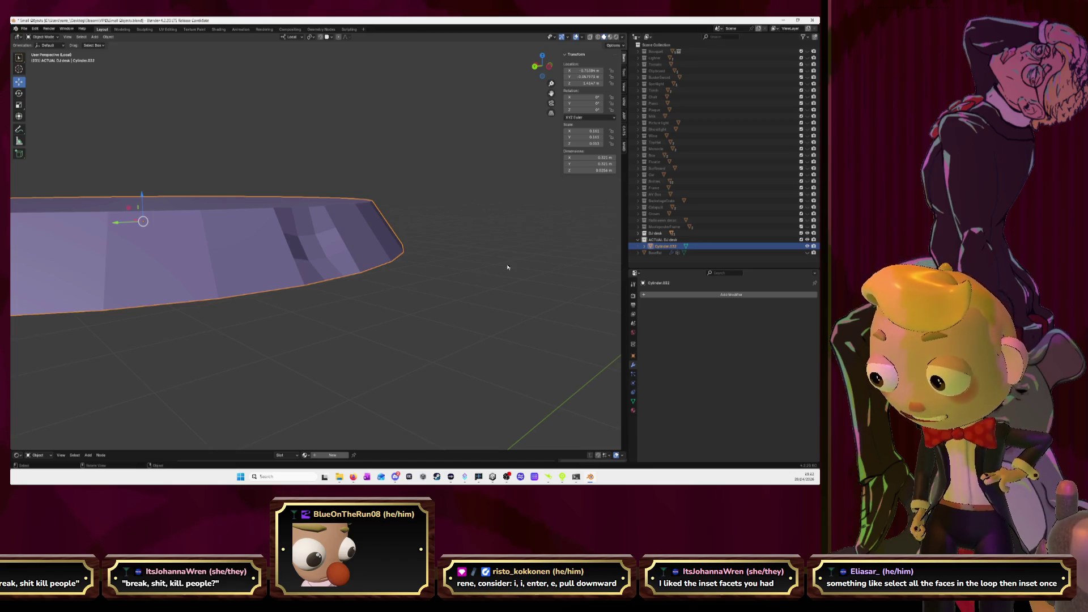
# Step: In Edit Mode, undo the subdivided rim faces
pyautogui.moveTo(505, 270); pyautogui.dragTo(497, 265, button='middle')
pyautogui.press('Tab')
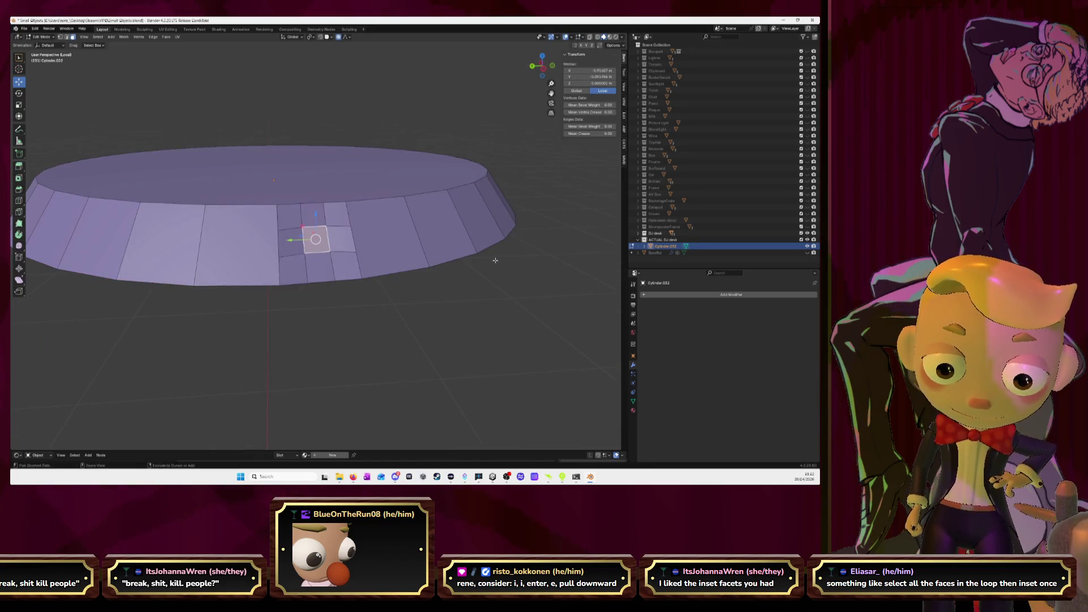
pyautogui.hotkey('ctrl', 'z')
pyautogui.hotkey('ctrl', 'z')
pyautogui.hotkey('ctrl', 'z')
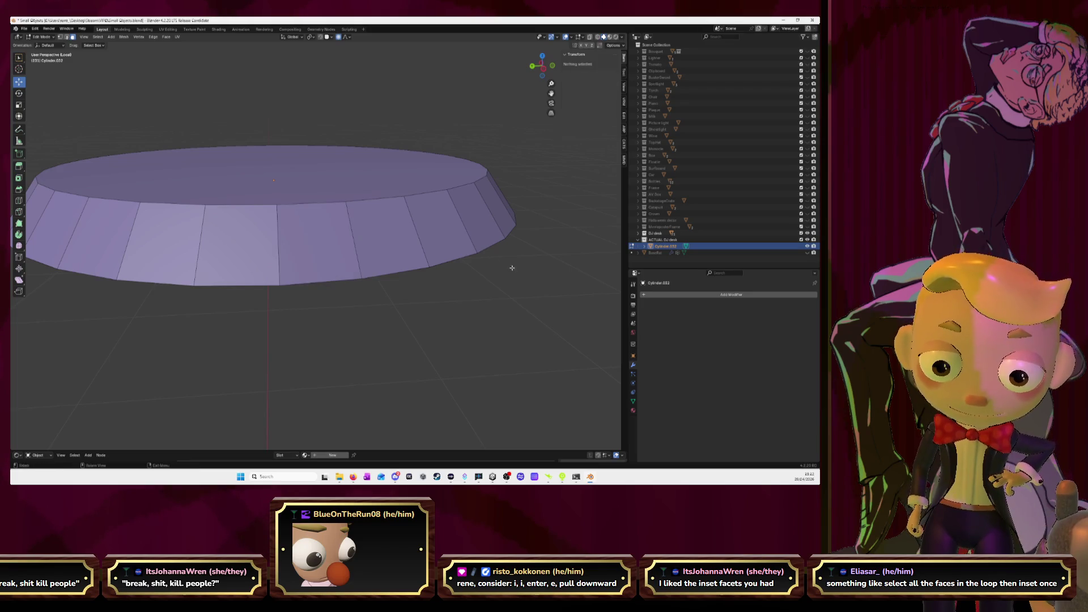
# Step: Inset the front rim face and extrude it inward to form a groove
pyautogui.click(301, 237)
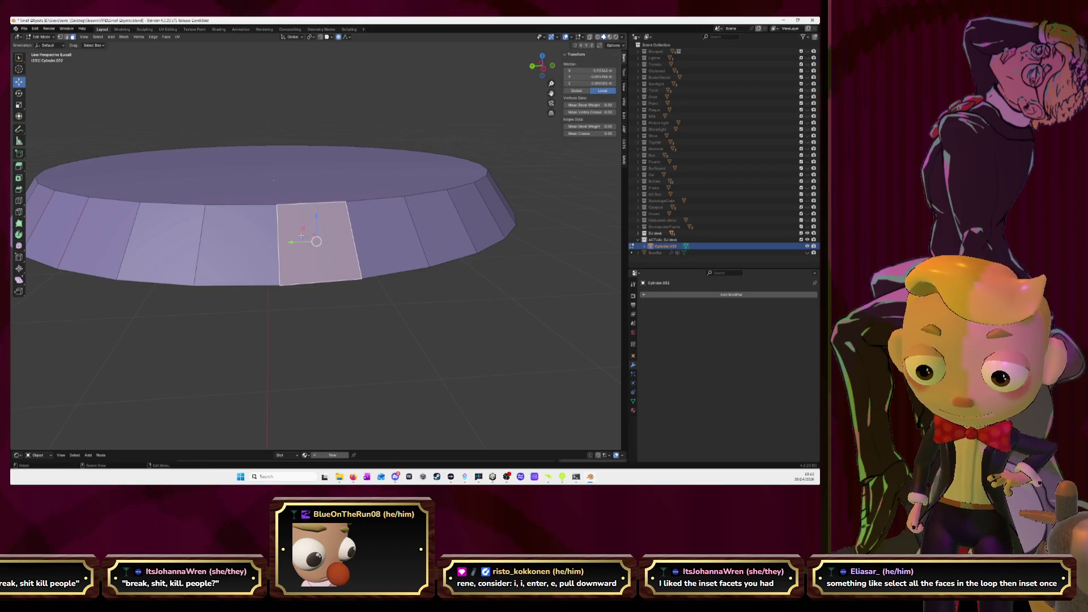
pyautogui.press('i')
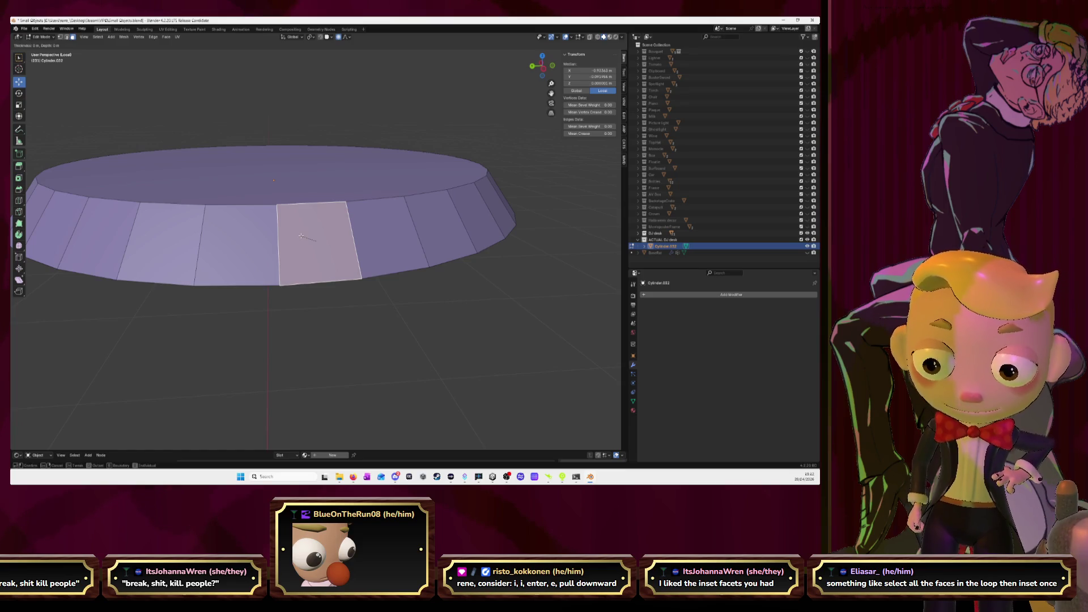
pyautogui.press('i')
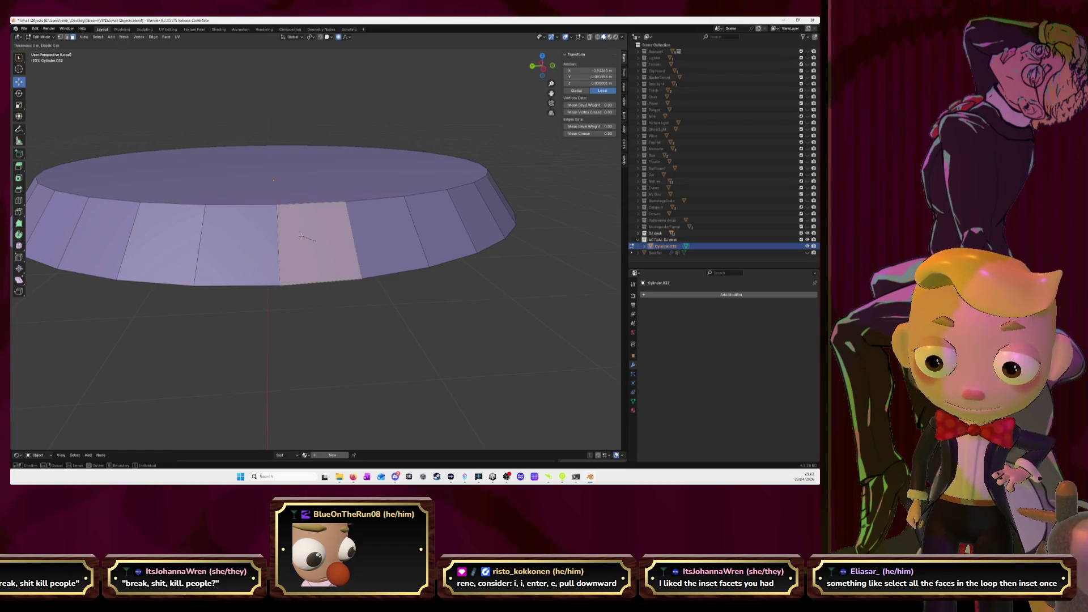
pyautogui.press('Return')
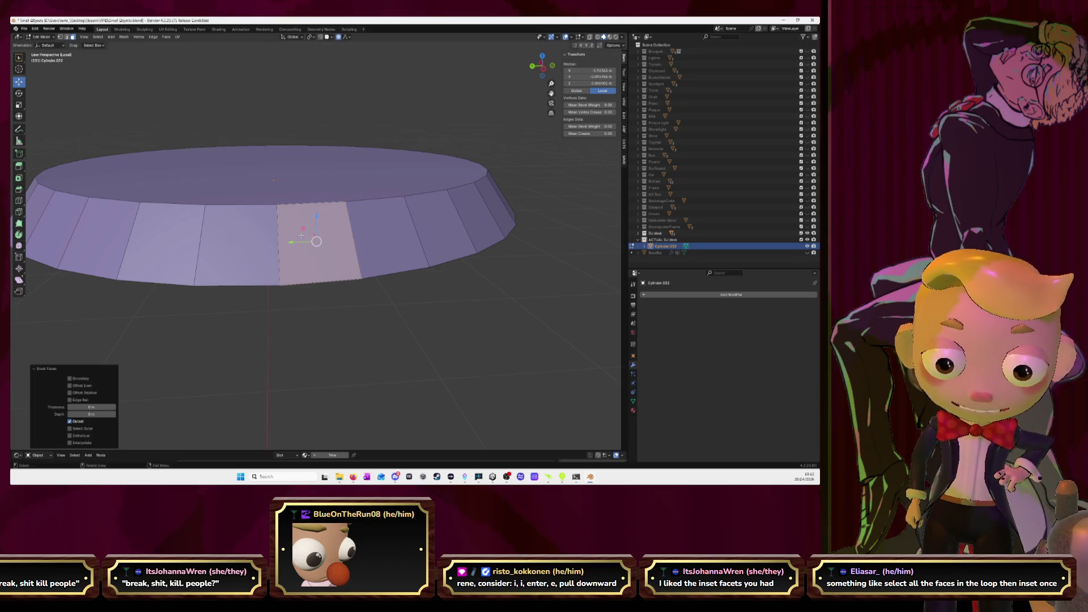
pyautogui.press('e')
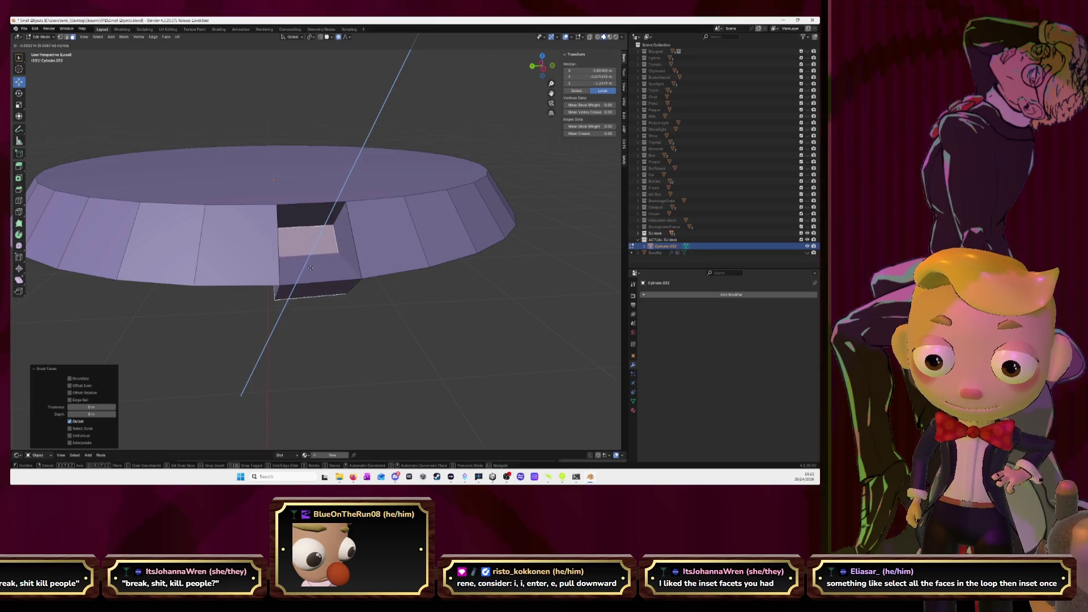
pyautogui.click(305, 264)
pyautogui.moveTo(305, 264)
pyautogui.mouseDown(button='middle')
pyautogui.moveTo(362, 244)
pyautogui.moveTo(248, 259)
pyautogui.moveTo(339, 265)
pyautogui.moveTo(325, 259)
pyautogui.mouseUp(button='middle')
# Step: Scale the groove face to 0.724, inspect it, then undo the groove
pyautogui.press('s')
pyautogui.click(335, 264)
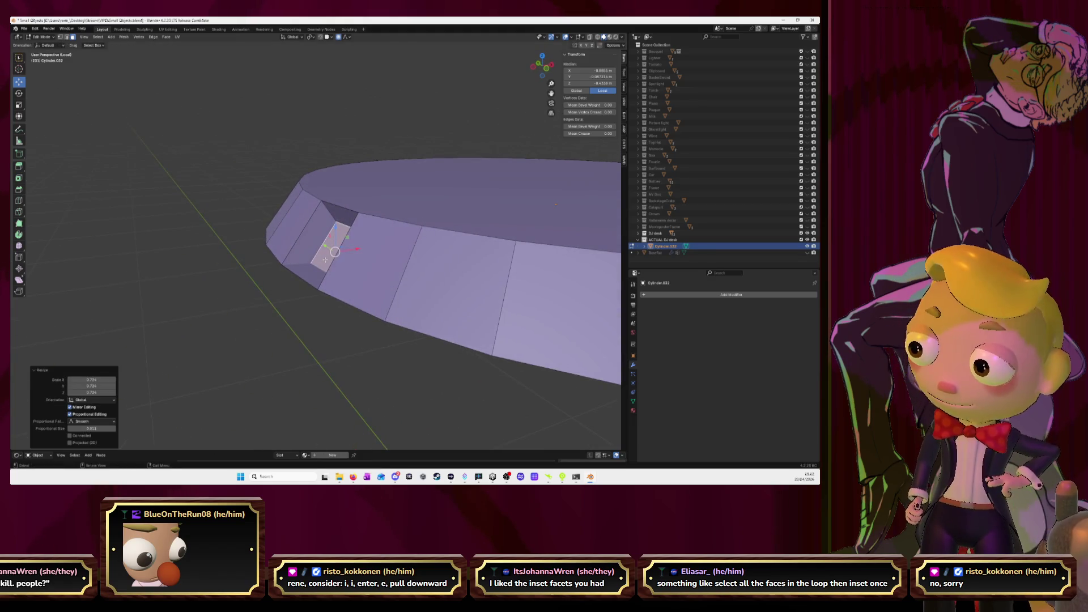
pyautogui.moveTo(324, 251)
pyautogui.mouseDown(button='middle')
pyautogui.moveTo(354, 240)
pyautogui.moveTo(311, 222)
pyautogui.moveTo(290, 227)
pyautogui.mouseUp(button='middle')
pyautogui.moveTo(325, 301)
pyautogui.mouseDown(button='middle')
pyautogui.moveTo(332, 286)
pyautogui.moveTo(376, 275)
pyautogui.mouseUp(button='middle')
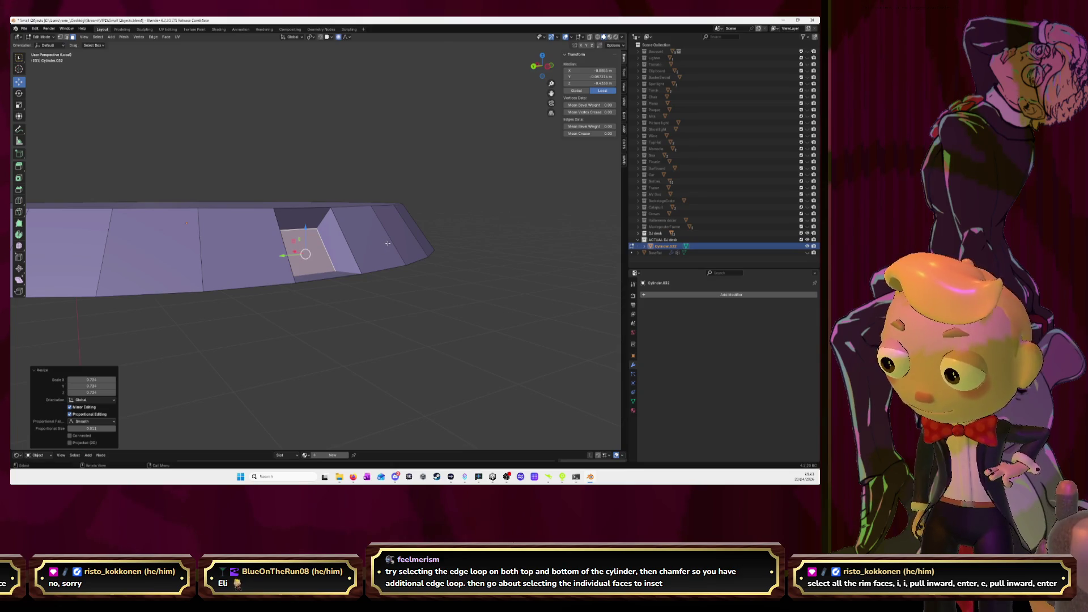
pyautogui.hotkey('ctrl', 'z')
pyautogui.hotkey('ctrl', 'z')
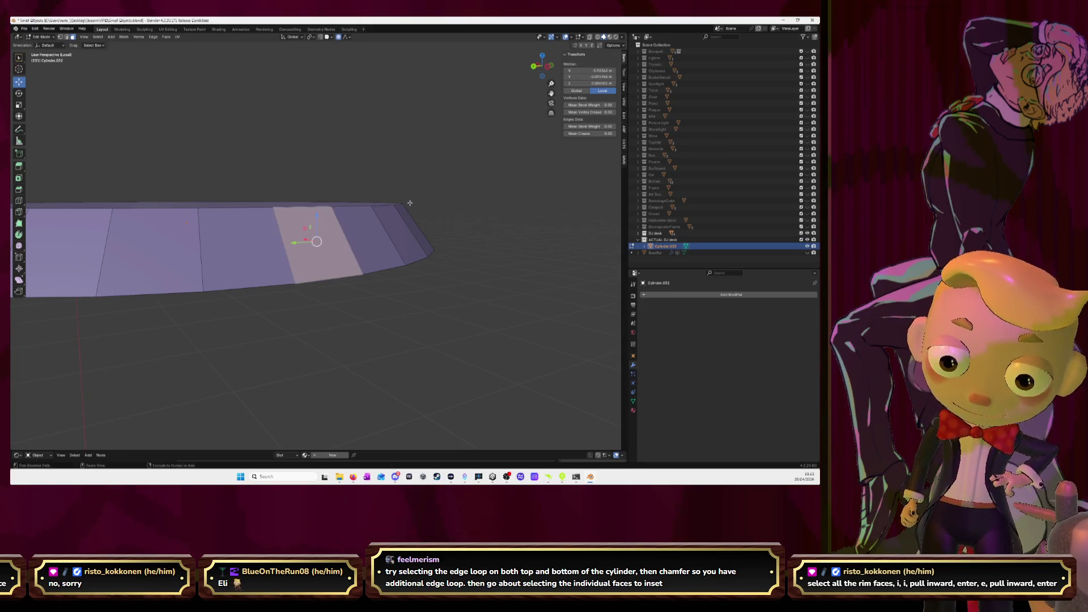
pyautogui.click(397, 138)
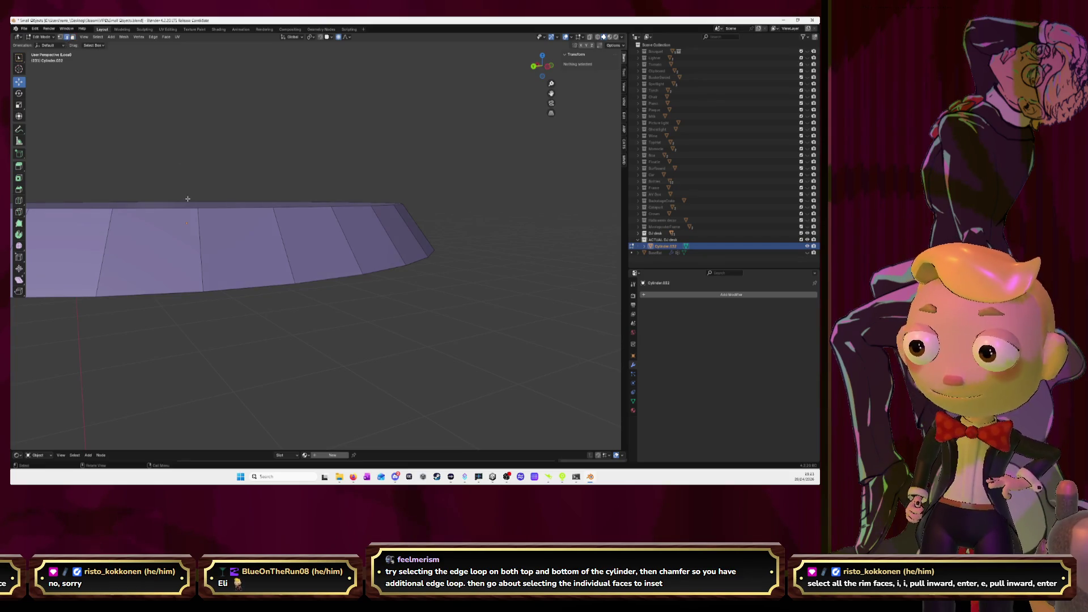
pyautogui.keyDown('alt'); pyautogui.click(236, 217); pyautogui.keyUp('alt')
pyautogui.press('f')
pyautogui.moveTo(235, 217); pyautogui.dragTo(248, 293, button='middle')
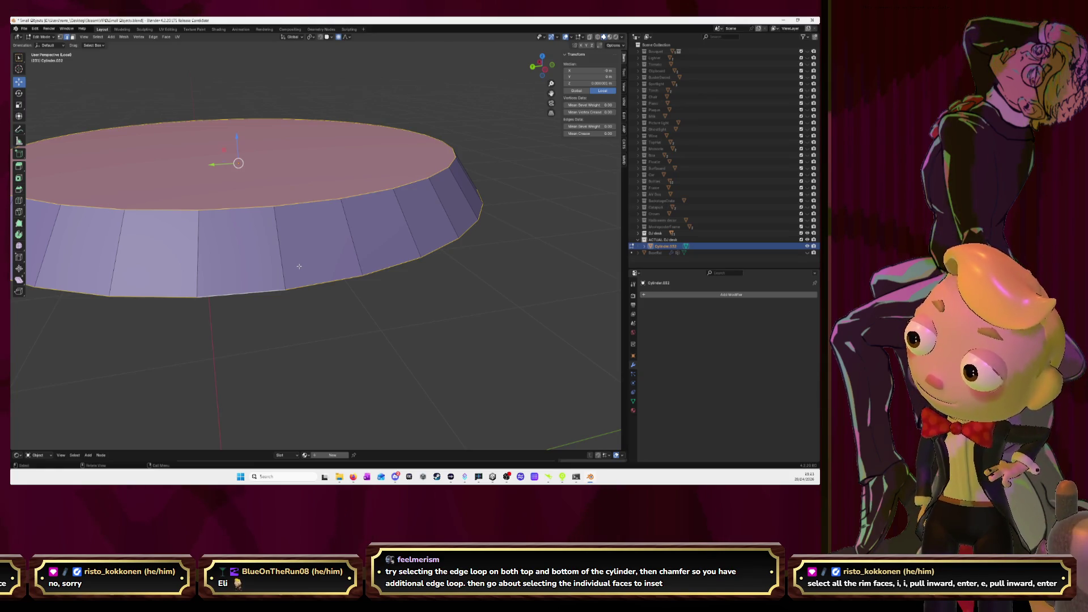
pyautogui.click(333, 312)
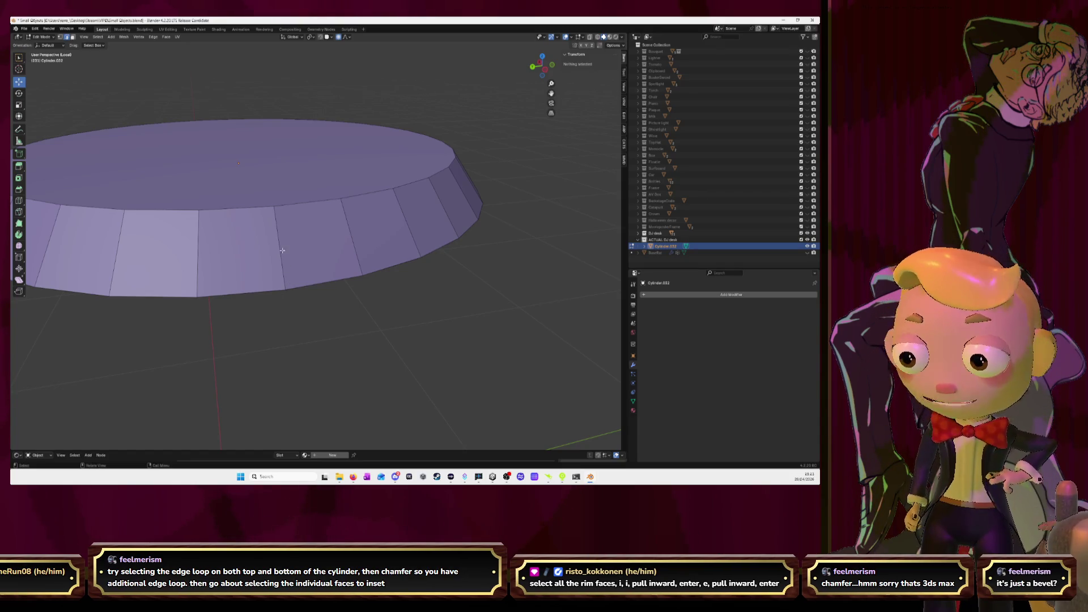
pyautogui.click(259, 198)
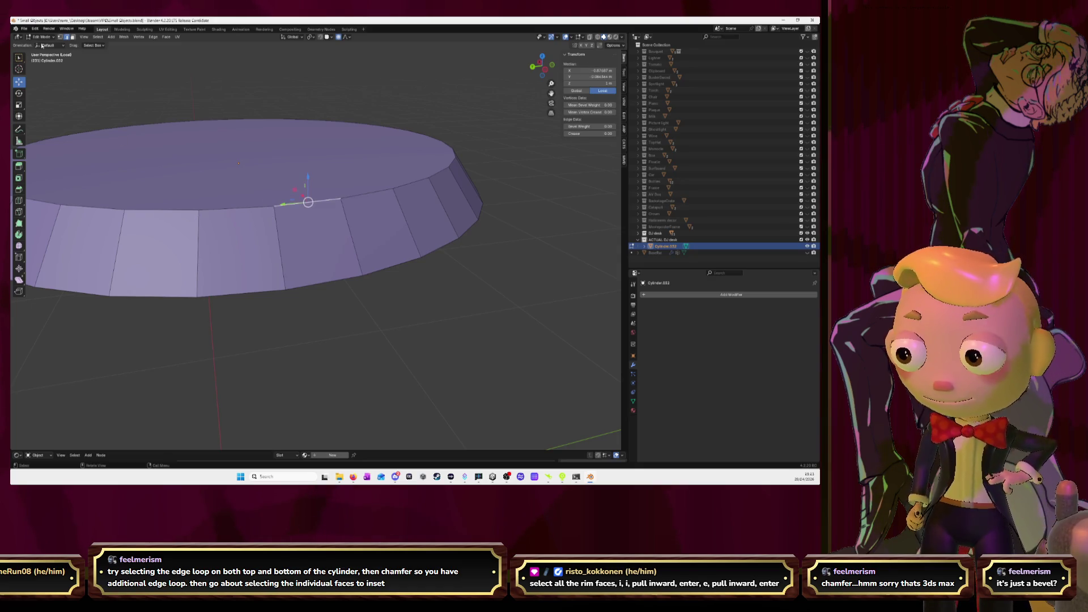
# Step: Bevel the top edge loop into a one-segment band, then loop-select the rim's side faces
pyautogui.keyDown('alt'); pyautogui.click(214, 216); pyautogui.keyUp('alt')
pyautogui.moveTo(214, 216)
pyautogui.mouseDown(button='middle')
pyautogui.moveTo(305, 276)
pyautogui.moveTo(305, 223)
pyautogui.mouseUp(button='middle')
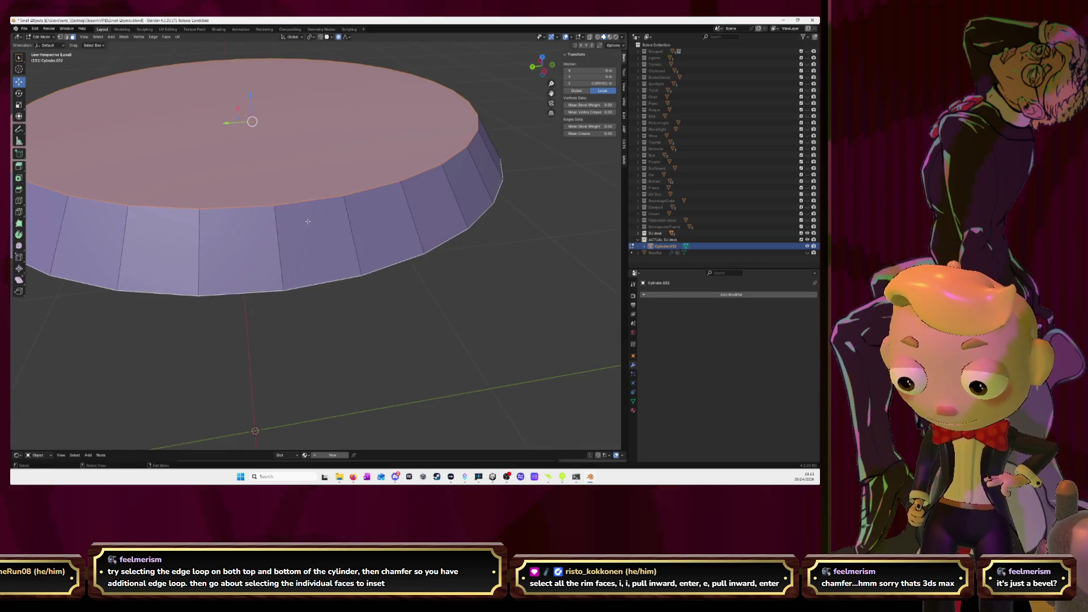
pyautogui.hotkey('ctrl', 'b')
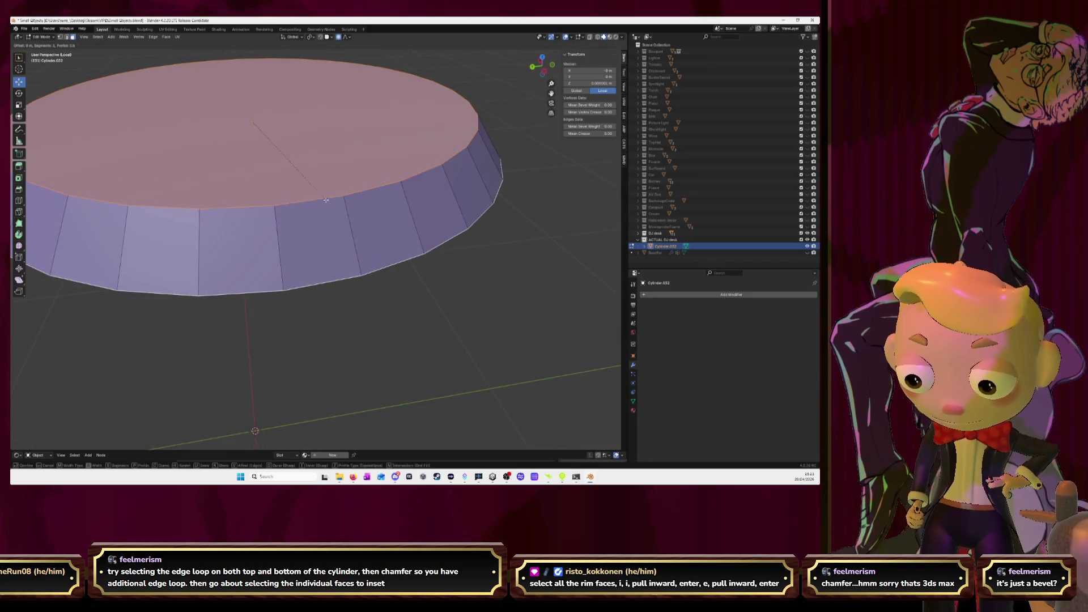
pyautogui.click(365, 172)
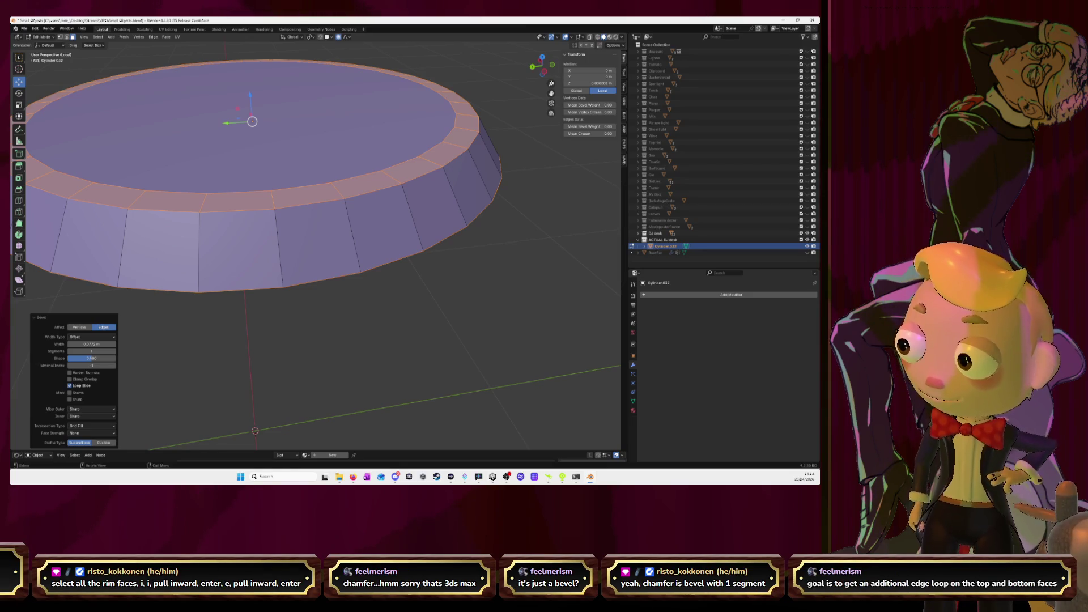
pyautogui.moveTo(209, 137); pyautogui.dragTo(351, 235, button='middle')
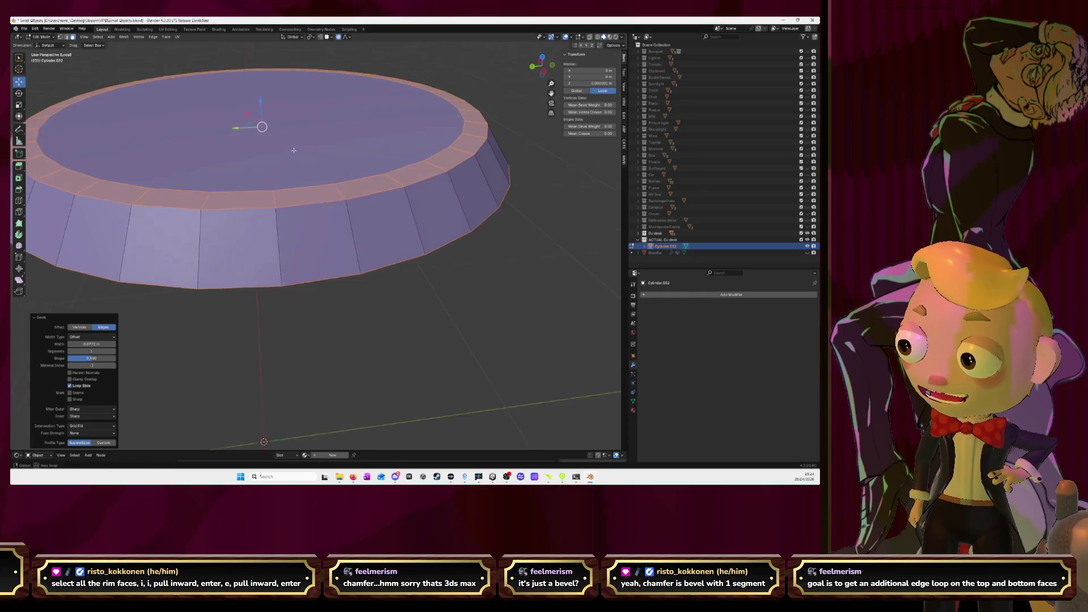
pyautogui.keyDown('alt'); pyautogui.click(356, 238); pyautogui.keyUp('alt')
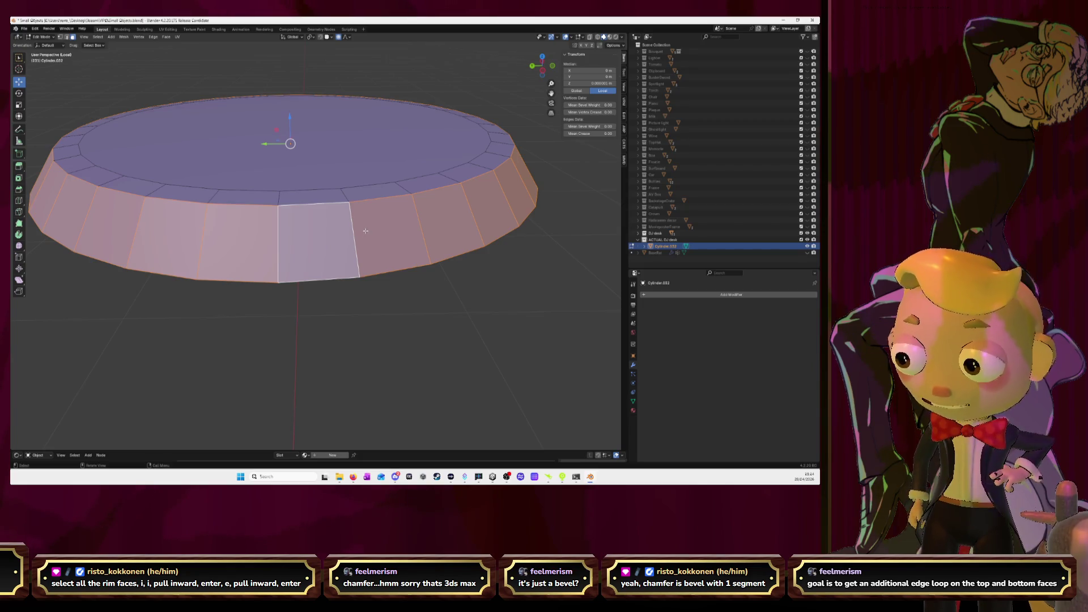
pyautogui.press('i')
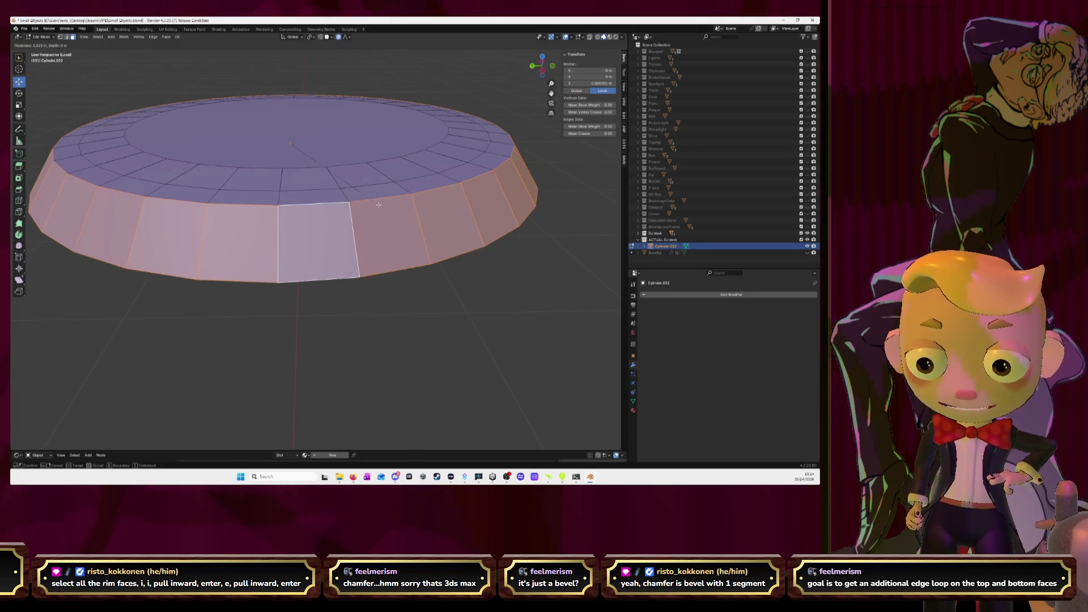
pyautogui.click(388, 236)
pyautogui.hotkey('alt', 'a')
pyautogui.moveTo(389, 236); pyautogui.dragTo(358, 260, button='middle')
pyautogui.keyDown('alt'); pyautogui.click(410, 285); pyautogui.keyUp('alt')
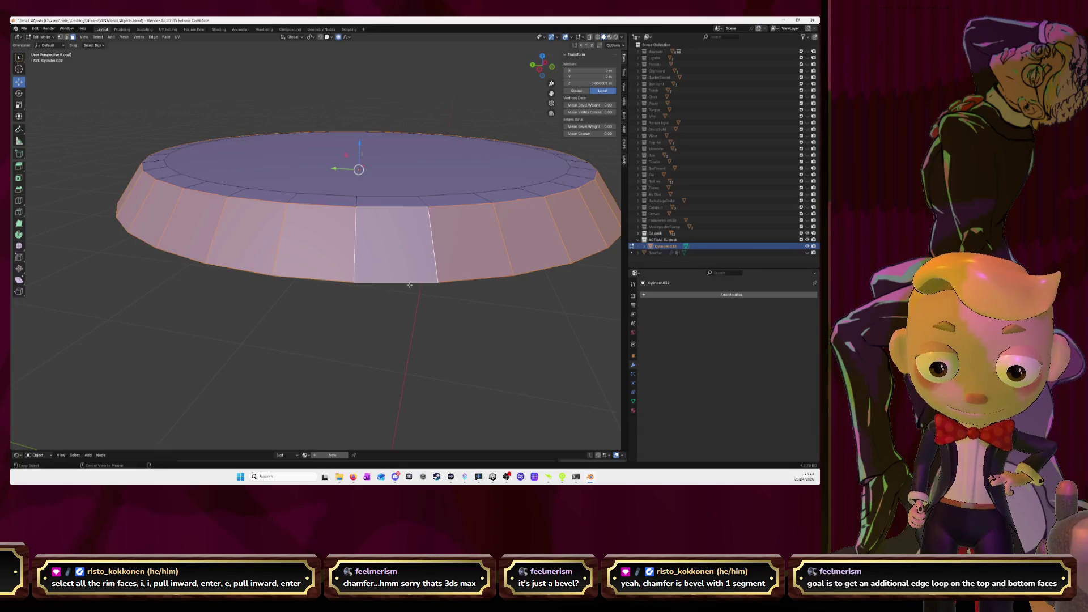
pyautogui.press('i')
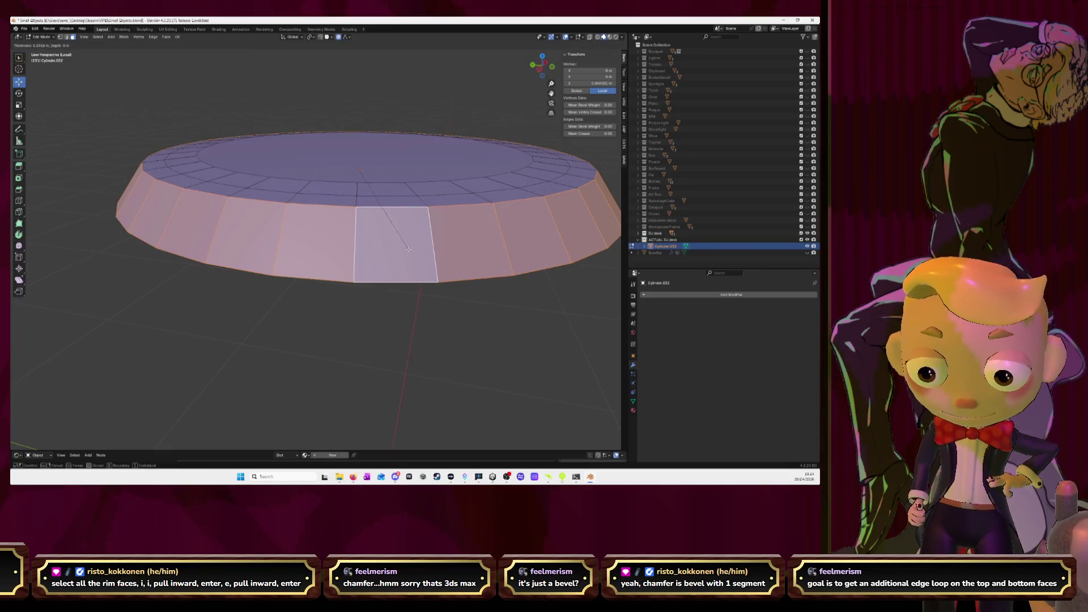
pyautogui.click(391, 188)
pyautogui.moveTo(391, 187); pyautogui.dragTo(486, 203, button='middle')
pyautogui.scroll(-3, 486, 203)
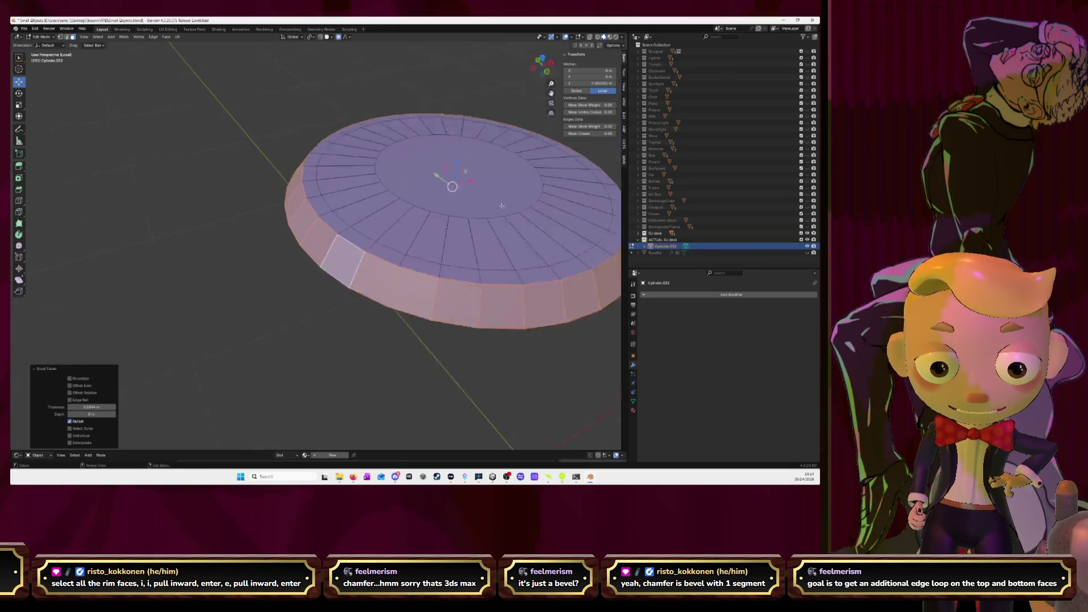
pyautogui.press('g')
pyautogui.press('z')
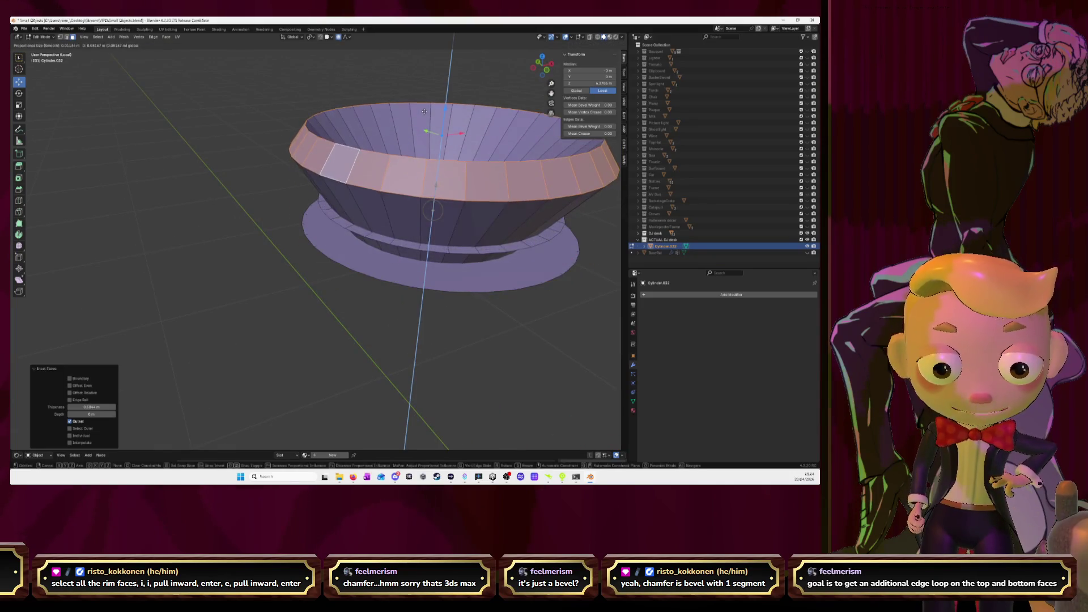
pyautogui.press('Return')
pyautogui.moveTo(436, 187); pyautogui.dragTo(410, 165, button='middle')
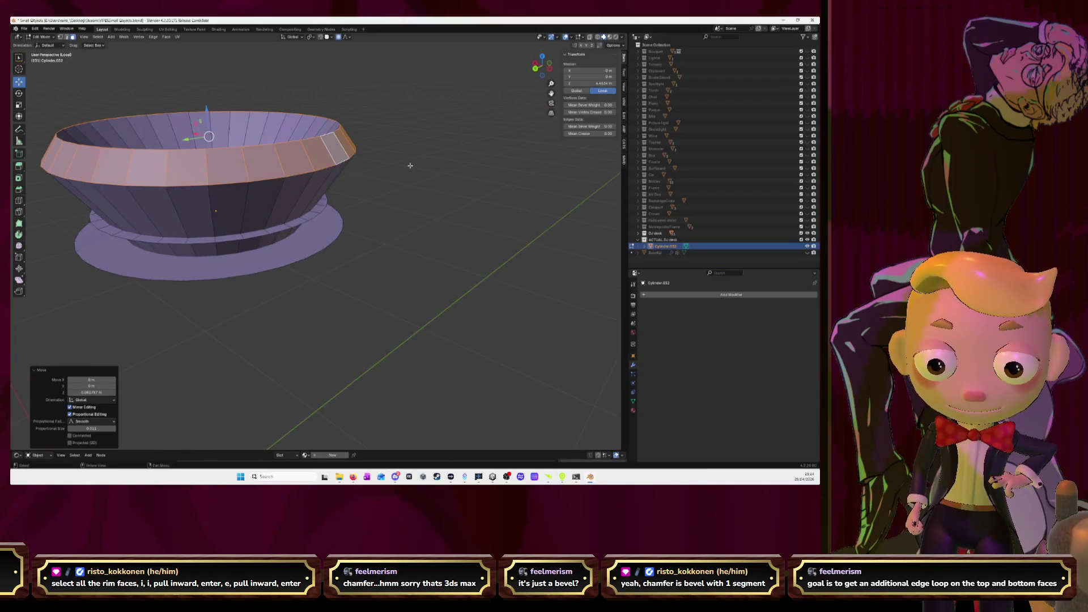
pyautogui.hotkey('ctrl', 'z')
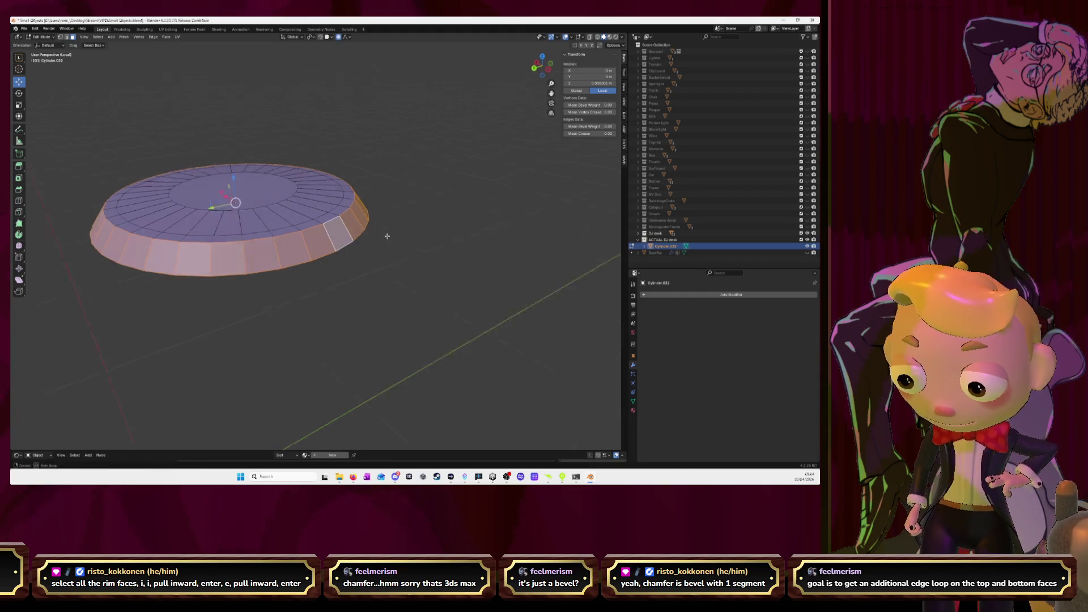
pyautogui.moveTo(410, 165); pyautogui.dragTo(382, 237, button='middle')
pyautogui.hotkey('ctrl', 'z')
pyautogui.hotkey('ctrl', 'z')
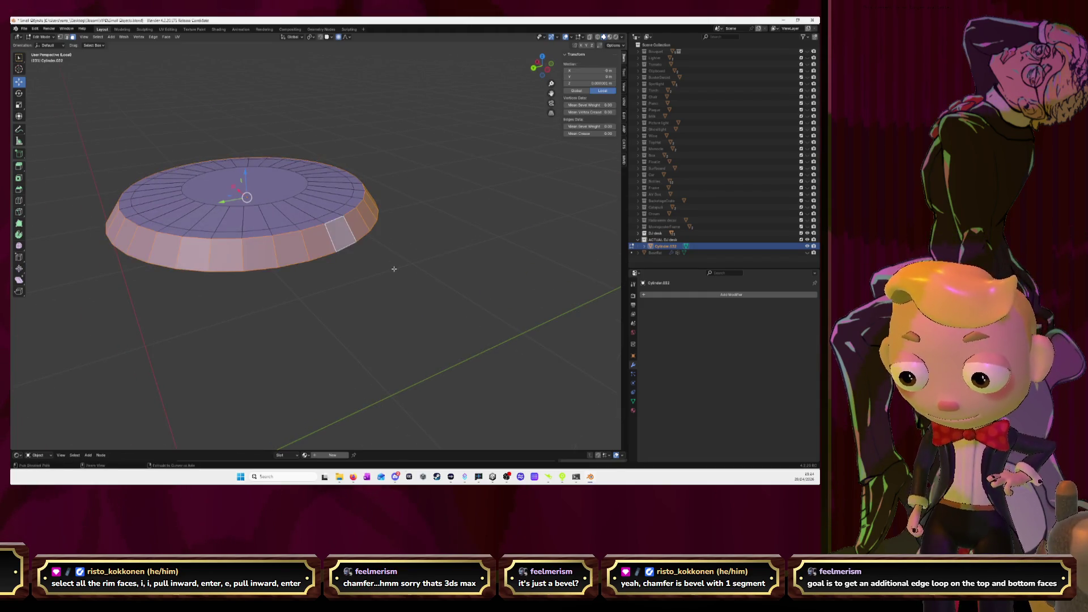
pyautogui.hotkey('ctrl', 'z')
pyautogui.hotkey('ctrl', 'z')
pyautogui.hotkey('ctrl', 'z')
pyautogui.hotkey('ctrl', 'z')
pyautogui.hotkey('ctrl', 'z')
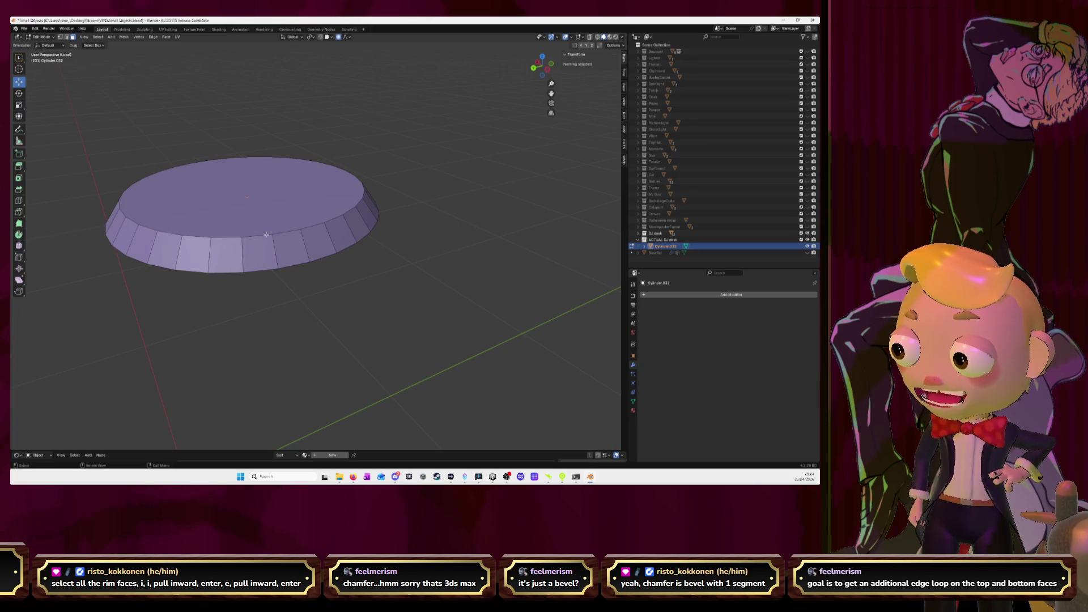
pyautogui.moveTo(337, 254); pyautogui.dragTo(367, 272, button='middle')
pyautogui.hotkey('ctrl', 'shift', 'z')
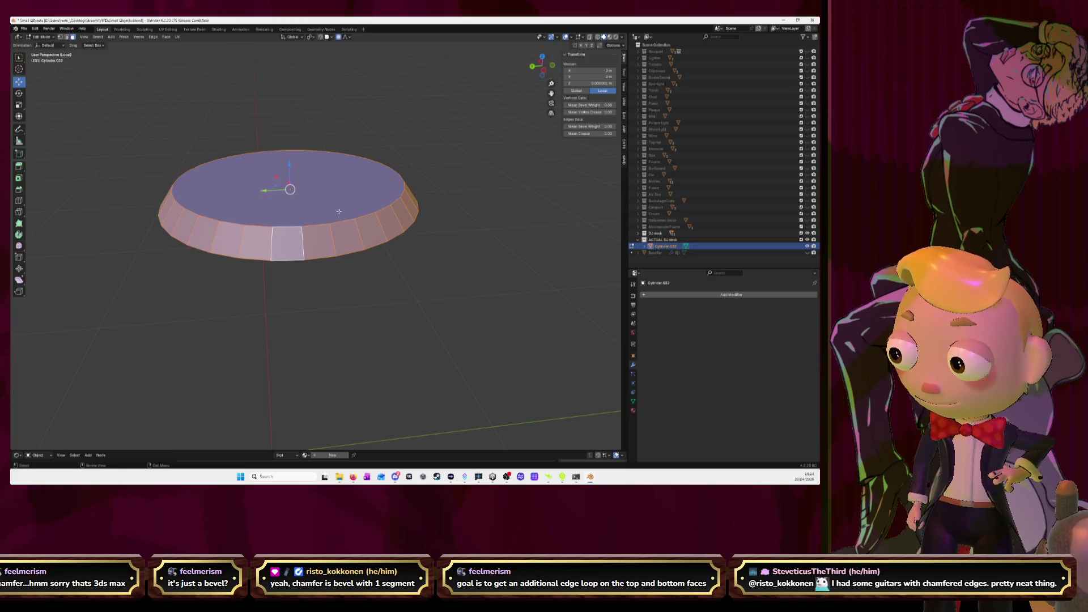
pyautogui.press('i')
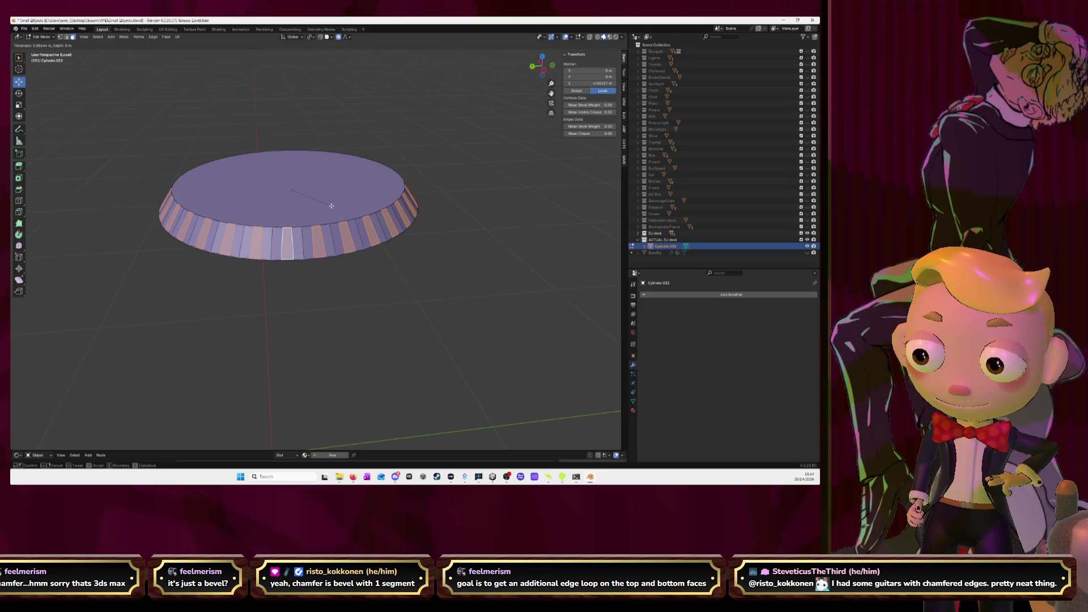
pyautogui.click(331, 206)
pyautogui.press('e')
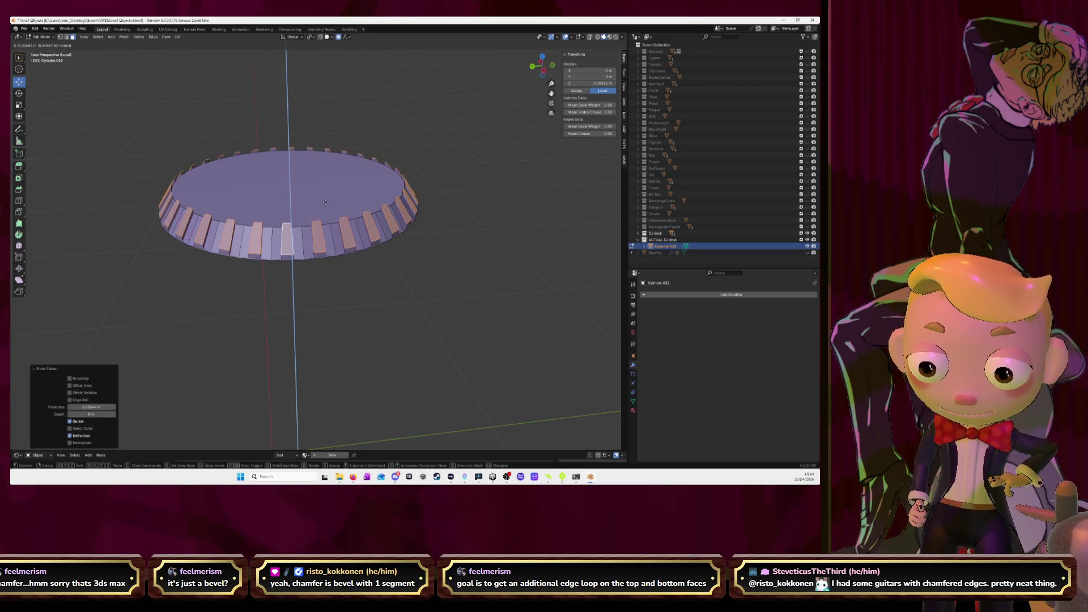
pyautogui.rightClick(344, 220)
pyautogui.moveTo(344, 220); pyautogui.dragTo(416, 240, button='middle')
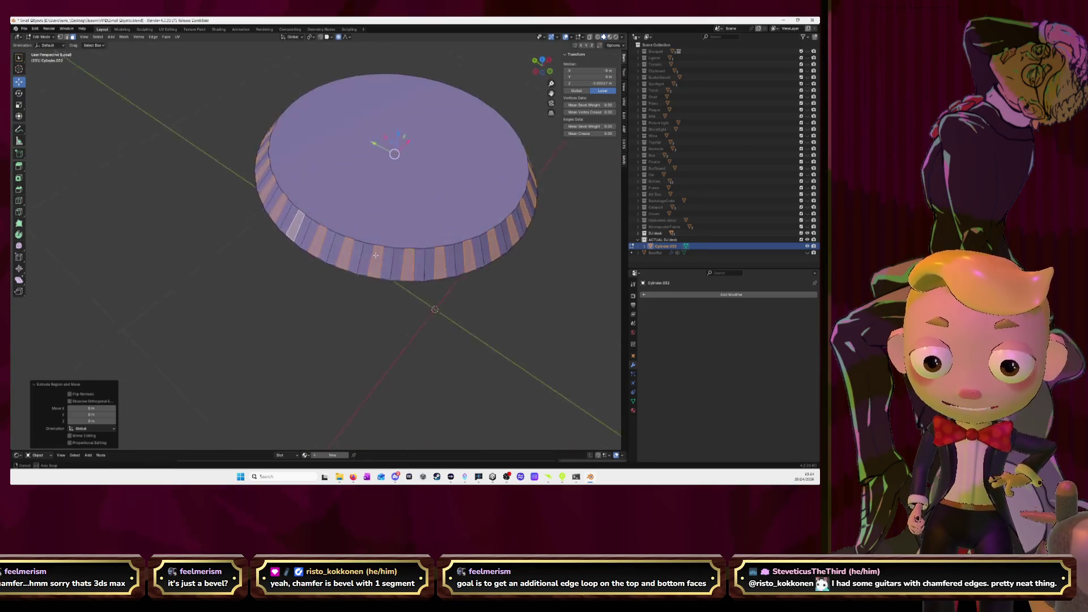
pyautogui.hotkey('ctrl', 'z')
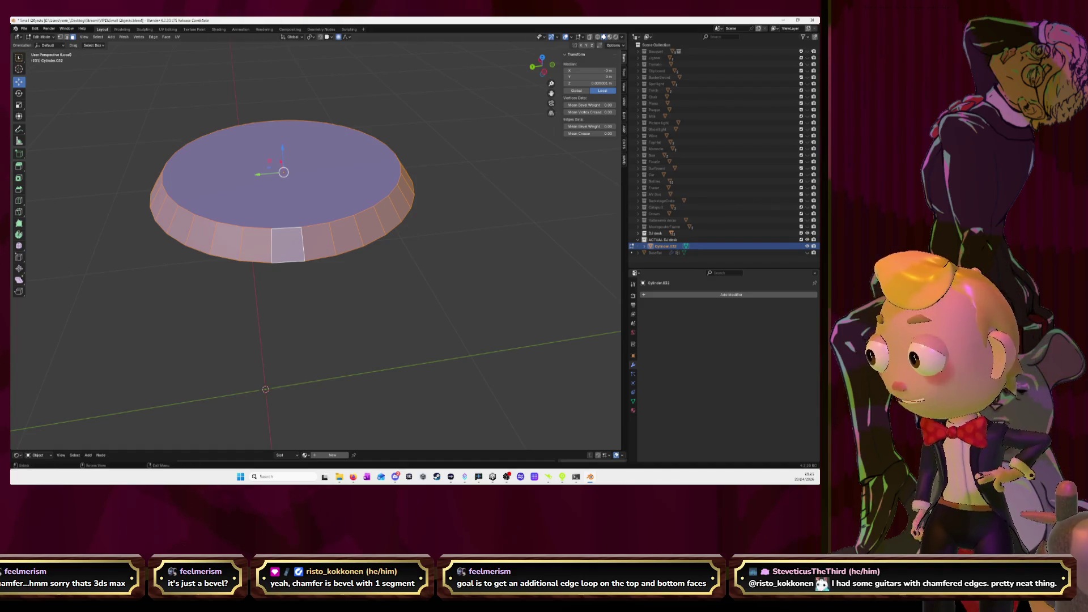
pyautogui.hotkey('alt', 'Tab')
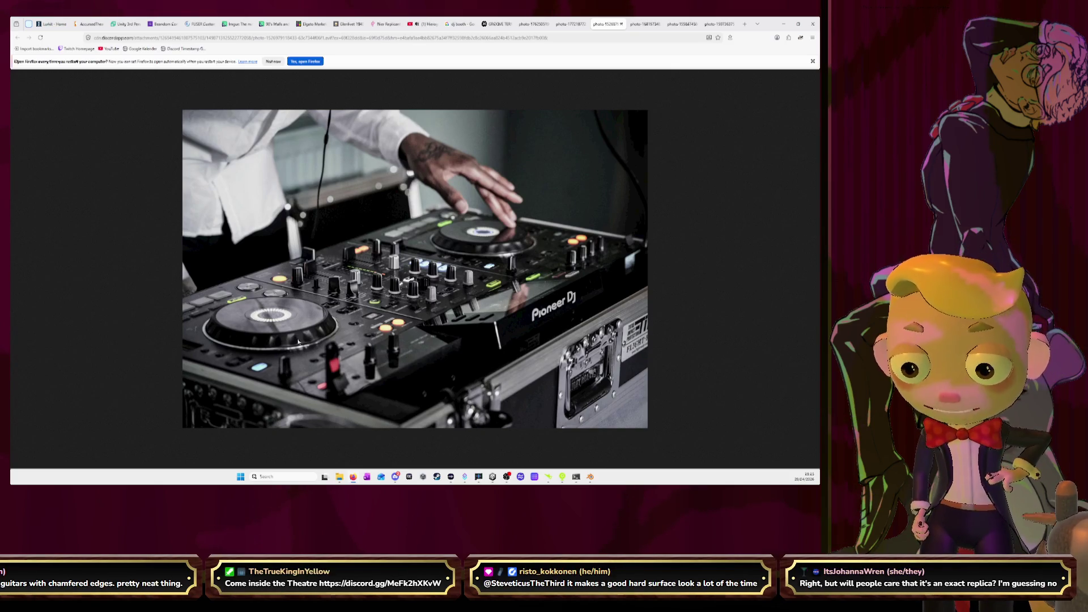
# Step: Switch from the Firefox reference photo back to the Blender jog-wheel cylinder
pyautogui.hotkey('alt', 'Tab')
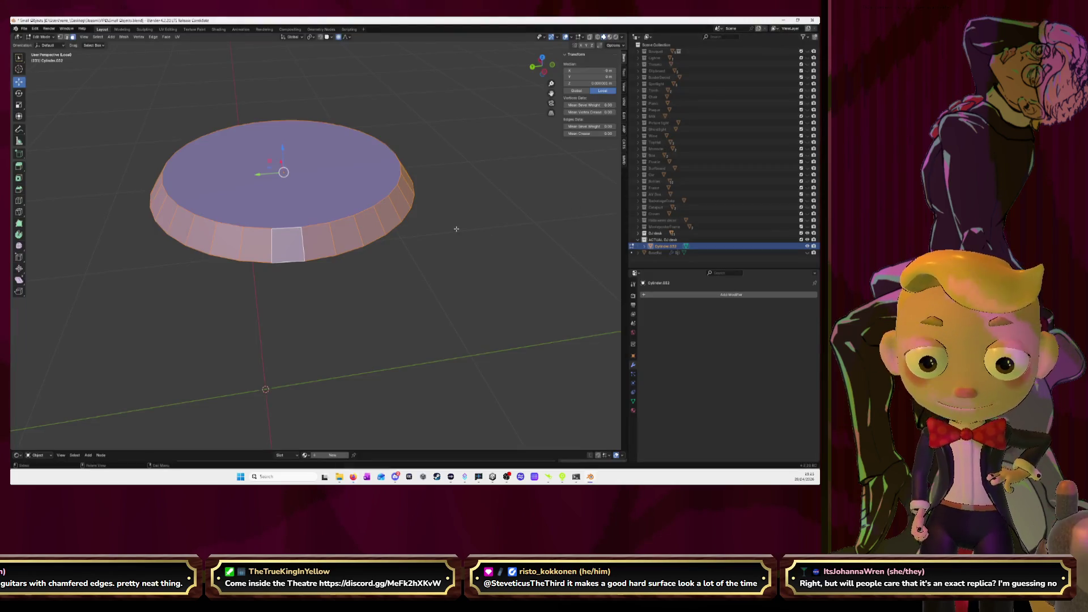
# Step: Clear the cylinder's selection and orbit down to a low view of its side band
pyautogui.click(369, 250)
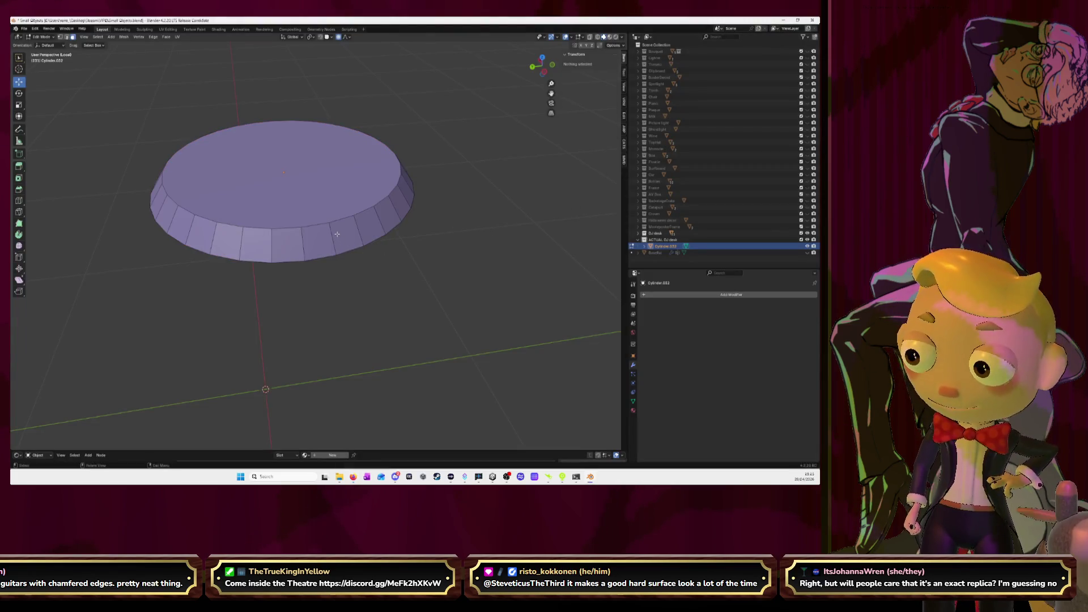
pyautogui.press('a')
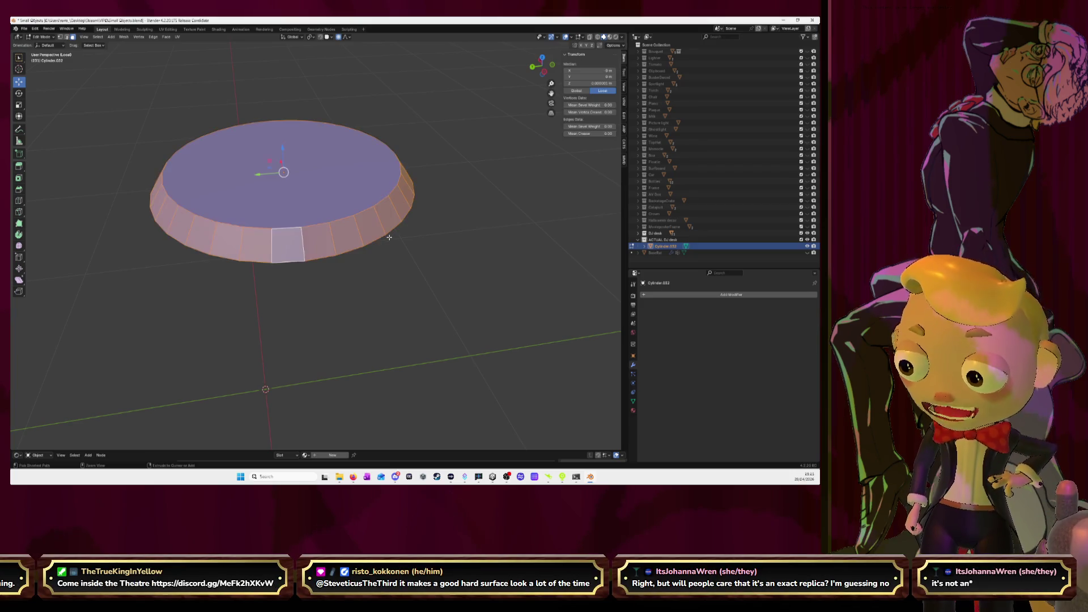
pyautogui.hotkey('ctrl', 'z')
pyautogui.hotkey('ctrl', 'z')
pyautogui.moveTo(389, 237)
pyautogui.mouseDown(button='middle')
pyautogui.moveTo(438, 234)
pyautogui.moveTo(389, 238)
pyautogui.mouseUp(button='middle')
pyautogui.click(515, 219)
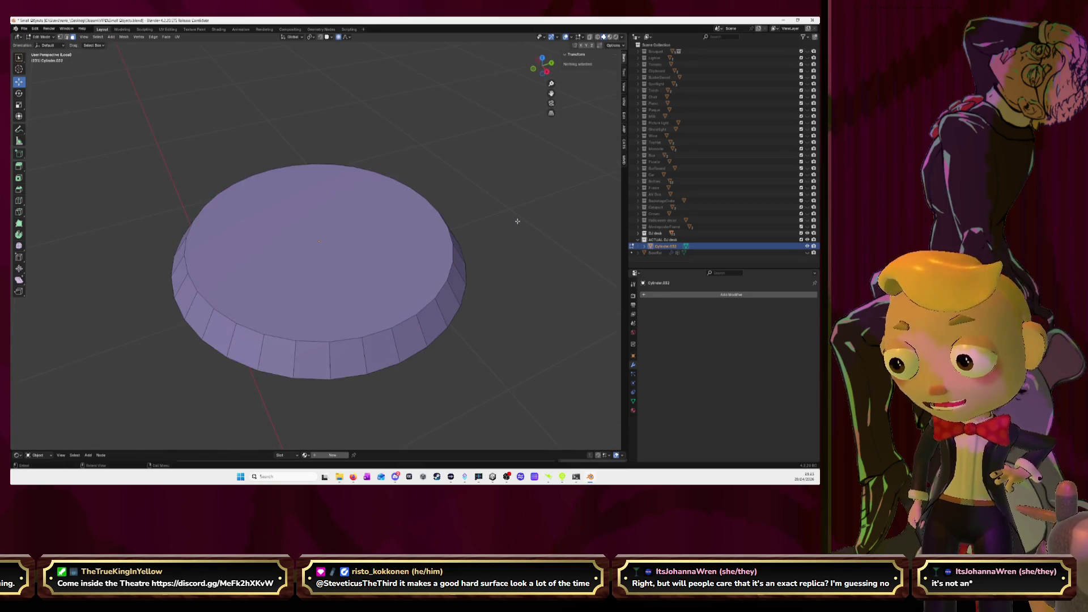
pyautogui.moveTo(515, 218); pyautogui.dragTo(487, 208, button='middle')
pyautogui.click(376, 308)
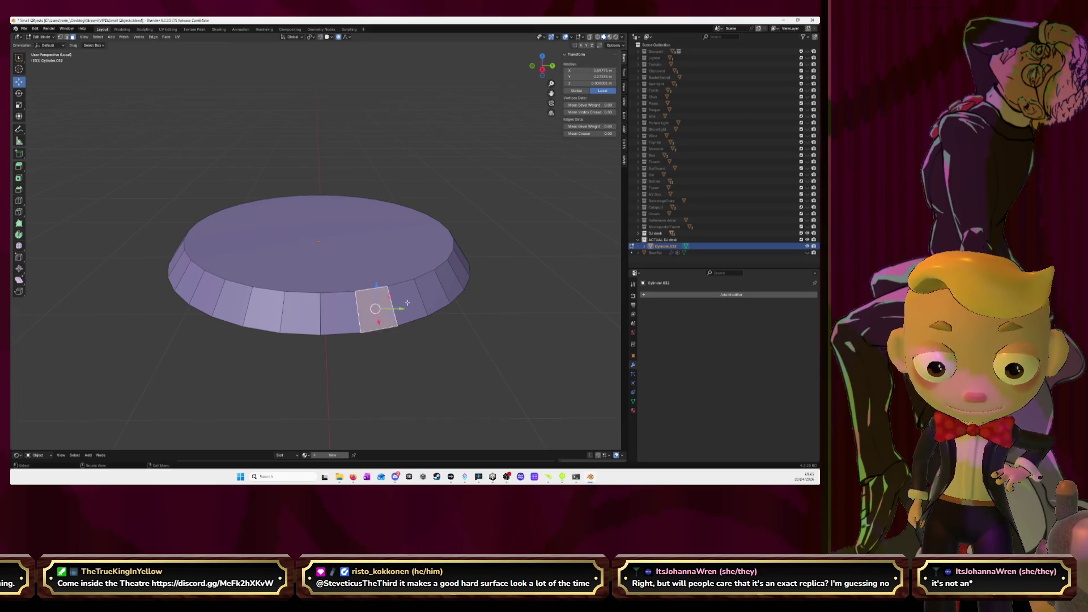
pyautogui.moveTo(376, 308); pyautogui.dragTo(391, 316, button='middle')
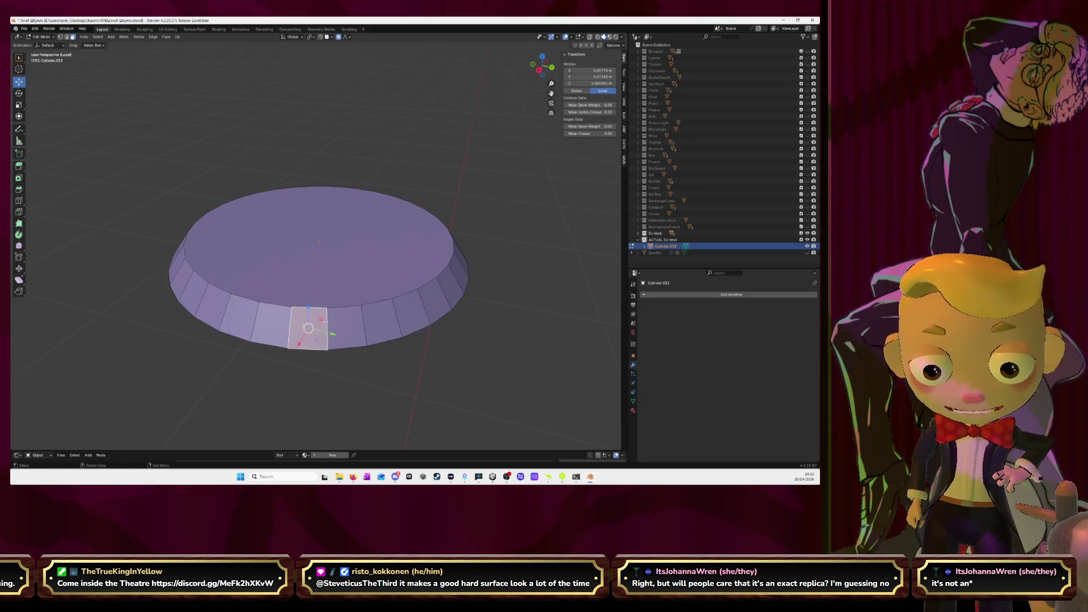
pyautogui.keyDown('ctrl'); pyautogui.click(378, 327); pyautogui.keyUp('ctrl')
# Step: Start from one side face and add alternating faces around the first part of the rim
pyautogui.click(299, 327)
pyautogui.keyDown('shift'); pyautogui.click(381, 323); pyautogui.keyUp('shift')
pyautogui.keyDown('shift'); pyautogui.click(434, 303); pyautogui.keyUp('shift')
pyautogui.keyDown('shift'); pyautogui.click(459, 273); pyautogui.keyUp('shift')
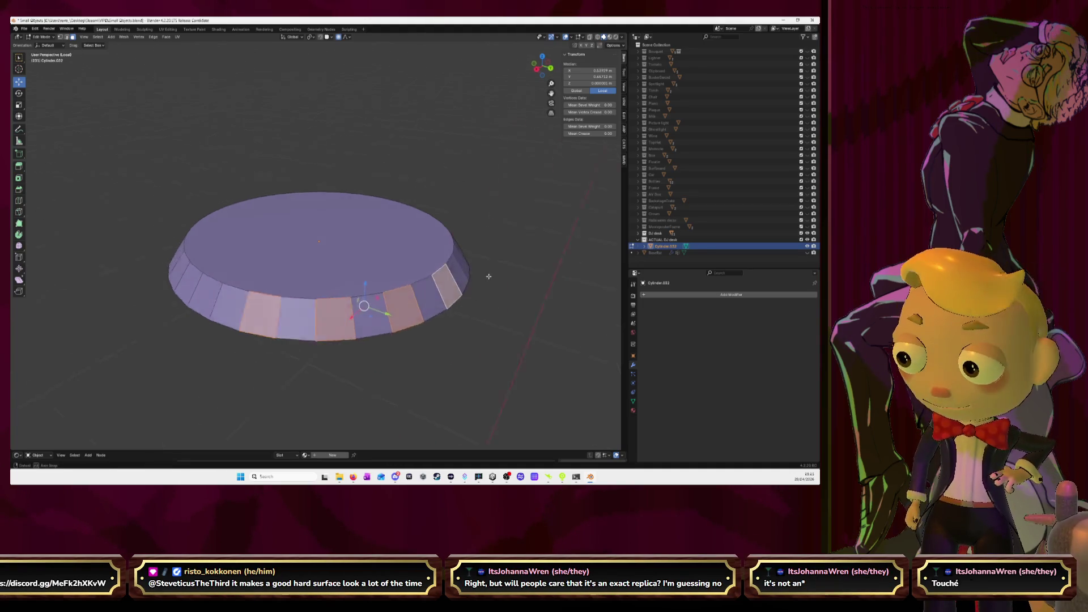
pyautogui.moveTo(482, 278); pyautogui.dragTo(374, 306, button='middle')
pyautogui.keyDown('shift'); pyautogui.click(351, 332); pyautogui.keyUp('shift')
pyautogui.keyDown('shift'); pyautogui.click(406, 316); pyautogui.keyUp('shift')
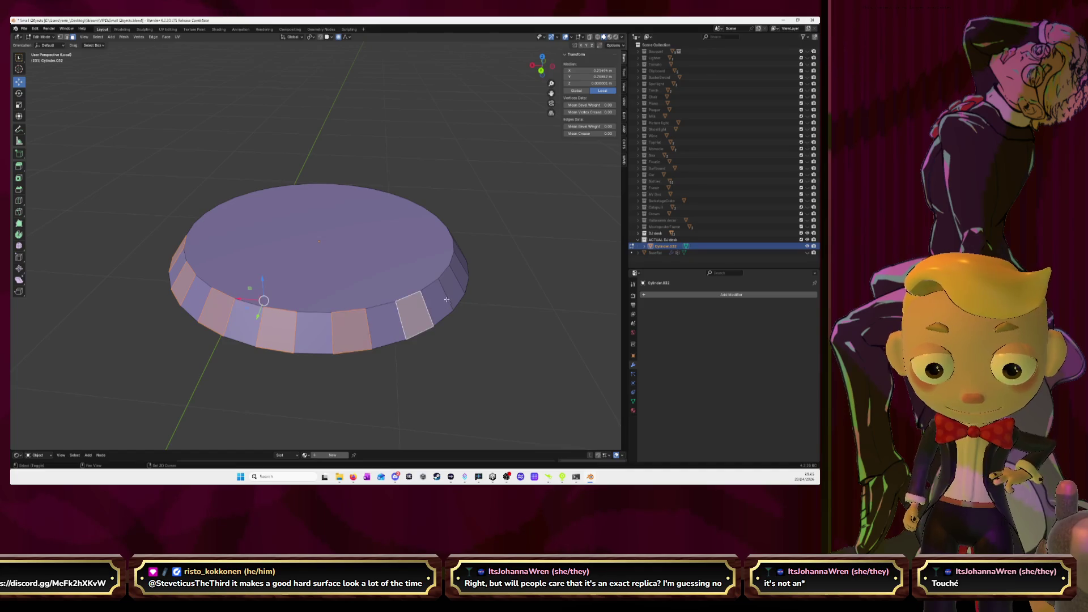
pyautogui.keyDown('shift'); pyautogui.click(461, 278); pyautogui.keyUp('shift')
pyautogui.keyDown('shift'); pyautogui.click(464, 259); pyautogui.keyUp('shift')
pyautogui.moveTo(463, 259); pyautogui.dragTo(346, 294, button='middle')
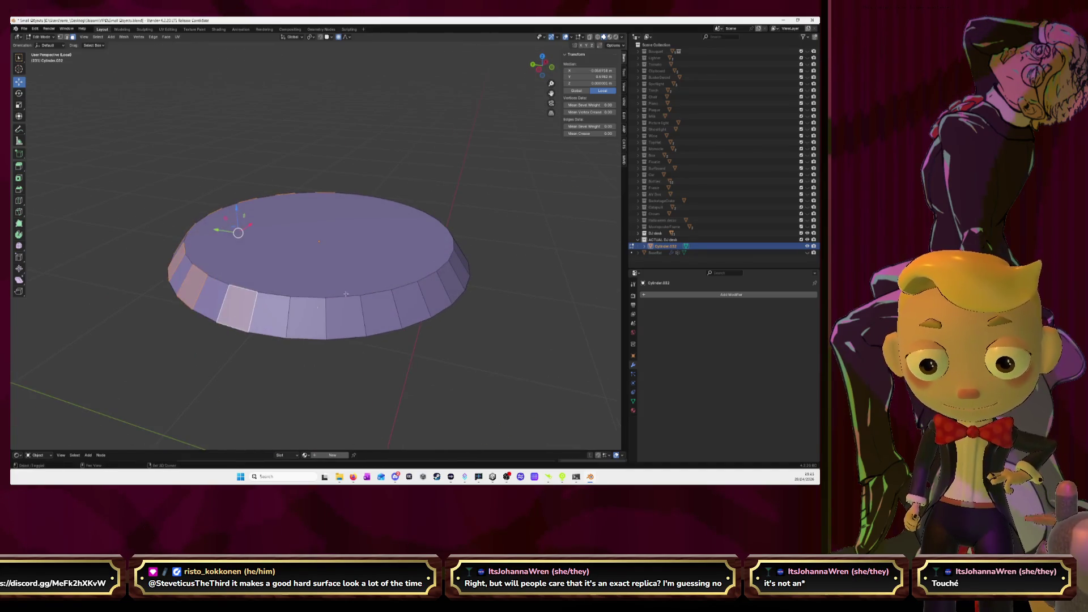
# Step: Keep adding every other side face until the alternating ring around the rim is complete
pyautogui.keyDown('shift'); pyautogui.click(305, 316); pyautogui.keyUp('shift')
pyautogui.keyDown('shift'); pyautogui.click(381, 313); pyautogui.keyUp('shift')
pyautogui.keyDown('shift'); pyautogui.click(435, 294); pyautogui.keyUp('shift')
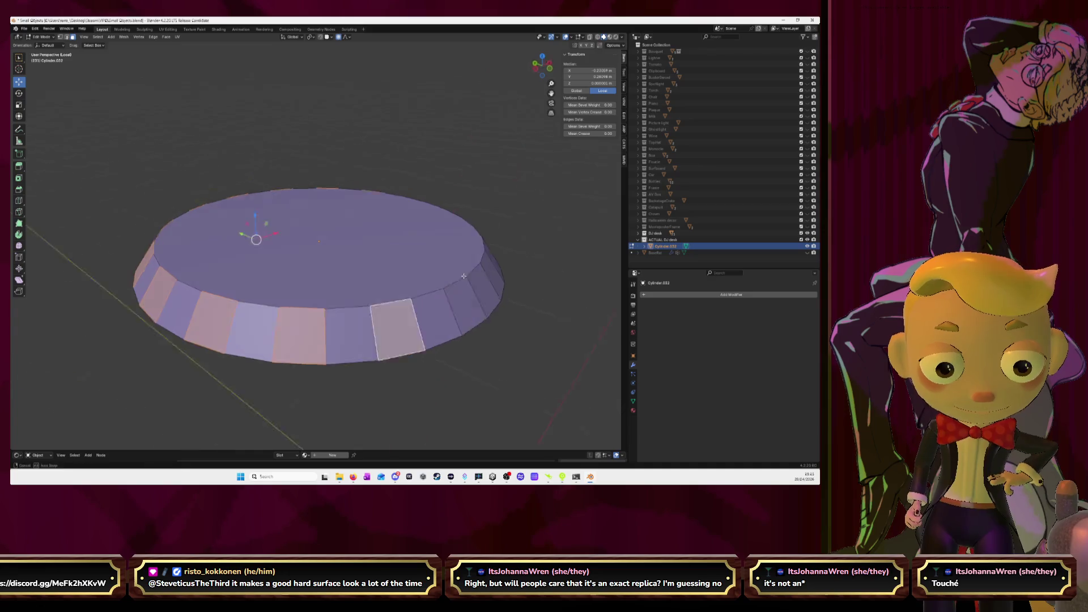
pyautogui.moveTo(435, 294); pyautogui.dragTo(379, 302, button='middle')
pyautogui.keyDown('shift'); pyautogui.click(379, 301); pyautogui.keyUp('shift')
pyautogui.keyDown('shift'); pyautogui.click(442, 297); pyautogui.keyUp('shift')
pyautogui.keyDown('shift'); pyautogui.click(487, 278); pyautogui.keyUp('shift')
pyautogui.moveTo(486, 277); pyautogui.dragTo(391, 301, button='middle')
pyautogui.keyDown('shift'); pyautogui.click(492, 271); pyautogui.keyUp('shift')
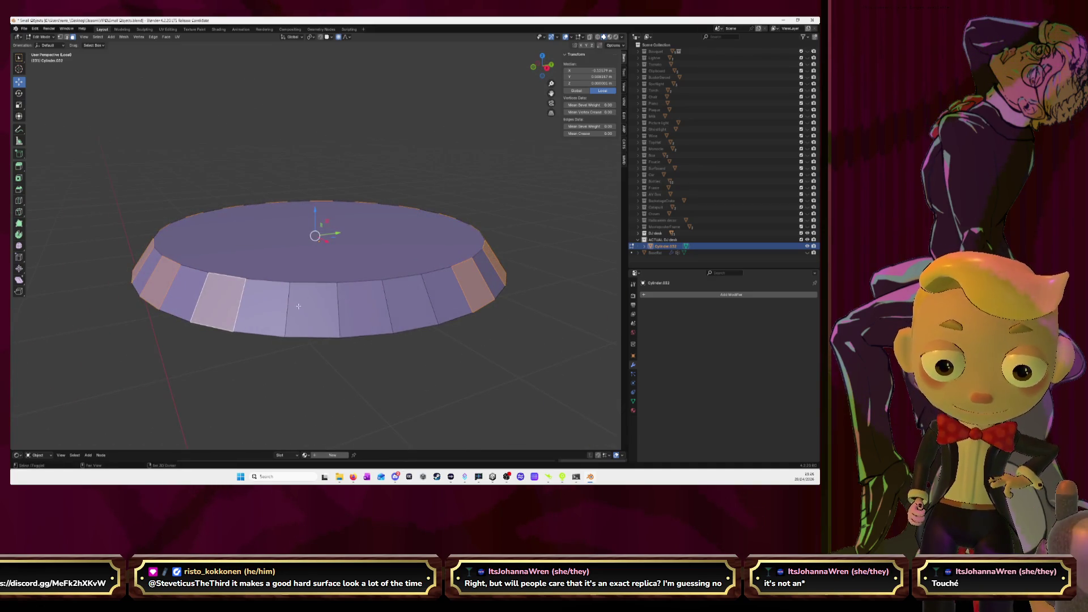
pyautogui.keyDown('shift'); pyautogui.click(402, 299); pyautogui.keyUp('shift')
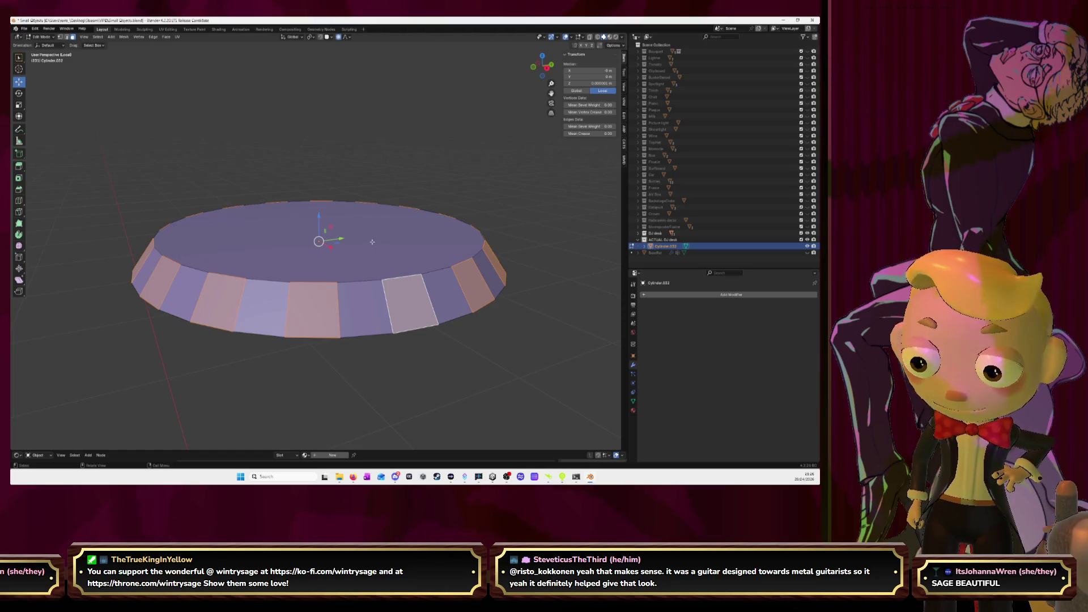
# Step: Inset the alternating rim faces, then abandon an extrusion of them
pyautogui.press('i')
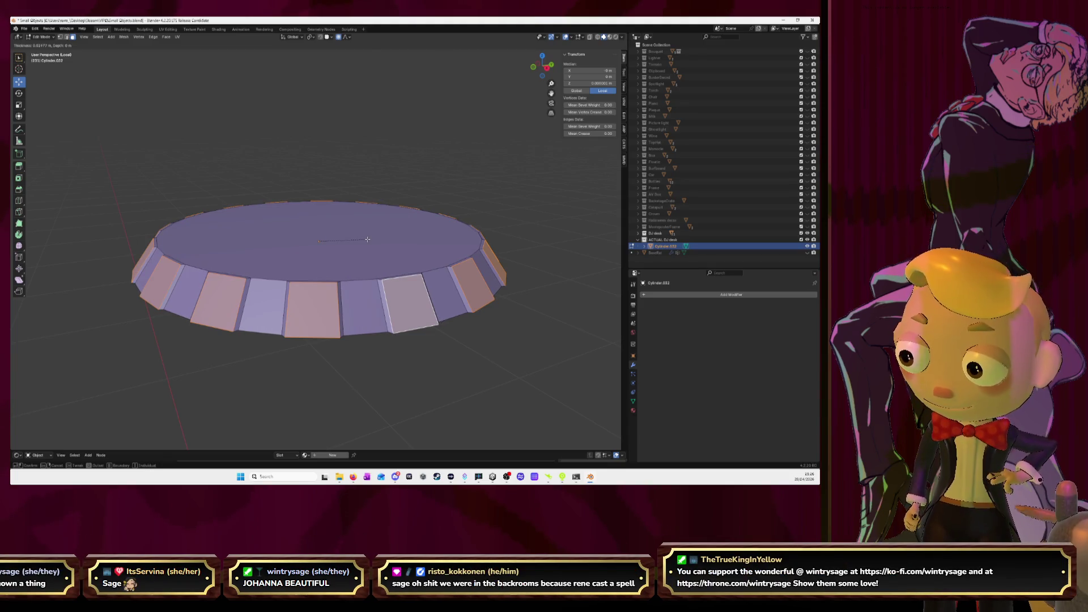
pyautogui.click(367, 240)
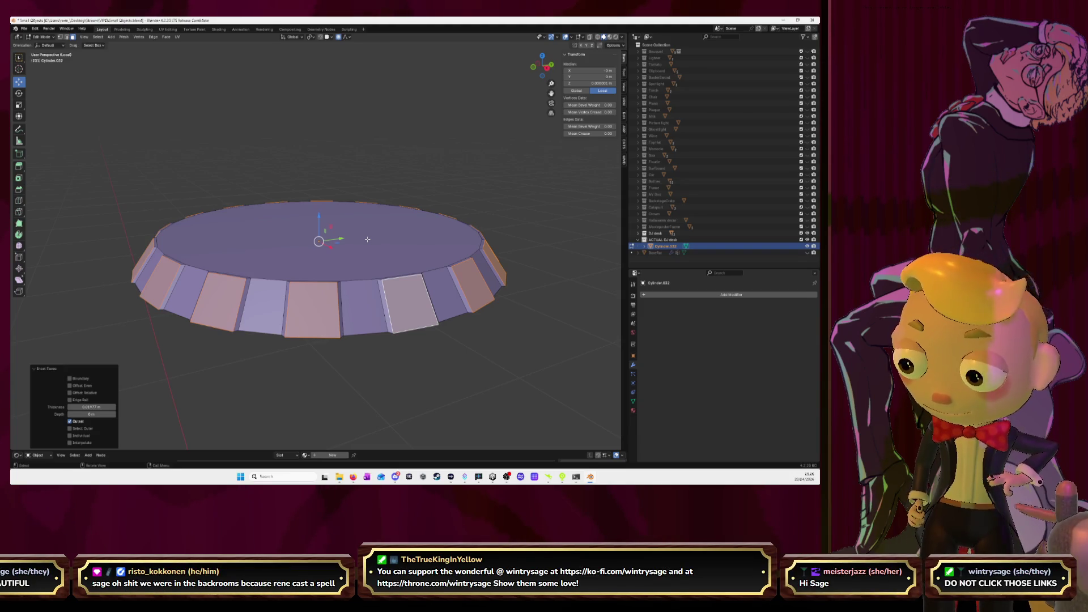
pyautogui.press('e')
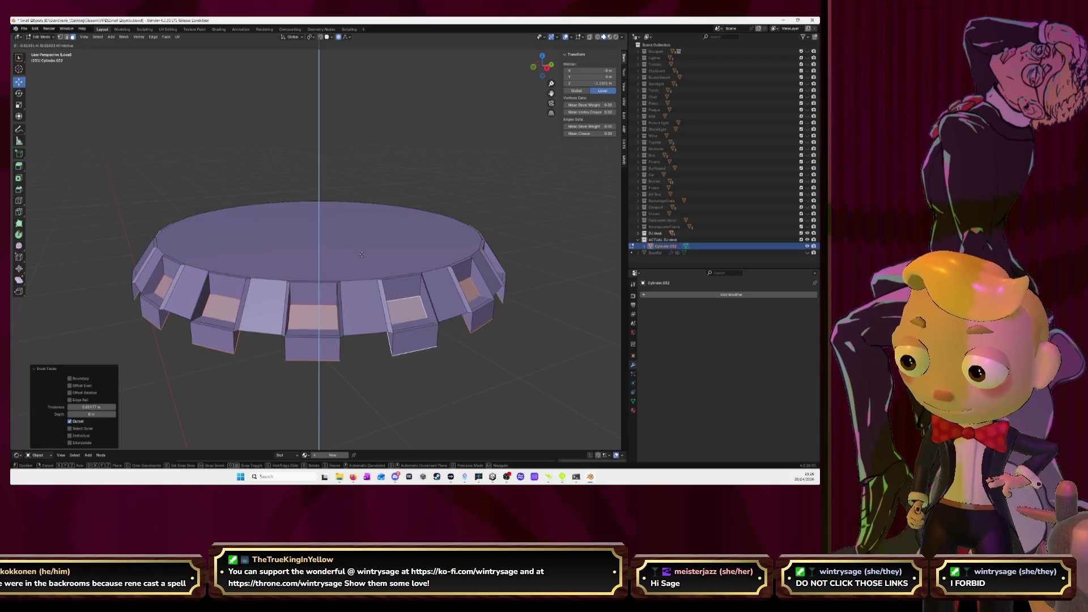
pyautogui.rightClick(356, 242)
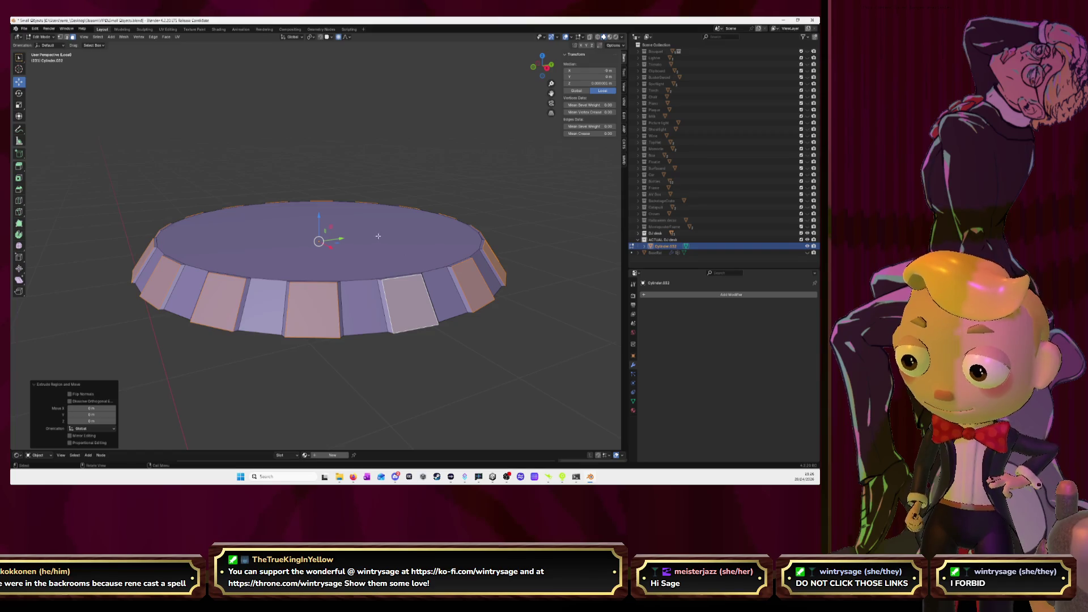
# Step: Cancel and undo a second rim extrusion, then bring up the Firefox reference photo
pyautogui.press('e')
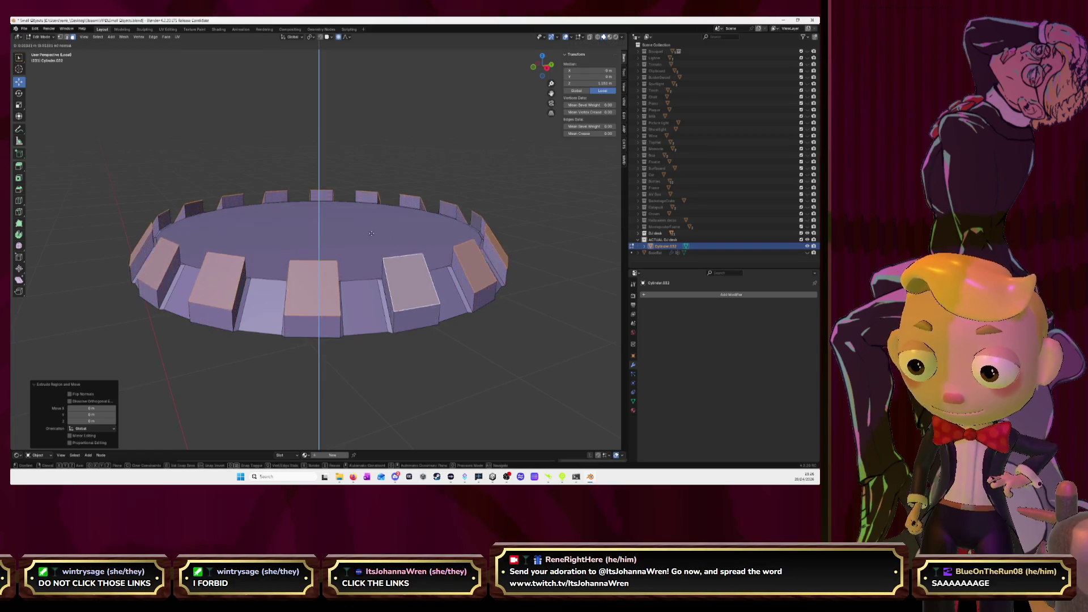
pyautogui.rightClick(449, 267)
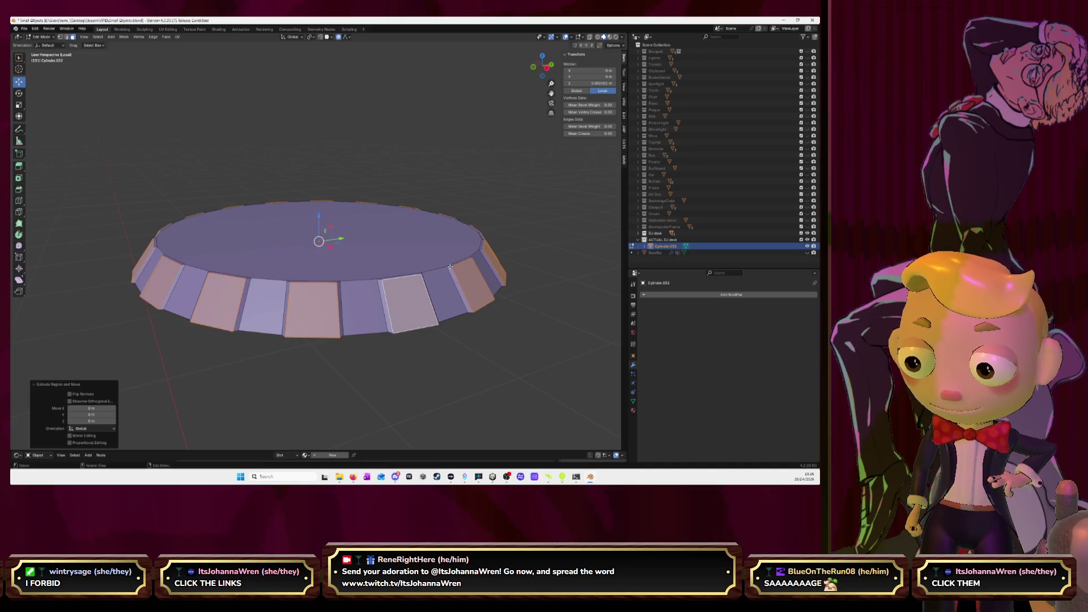
pyautogui.hotkey('ctrl', 'z')
pyautogui.hotkey('ctrl', 'z')
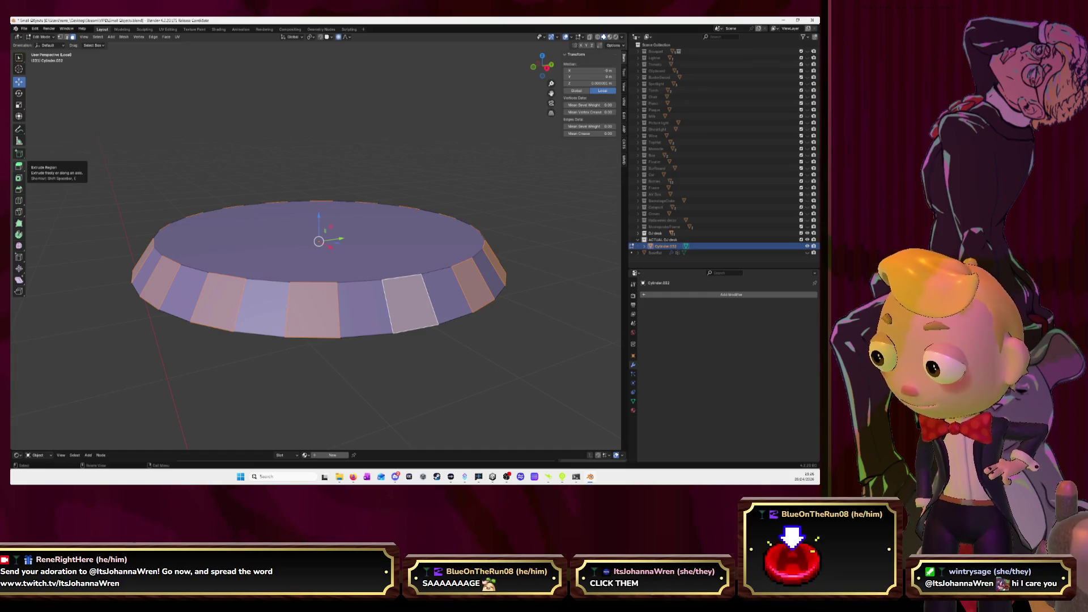
pyautogui.hotkey('alt', 'Tab')
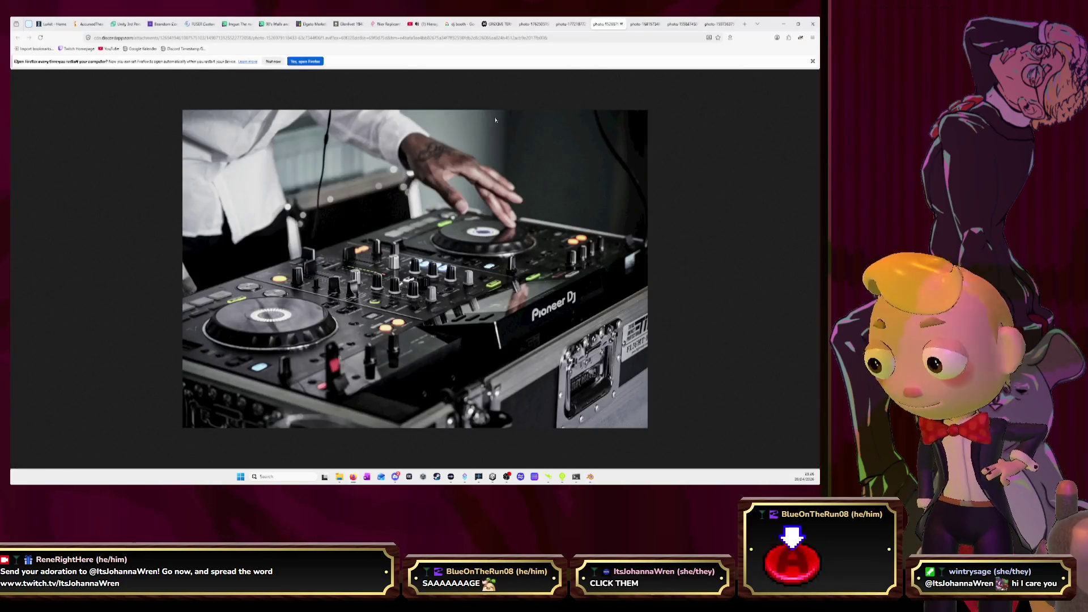
# Step: Open youtube.com in a new tab and browse the watch history
pyautogui.click(745, 24)
pyautogui.write('youtube')
pyautogui.press('Return')
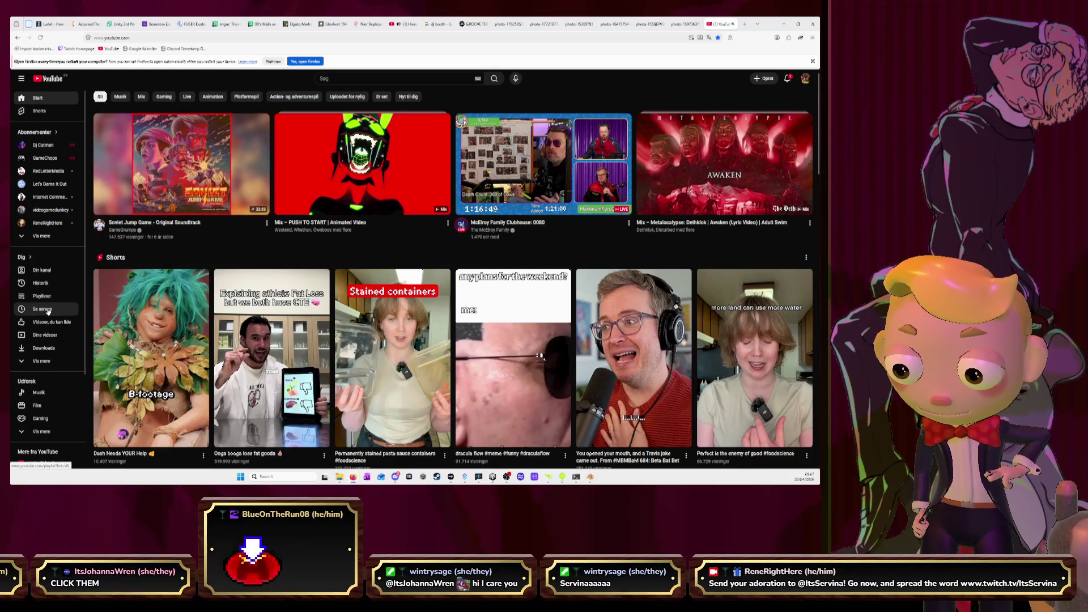
pyautogui.click(40, 283)
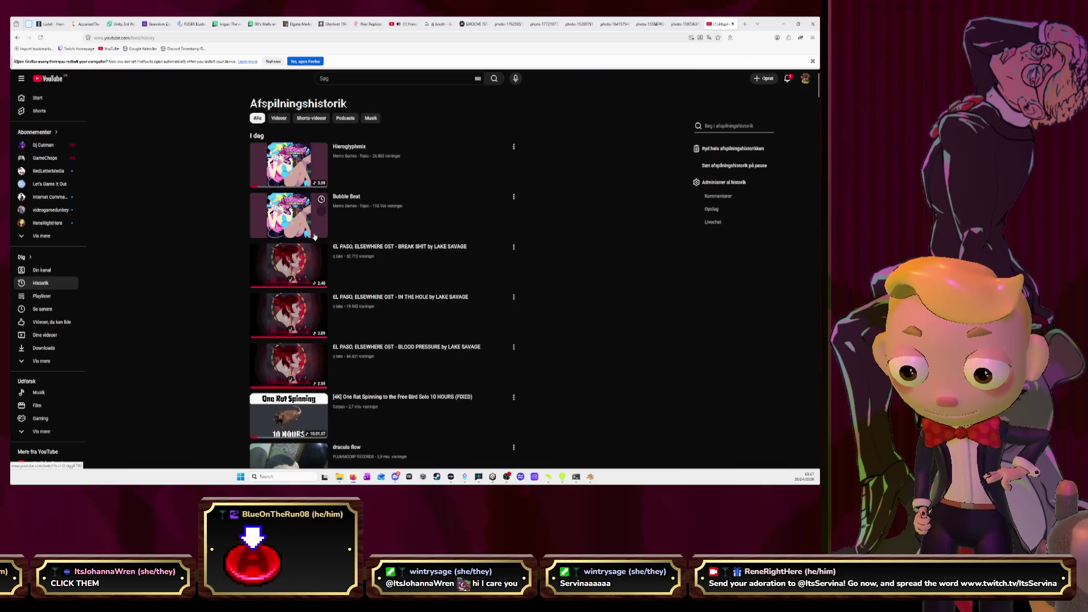
pyautogui.scroll(-3, 315, 237)
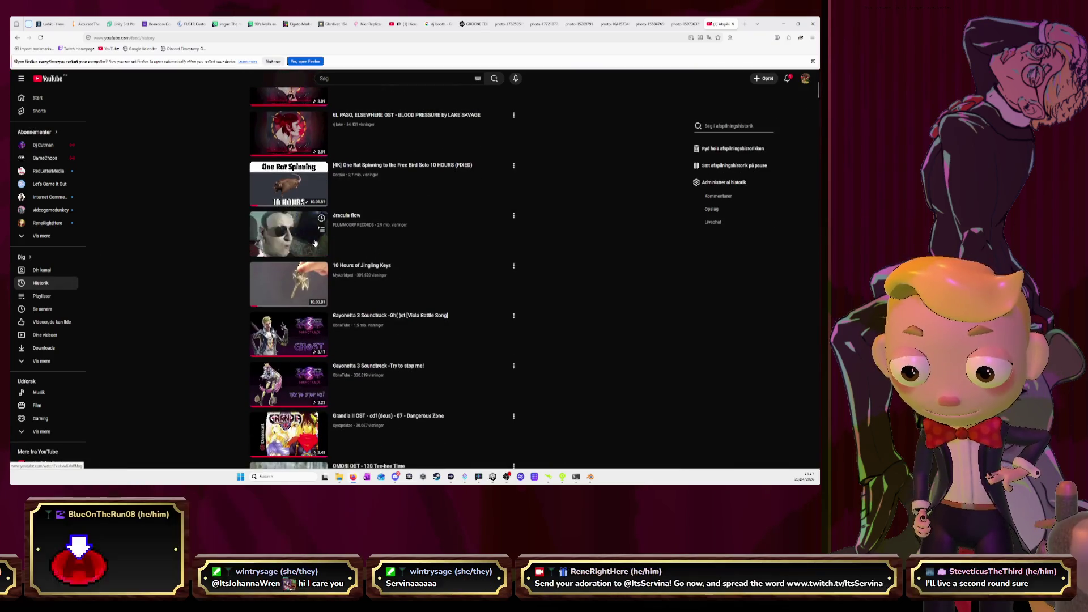
# Step: Pause the Hieroglyphmix video and start the dracula flow video from history
pyautogui.click(409, 25)
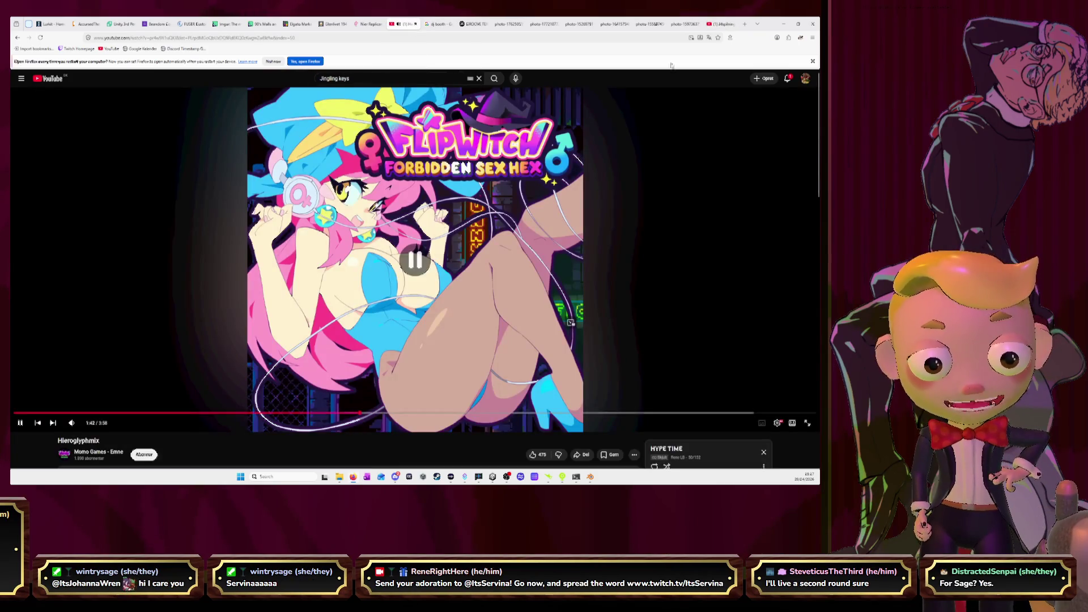
pyautogui.click(493, 251)
pyautogui.hotkey('ctrl', 'Tab')
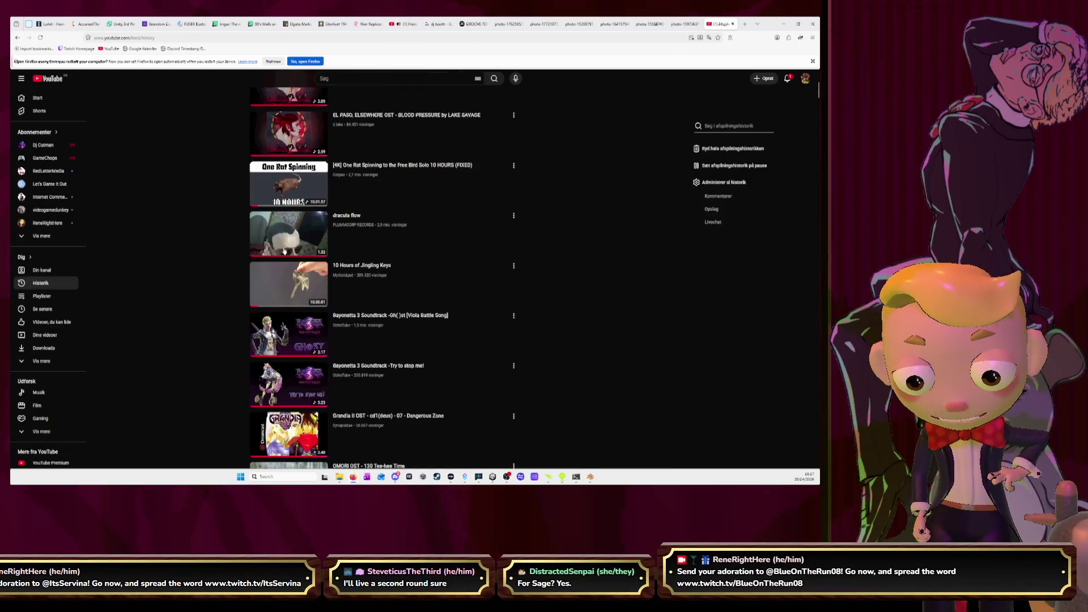
pyautogui.click(493, 251)
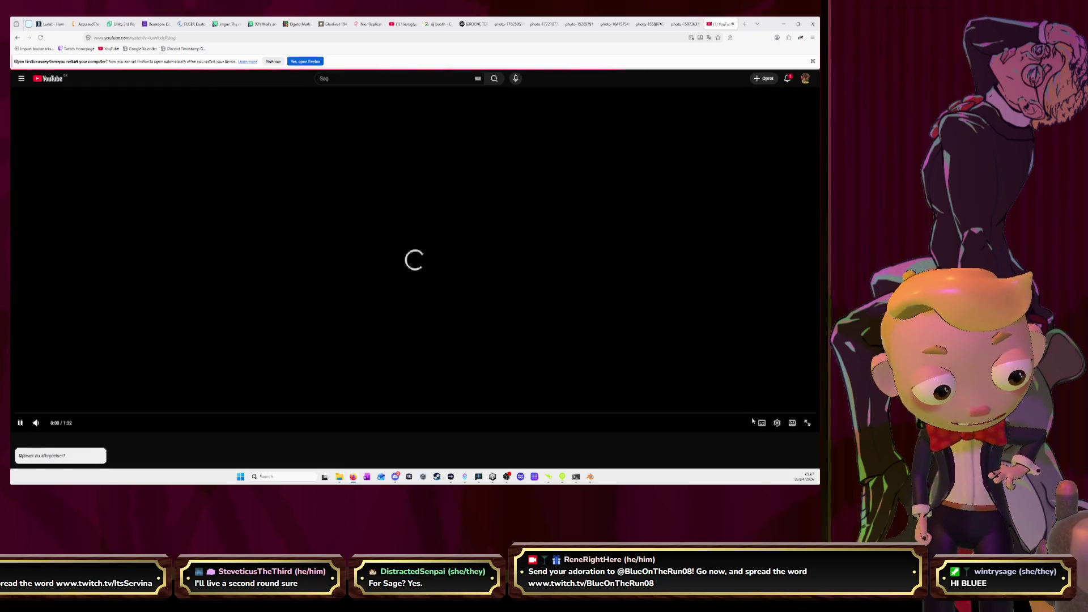
pyautogui.click(777, 425)
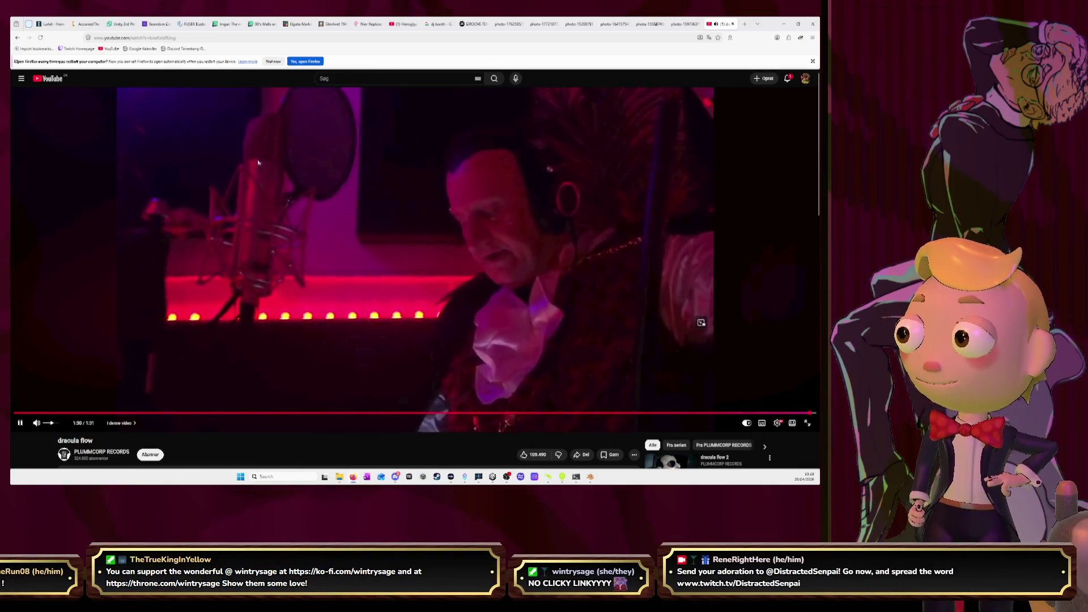
# Step: Close the dracula flow tab, reselect the Hieroglyphmix tab and switch back to Blender
pyautogui.click(733, 24)
pyautogui.click(422, 24)
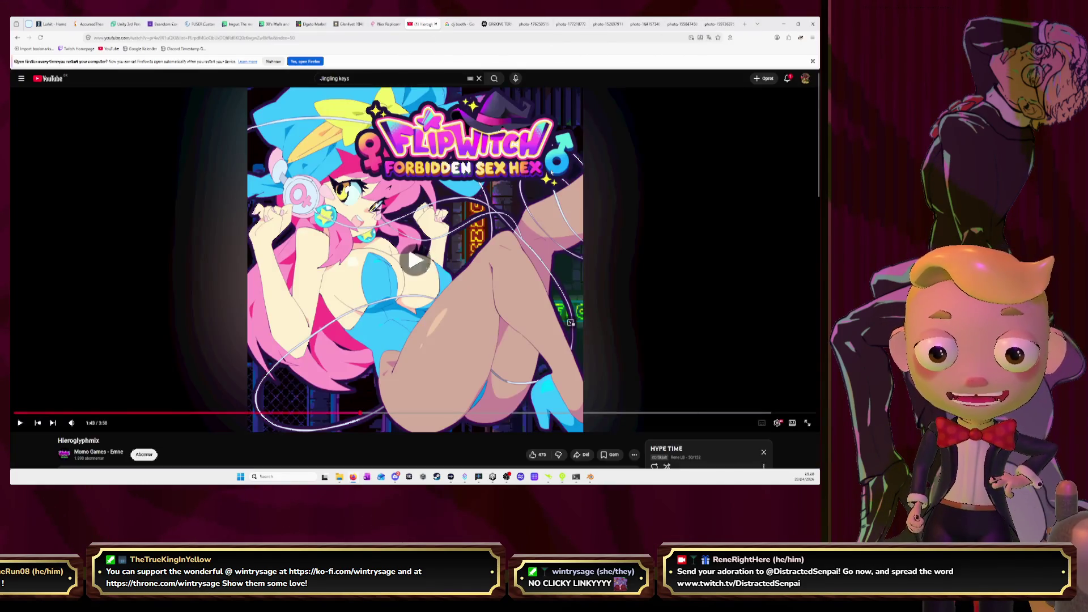
pyautogui.hotkey('alt', 'Tab')
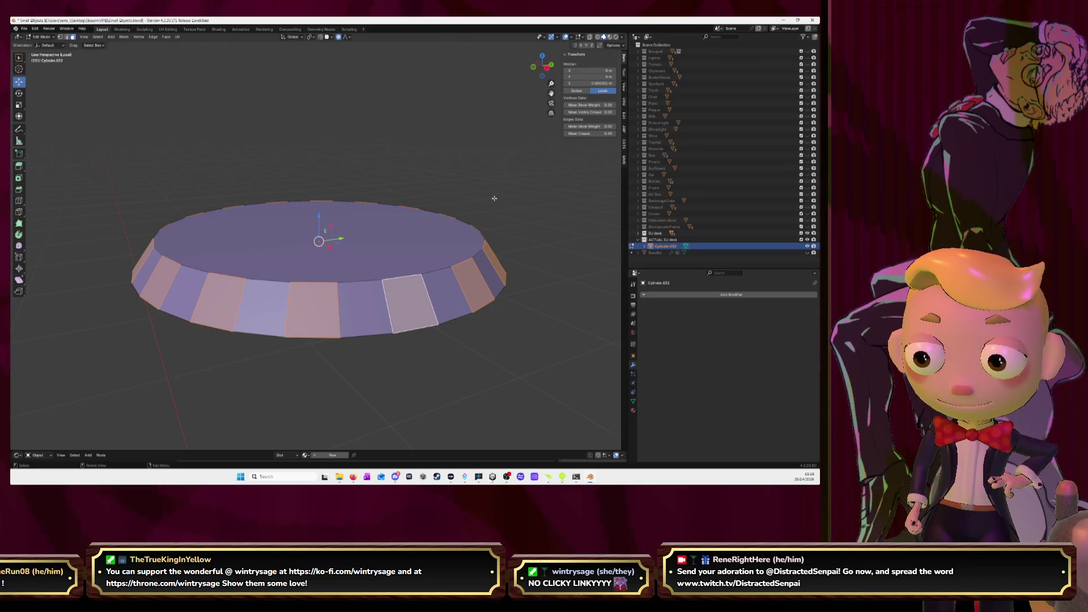
# Step: Select the rim's side-face ring, try and cancel an inset, then clear the selection
pyautogui.click(554, 282)
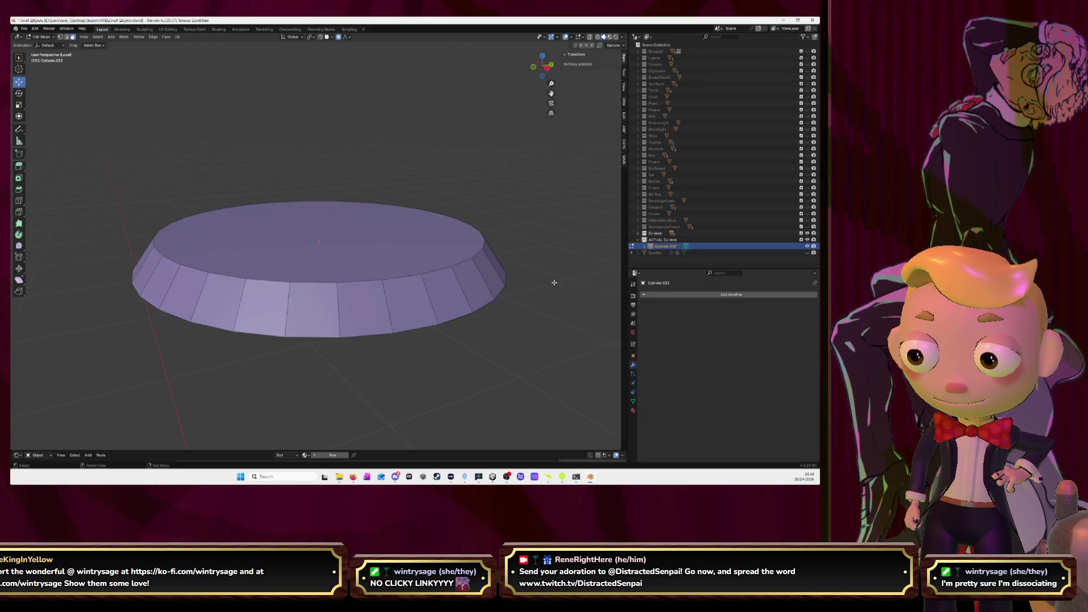
pyautogui.keyDown('alt'); pyautogui.click(384, 306); pyautogui.keyUp('alt')
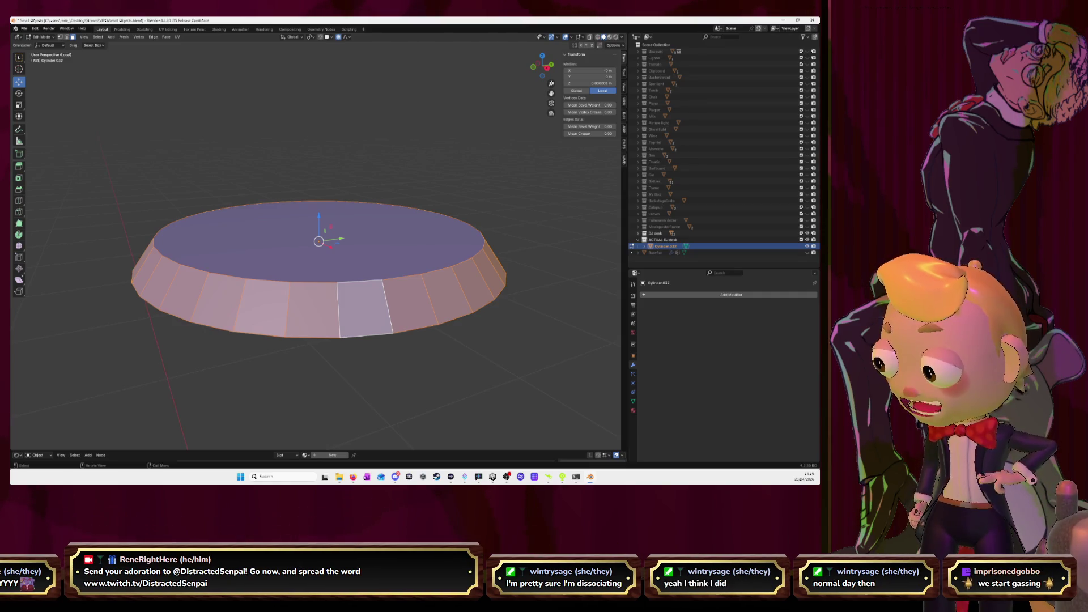
pyautogui.press('i')
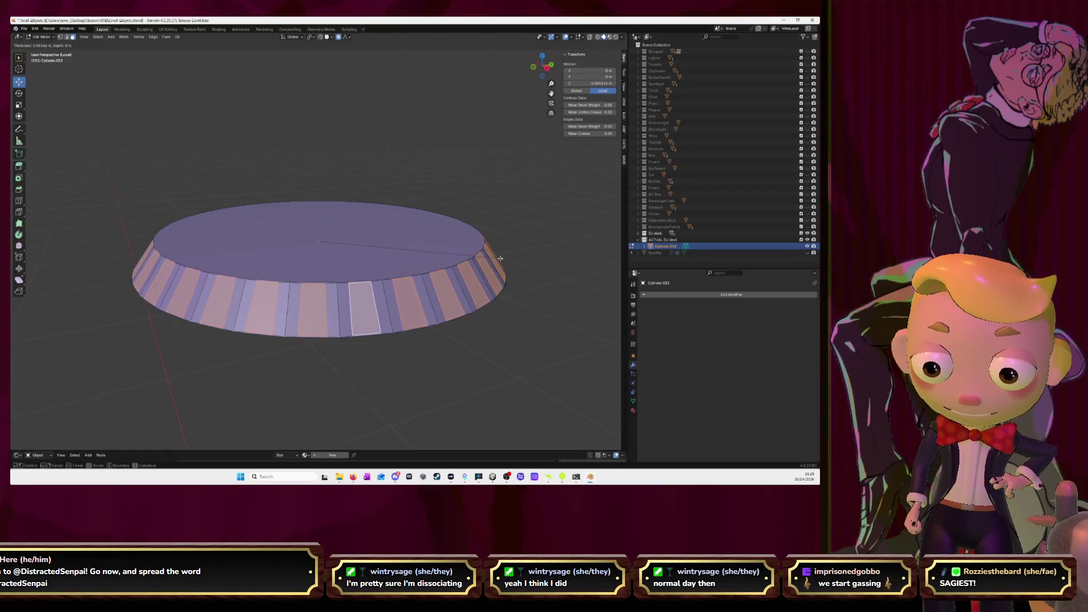
pyautogui.press('Escape')
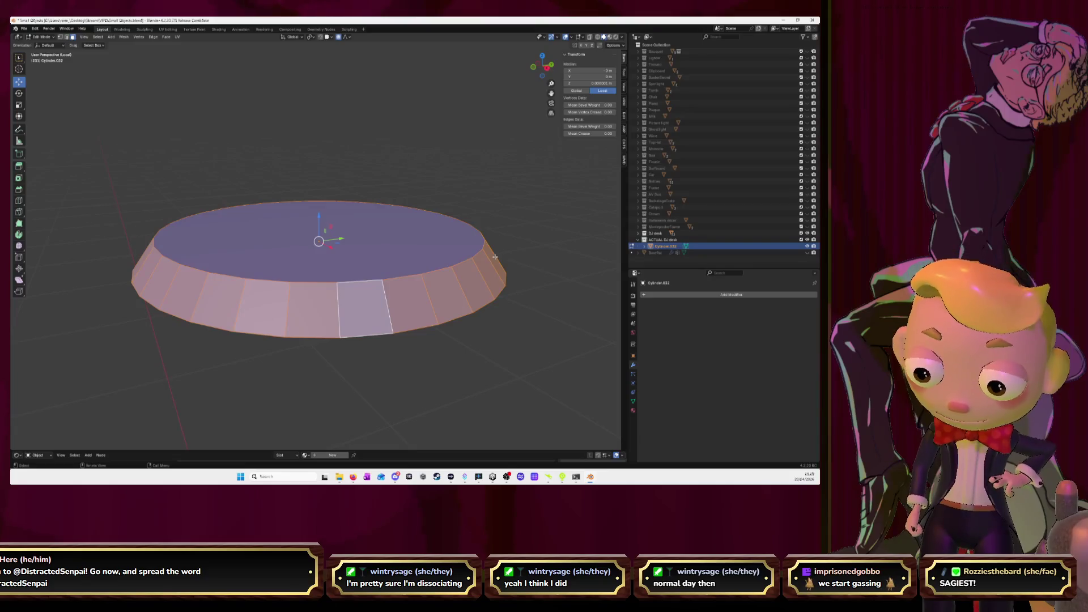
pyautogui.click(495, 257)
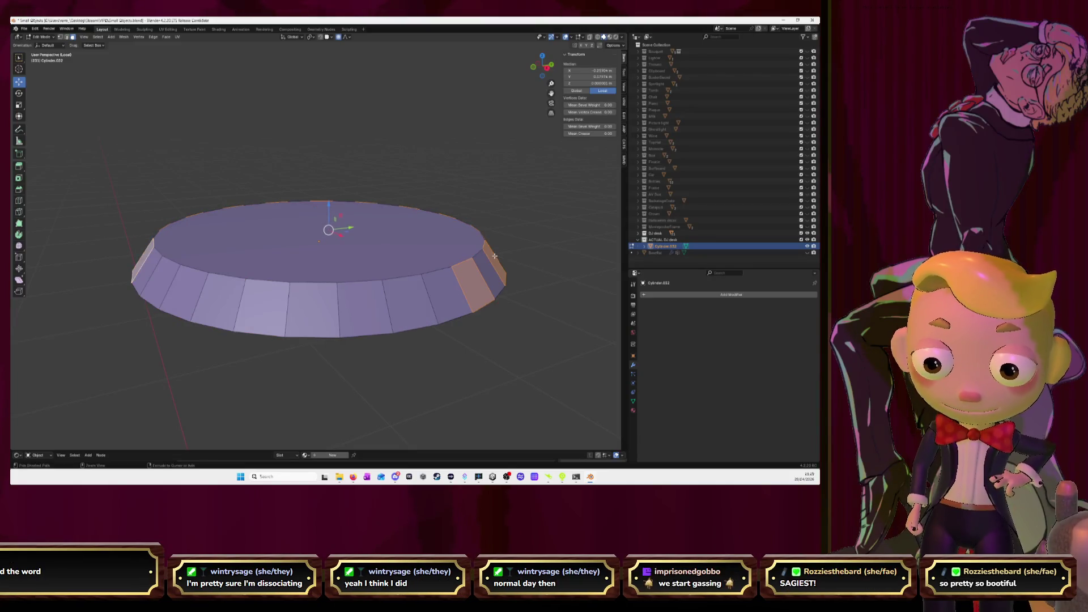
pyautogui.keyDown('alt'); pyautogui.click(495, 256); pyautogui.keyUp('alt')
pyautogui.hotkey('ctrl', 'i')
pyautogui.hotkey('alt', 'a')
pyautogui.hotkey('ctrl', 'z')
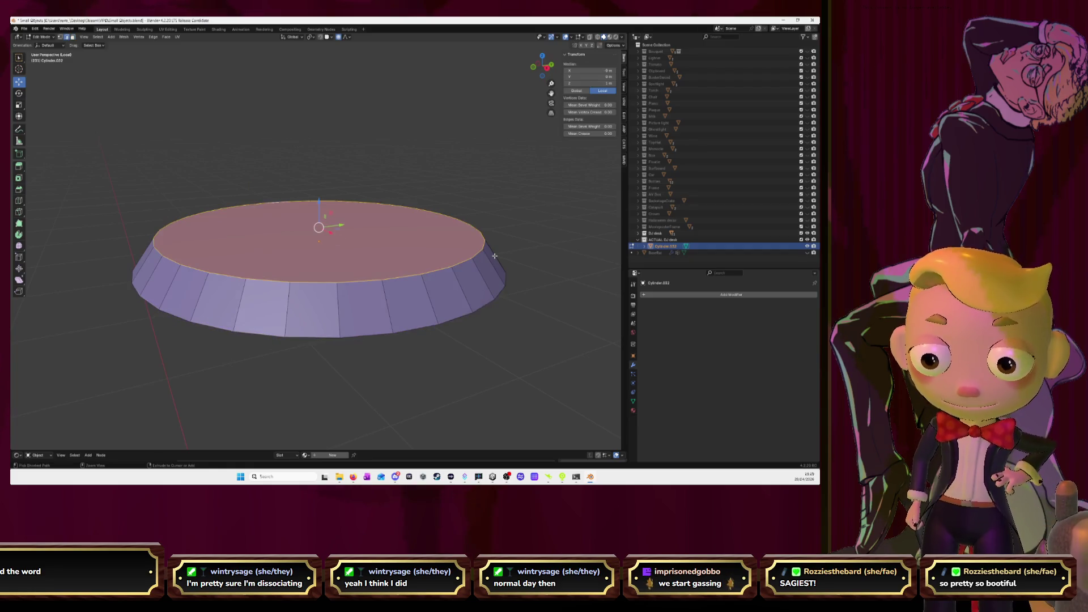
pyautogui.hotkey('alt', 'a')
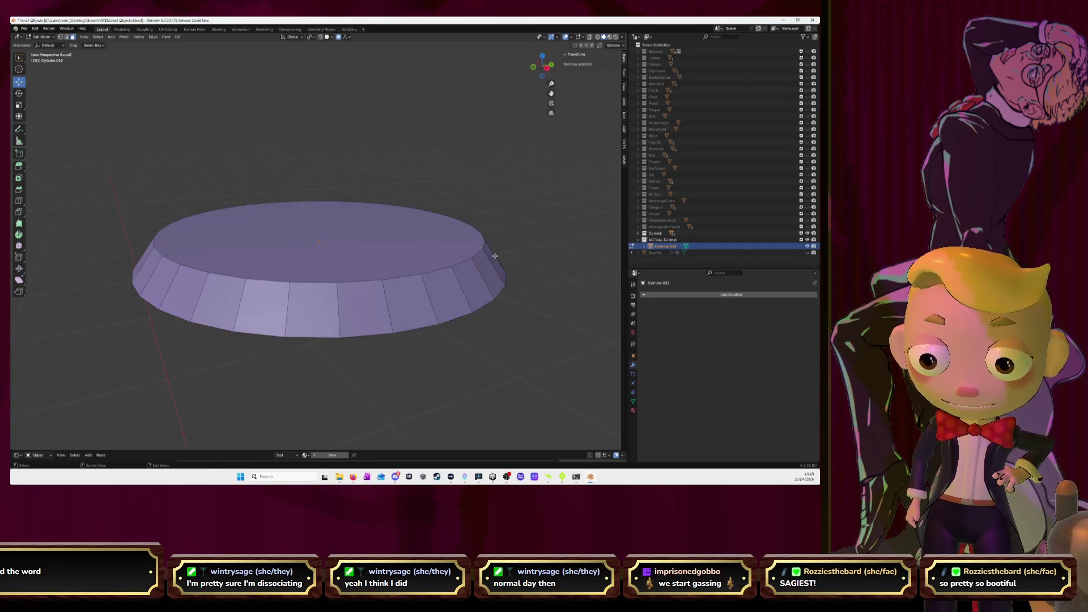
pyautogui.moveTo(541, 272); pyautogui.dragTo(397, 309, button='middle')
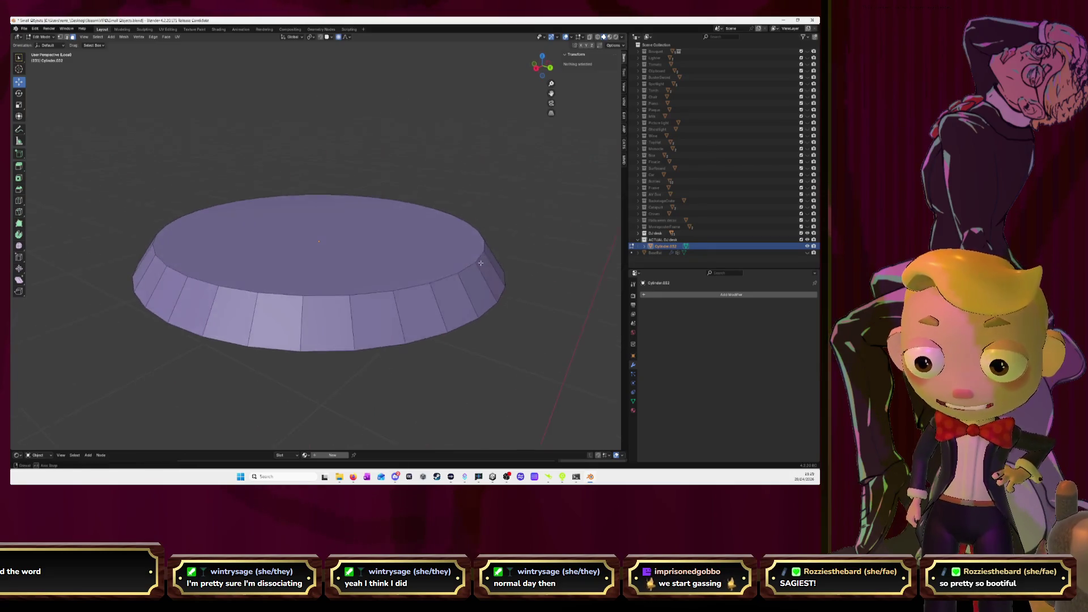
# Step: Test an inset on one side face, then try and cancel an individual inset on the whole ring
pyautogui.click(389, 313)
pyautogui.press('i')
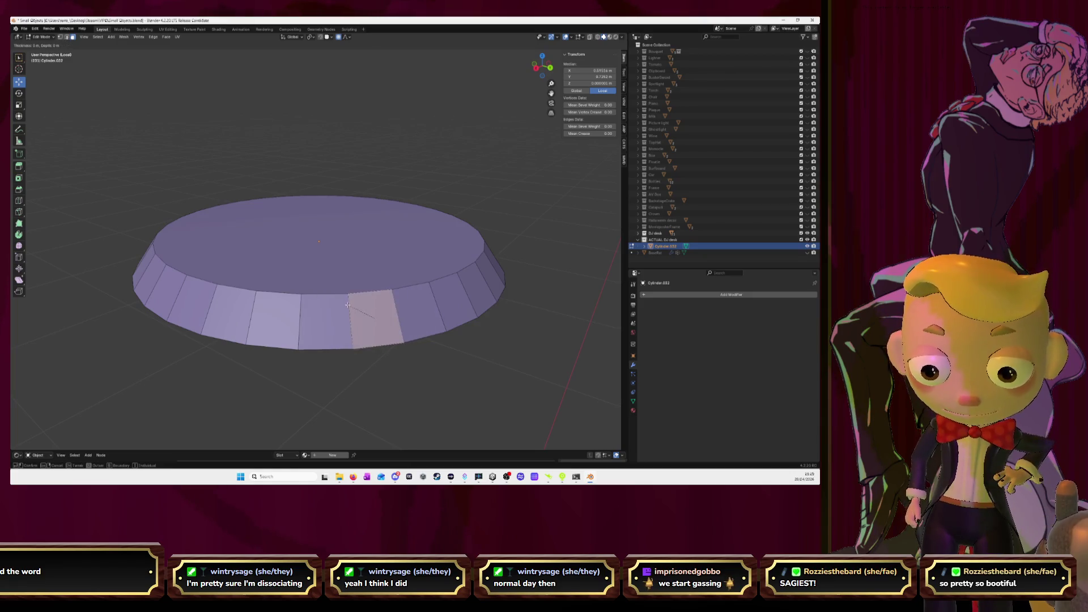
pyautogui.press('Escape')
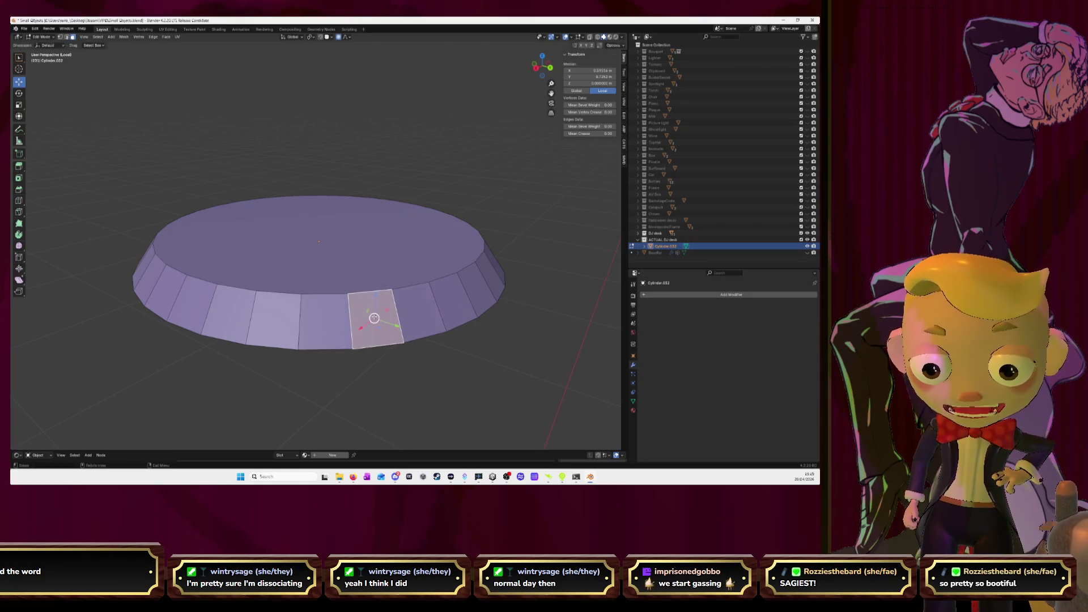
pyautogui.hotkey('alt', 'a')
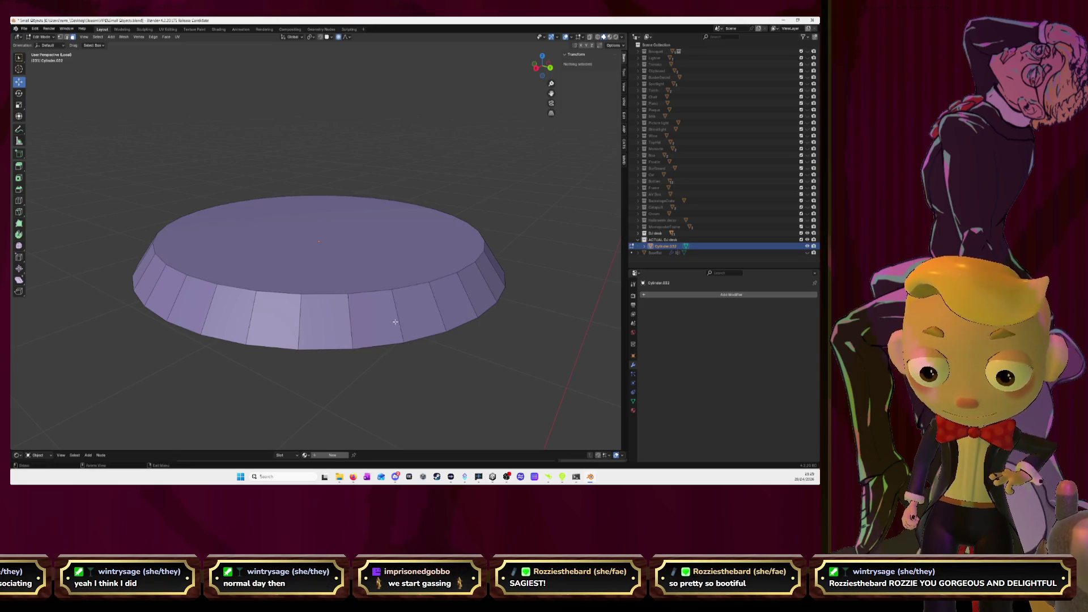
pyautogui.keyDown('alt'); pyautogui.click(400, 317); pyautogui.keyUp('alt')
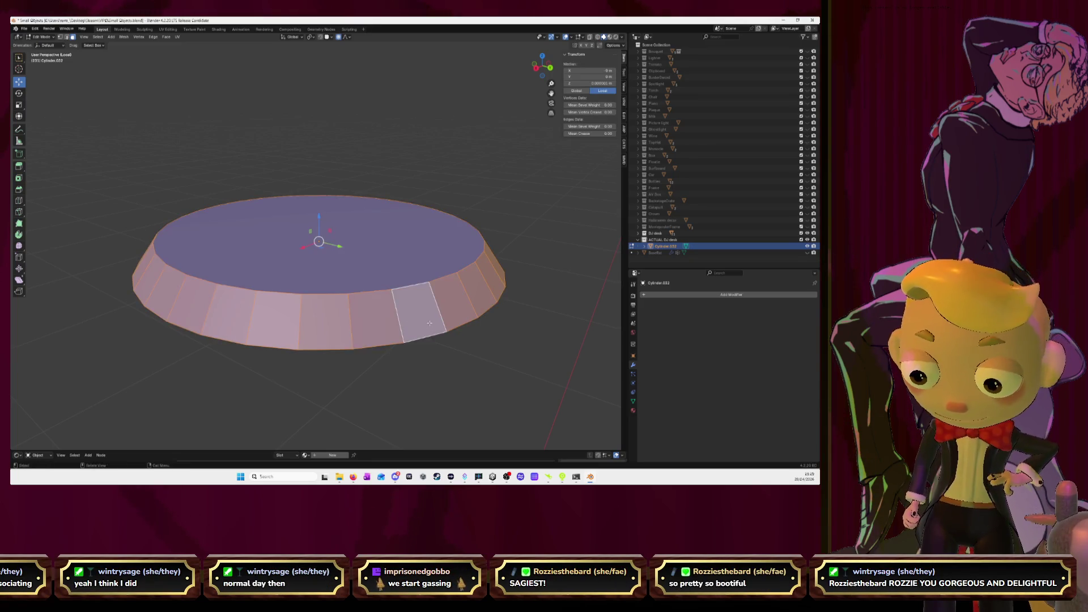
pyautogui.press('i')
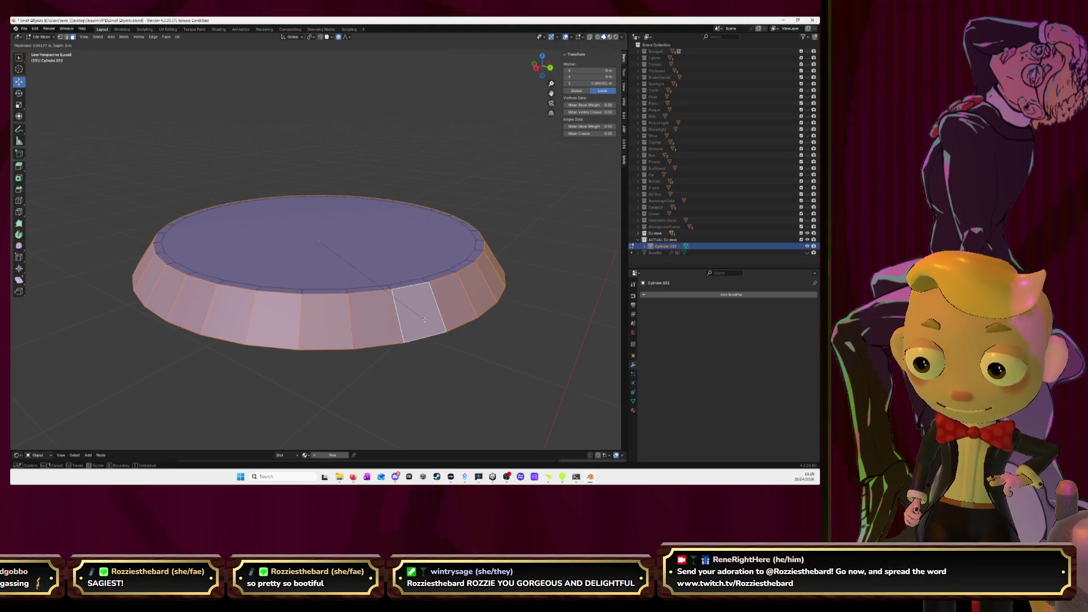
pyautogui.press('i')
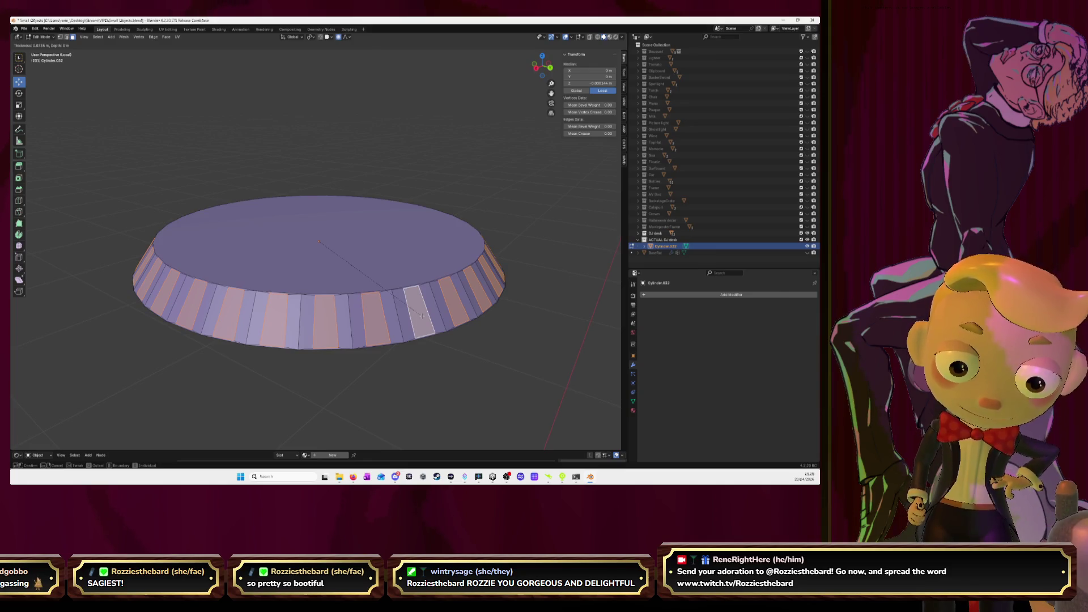
pyautogui.press('Escape')
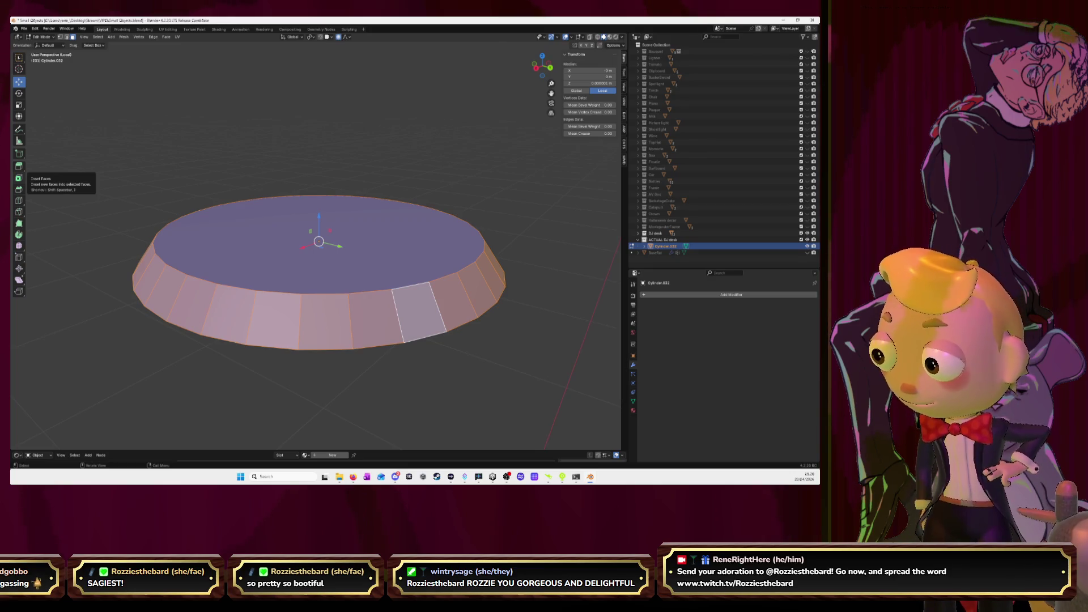
# Step: Inset the side-face ring and start moving the inset faces along Z
pyautogui.press('i')
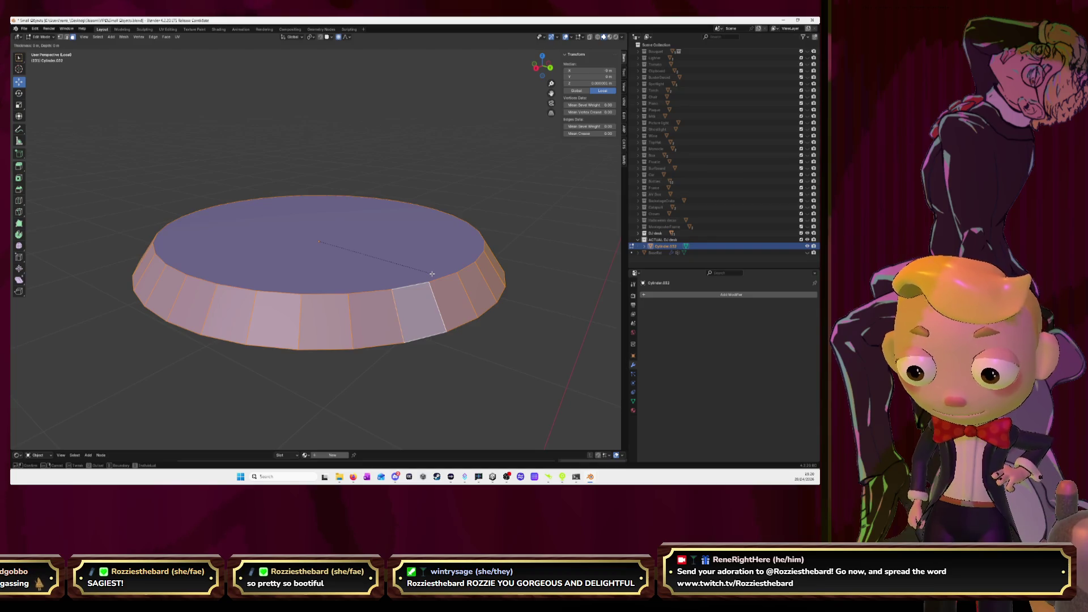
pyautogui.click(432, 273)
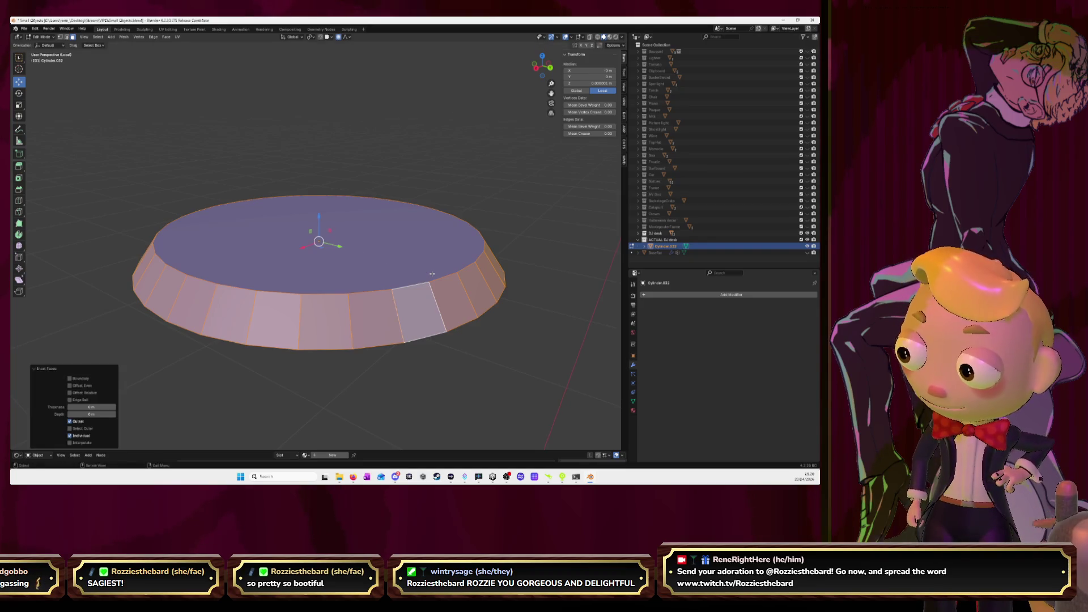
pyautogui.press('g')
pyautogui.press('z')
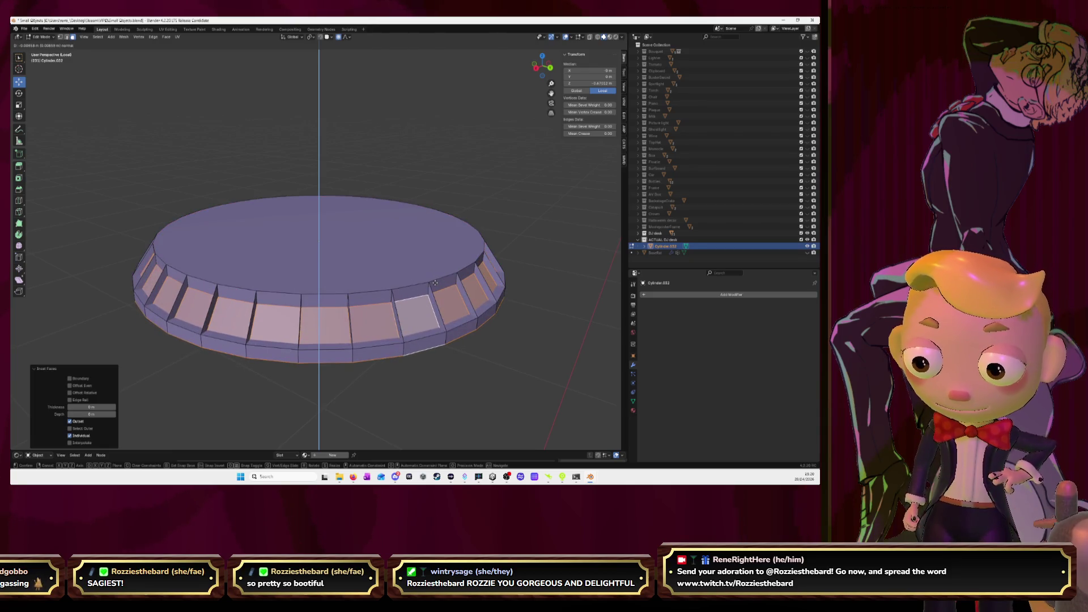
# Step: Confirm sinking the inset faces along Z, then rescale the side faces in Edit Mode
pyautogui.click(435, 283)
pyautogui.moveTo(434, 282)
pyautogui.mouseDown(button='middle')
pyautogui.moveTo(445, 359)
pyautogui.moveTo(414, 302)
pyautogui.moveTo(439, 299)
pyautogui.mouseUp(button='middle')
pyautogui.press('Tab')
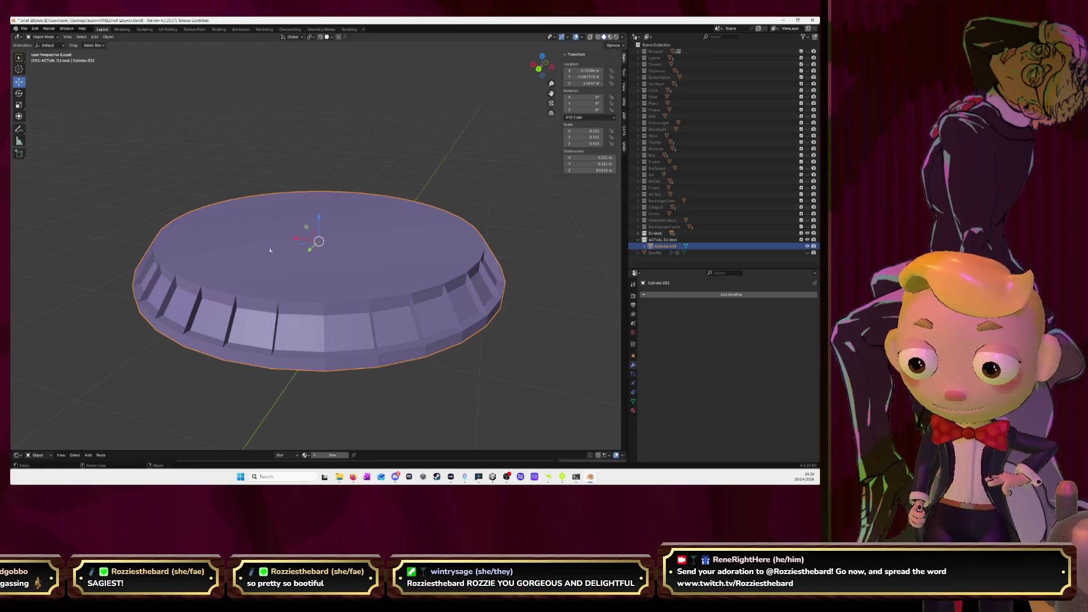
pyautogui.press('Tab')
pyautogui.moveTo(350, 284); pyautogui.dragTo(385, 281, button='middle')
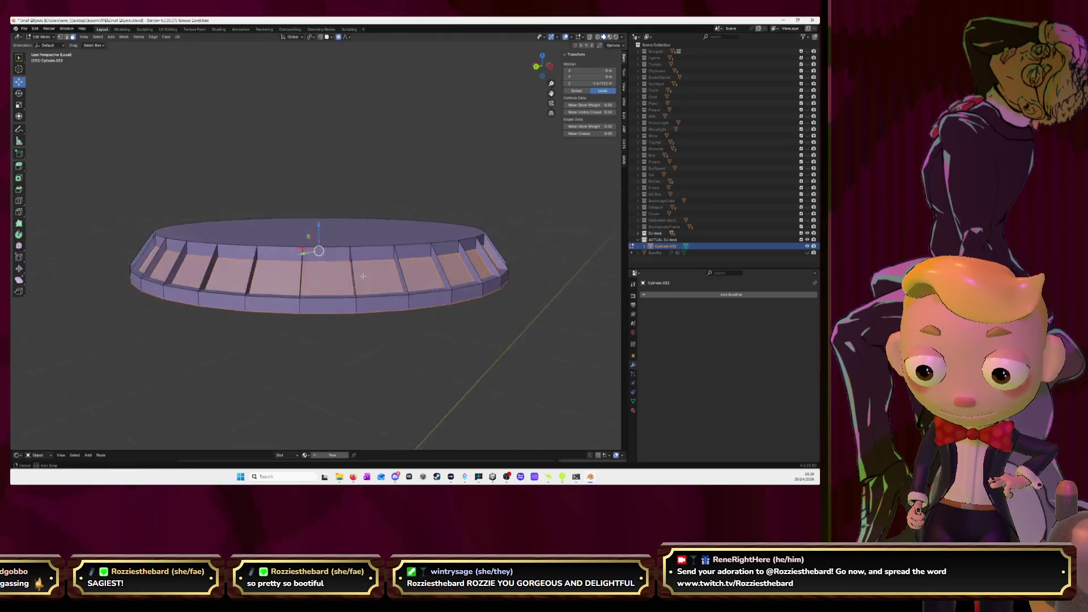
pyautogui.press('s')
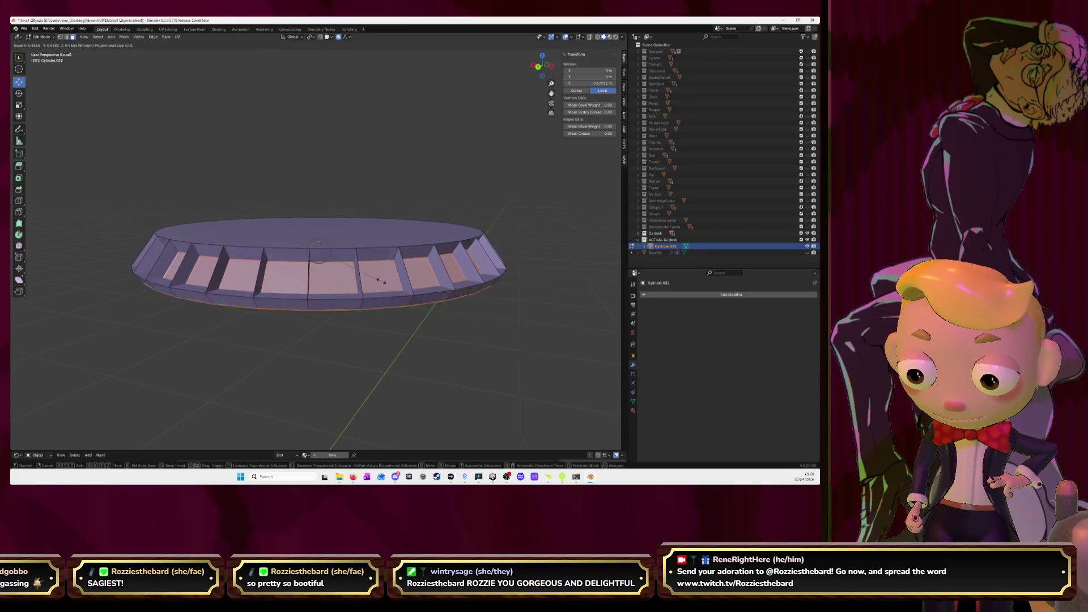
pyautogui.click(340, 272)
pyautogui.moveTo(340, 272)
pyautogui.mouseDown(button='middle')
pyautogui.moveTo(320, 268)
pyautogui.moveTo(374, 287)
pyautogui.mouseUp(button='middle')
# Step: Select a single rim face and nudge its edge slightly sideways along X
pyautogui.click(283, 292)
pyautogui.moveTo(443, 282)
pyautogui.mouseDown(button='middle')
pyautogui.moveTo(164, 269)
pyautogui.moveTo(242, 273)
pyautogui.mouseUp(button='middle')
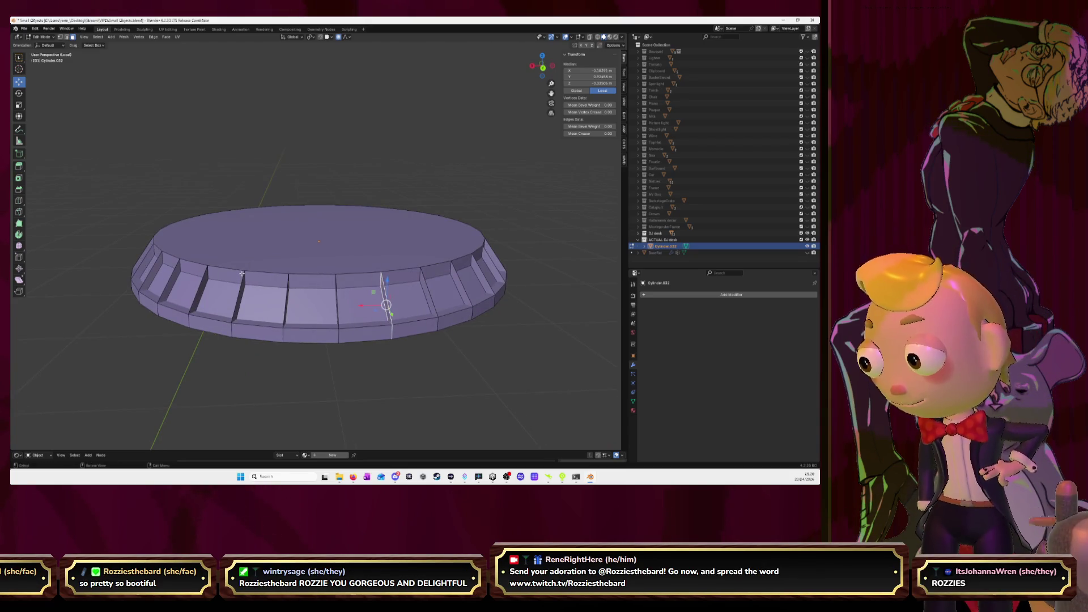
pyautogui.moveTo(391, 300)
pyautogui.mouseDown(button='middle')
pyautogui.moveTo(394, 265)
pyautogui.moveTo(301, 278)
pyautogui.mouseUp(button='middle')
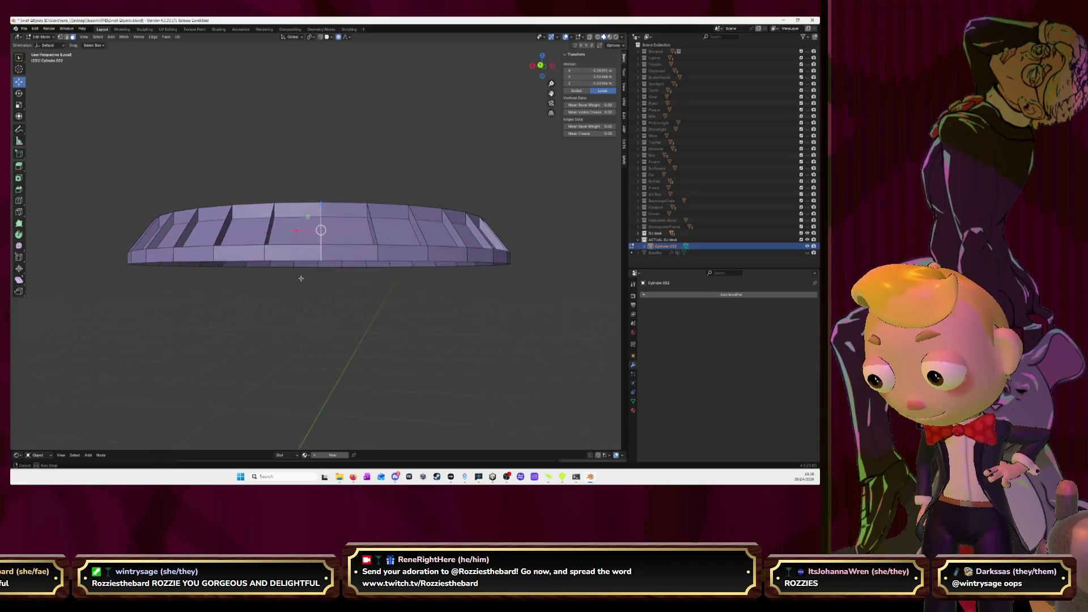
pyautogui.press('s')
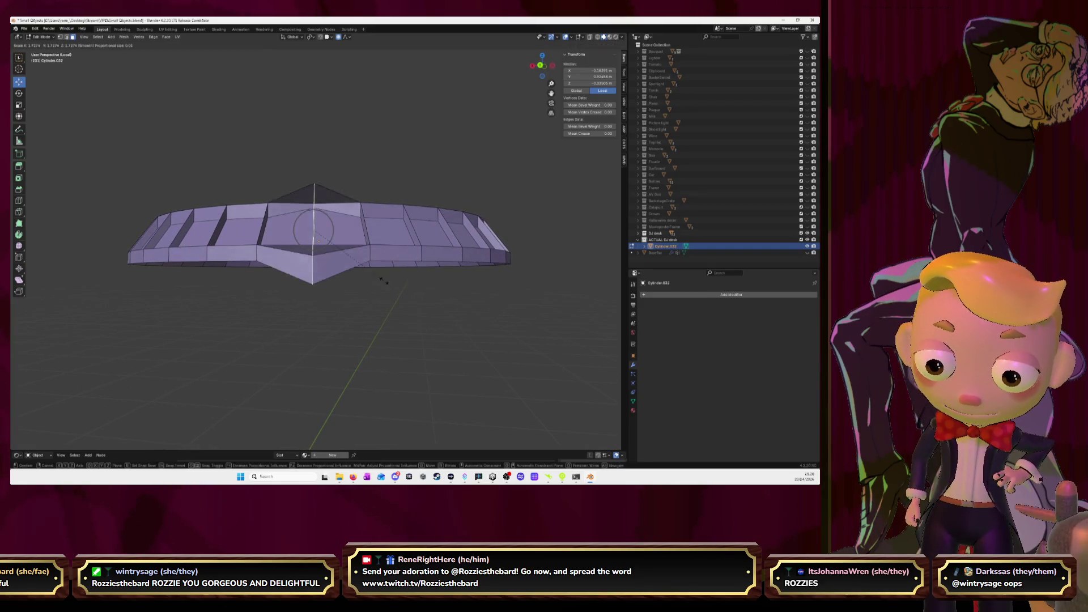
pyautogui.press('Escape')
pyautogui.moveTo(383, 281); pyautogui.dragTo(335, 264, button='middle')
pyautogui.moveTo(152, 264); pyautogui.dragTo(327, 313, button='middle')
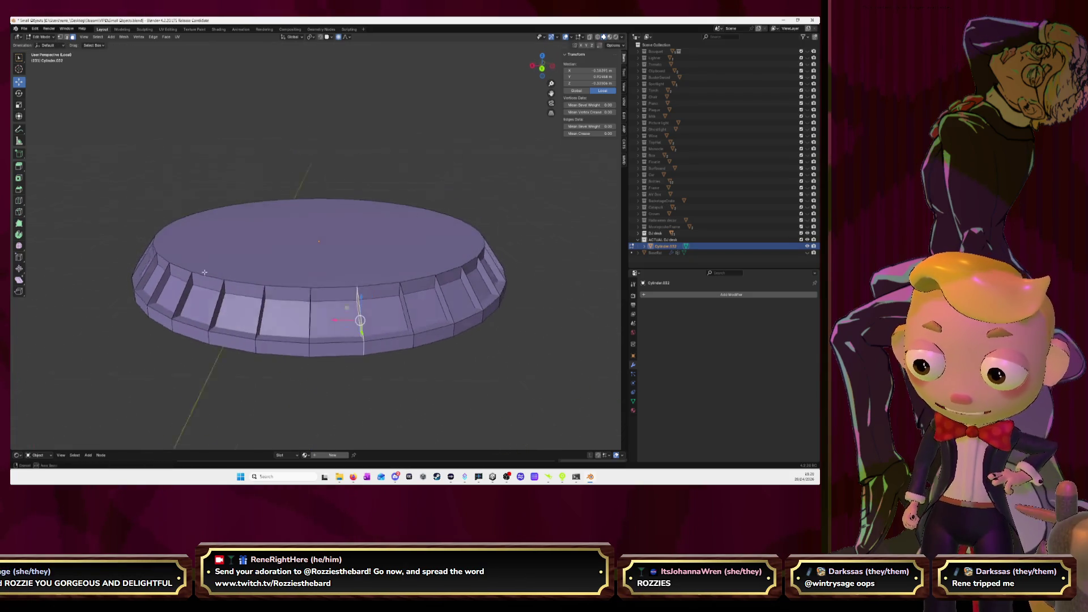
pyautogui.moveTo(345, 320); pyautogui.dragTo(375, 319)
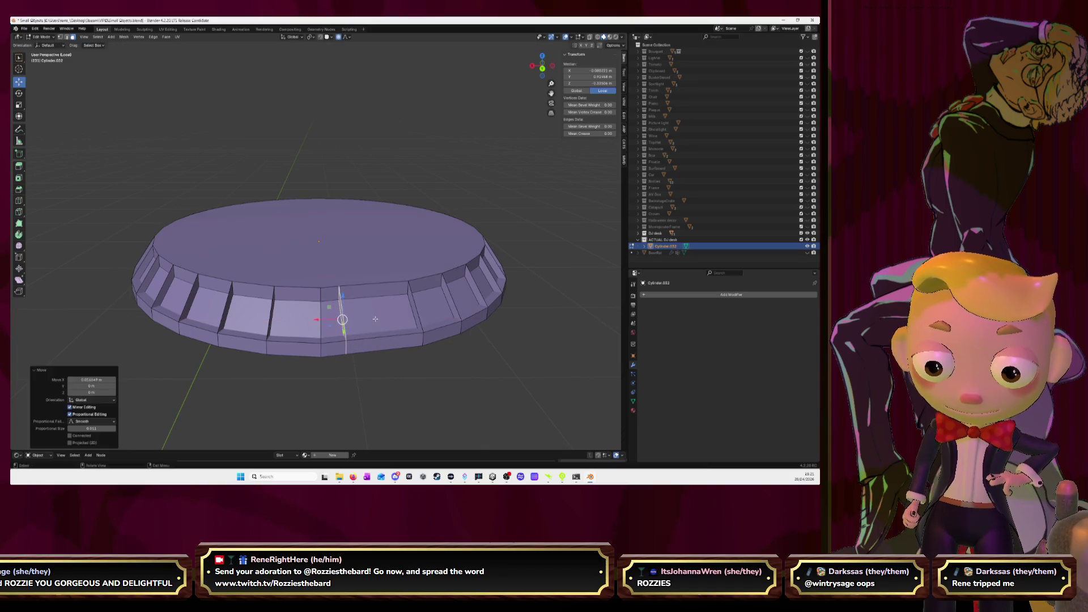
pyautogui.press('g')
pyautogui.press('x')
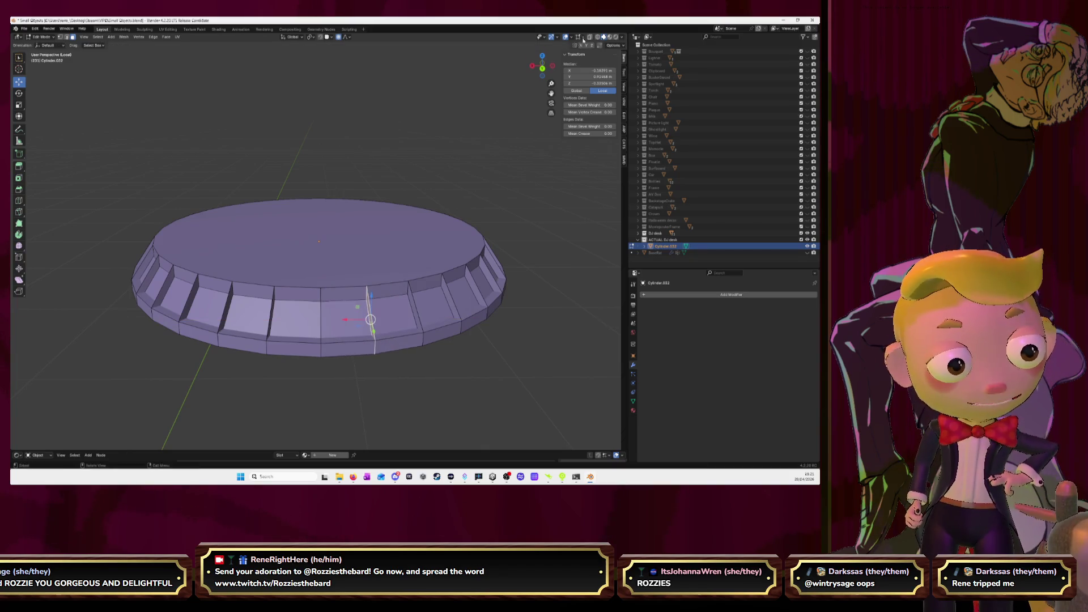
pyautogui.click(582, 37)
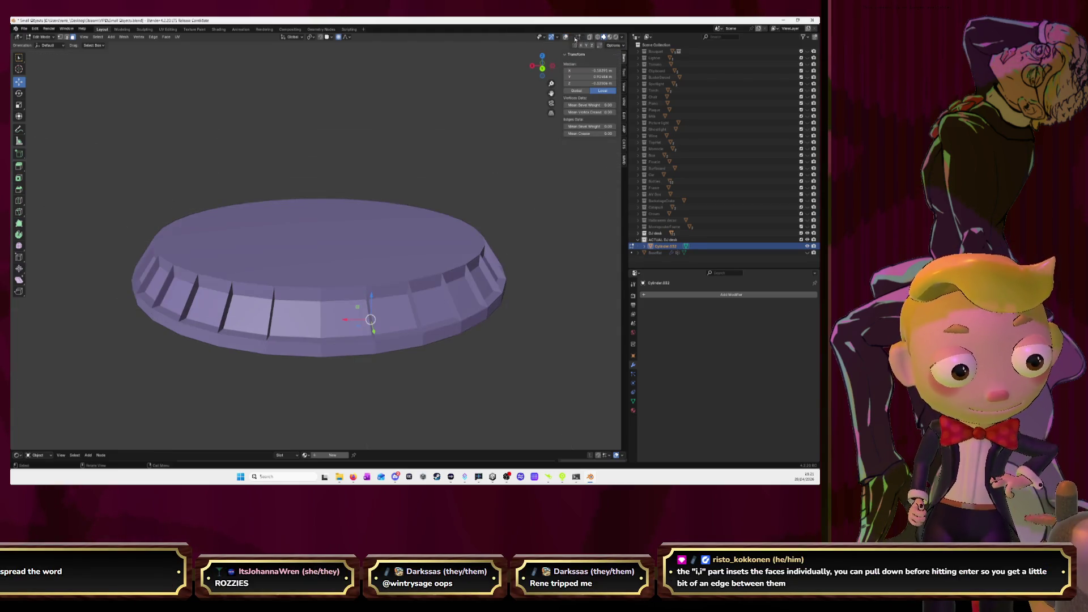
pyautogui.click(571, 38)
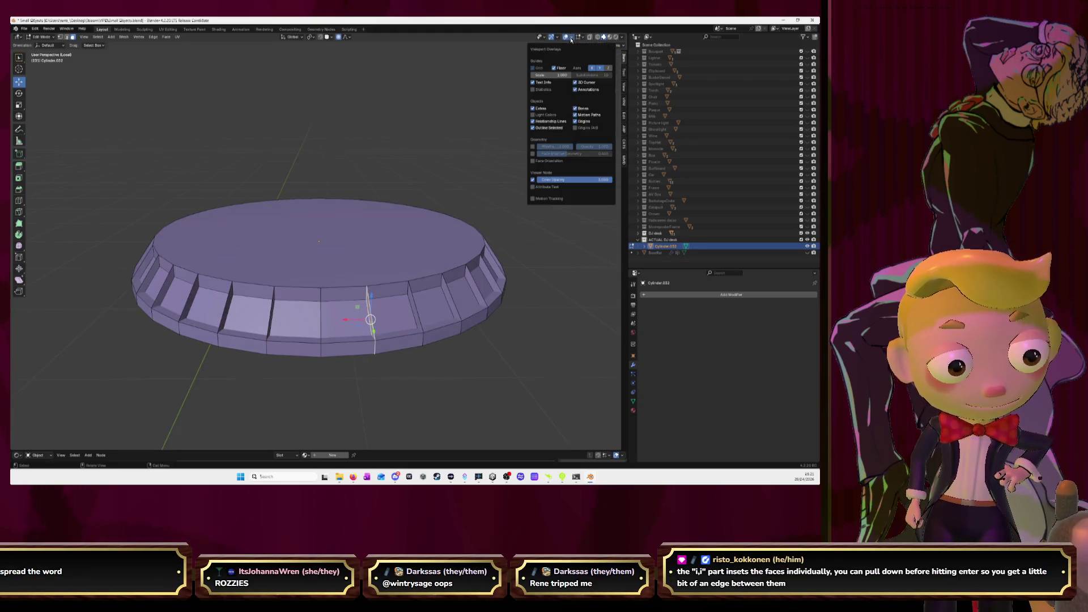
# Step: Turn on Face Orientation colouring in the viewport overlays
pyautogui.click(537, 163)
pyautogui.moveTo(486, 164)
pyautogui.mouseDown(button='middle')
pyautogui.moveTo(469, 161)
pyautogui.moveTo(489, 153)
pyautogui.mouseUp(button='middle')
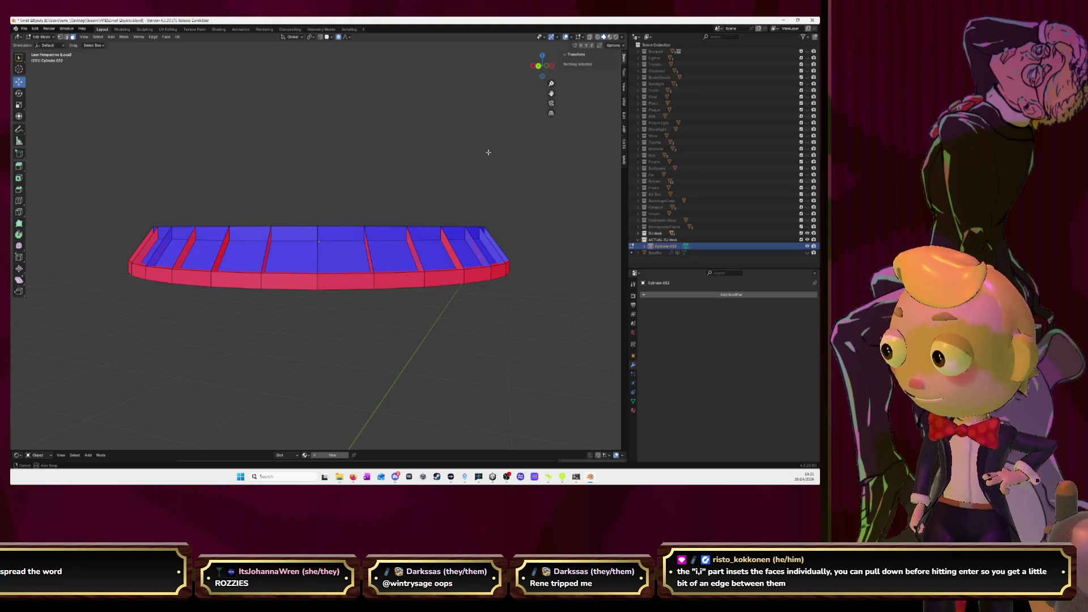
pyautogui.moveTo(489, 152); pyautogui.dragTo(487, 150, button='middle')
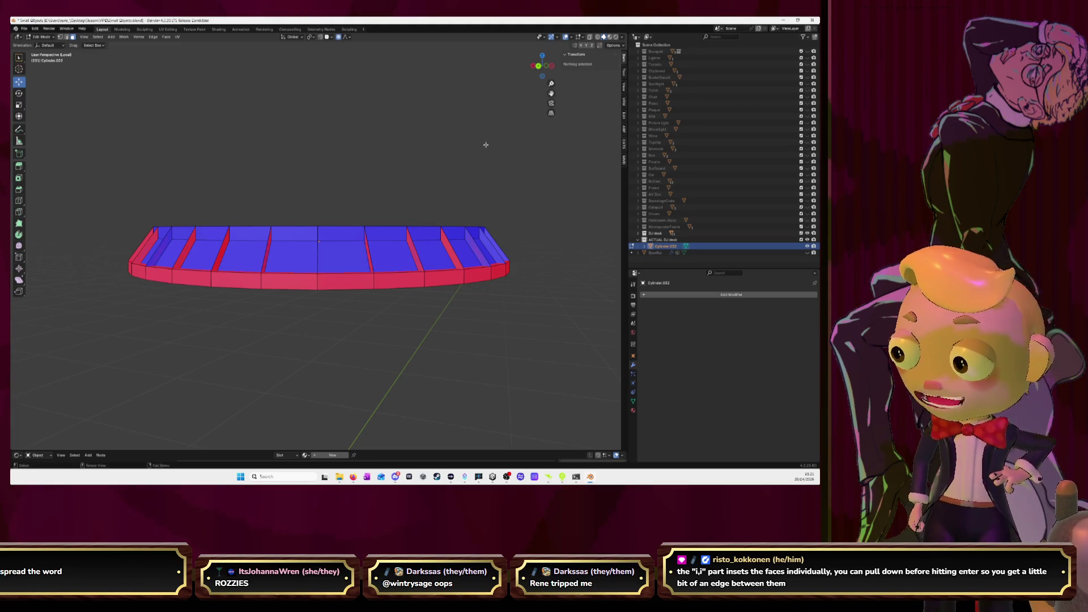
# Step: Undo the rim grooves and loop-select the disc's plain side faces
pyautogui.hotkey('ctrl', 'z')
pyautogui.hotkey('ctrl', 'z')
pyautogui.hotkey('ctrl', 'z')
pyautogui.hotkey('ctrl', 'z')
pyautogui.hotkey('ctrl', 'z')
pyautogui.hotkey('ctrl', 'z')
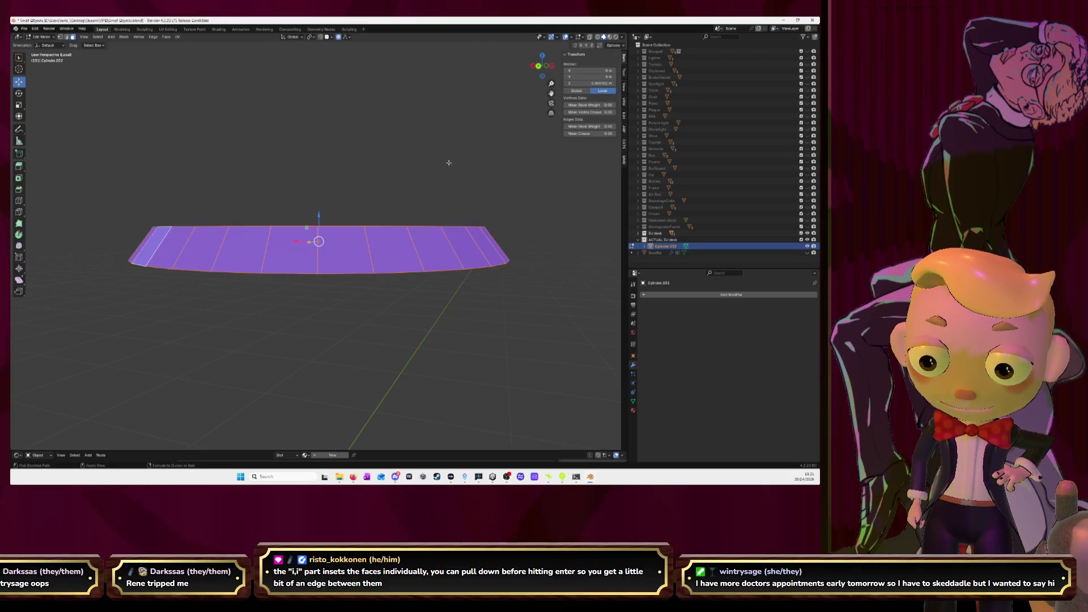
pyautogui.hotkey('ctrl', 'z')
pyautogui.moveTo(447, 163); pyautogui.dragTo(412, 169, button='middle')
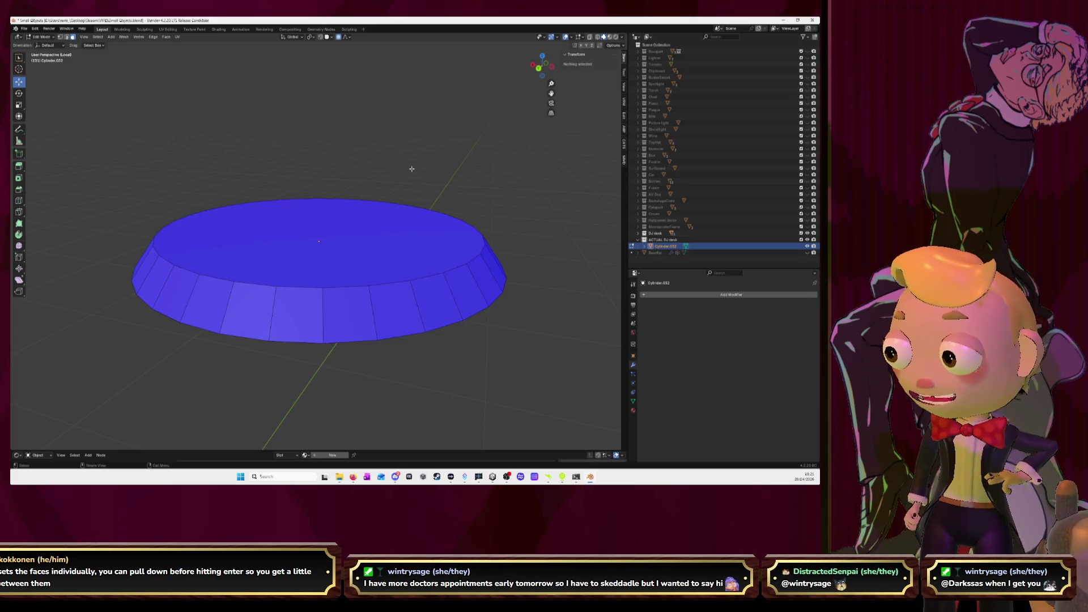
pyautogui.scroll(1, 358, 260)
pyautogui.scroll(-1, 358, 260)
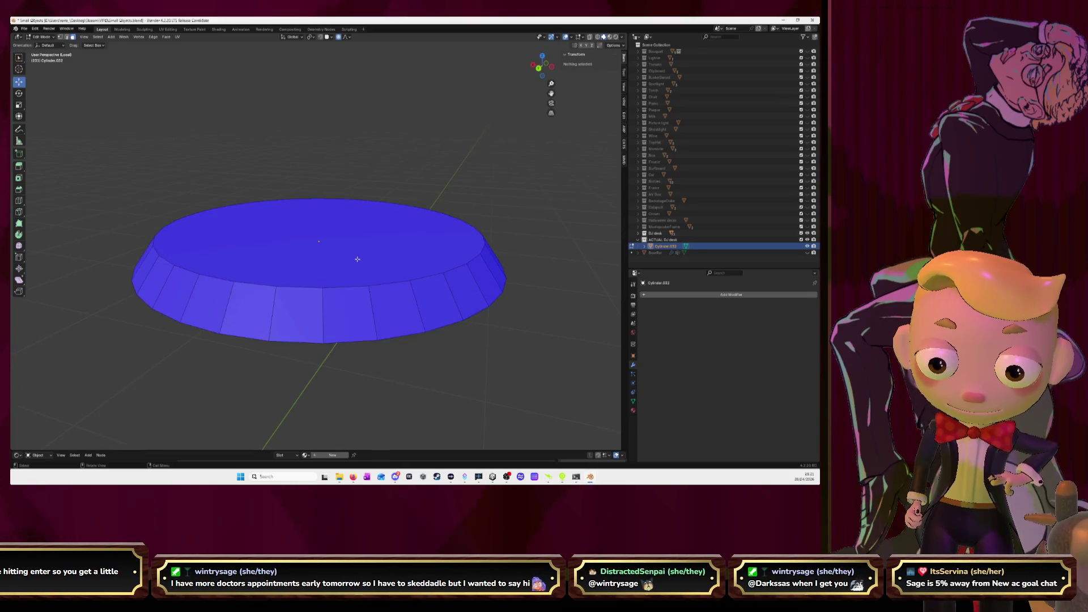
pyautogui.keyDown('alt'); pyautogui.click(321, 314); pyautogui.keyUp('alt')
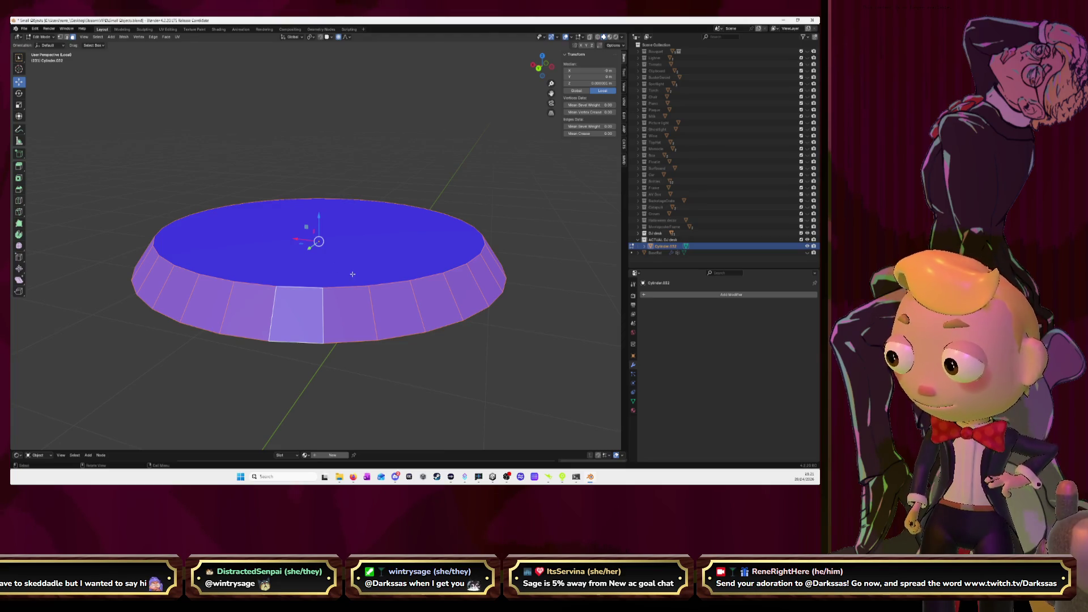
# Step: Try an individual inset with extrusion on the side faces, then undo it
pyautogui.press('i')
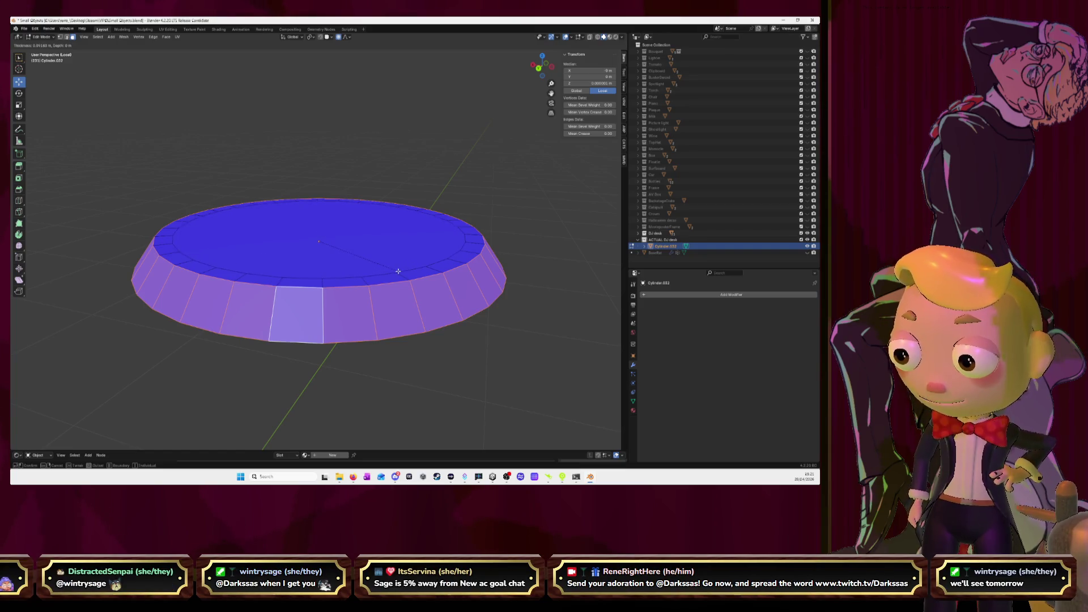
pyautogui.press('i')
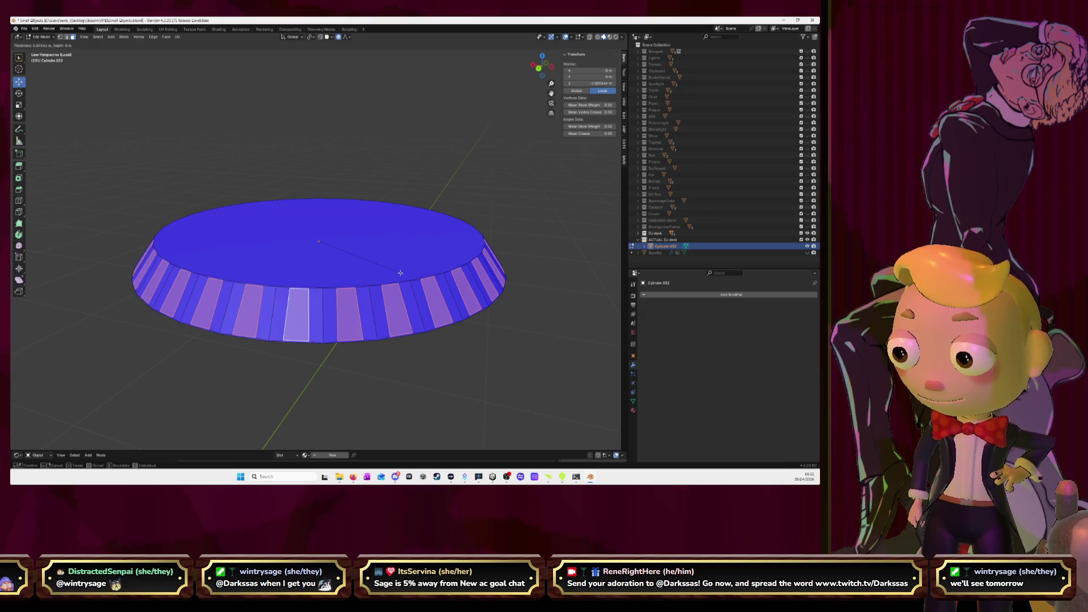
pyautogui.click(400, 273)
pyautogui.press('e')
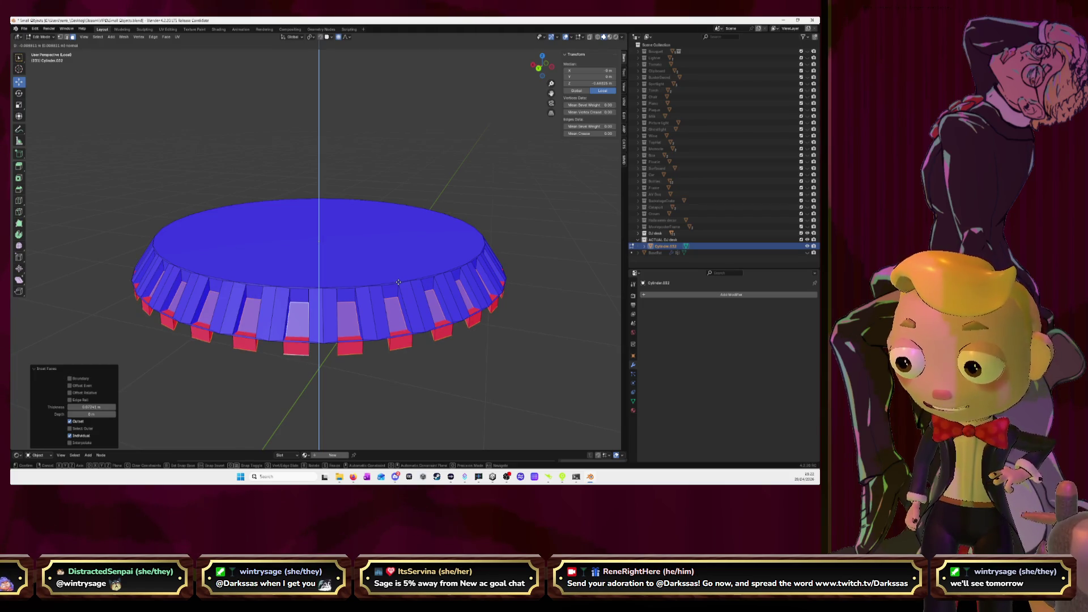
pyautogui.press('Escape')
pyautogui.hotkey('ctrl', 'z')
pyautogui.hotkey('ctrl', 'z')
pyautogui.hotkey('ctrl', 'z')
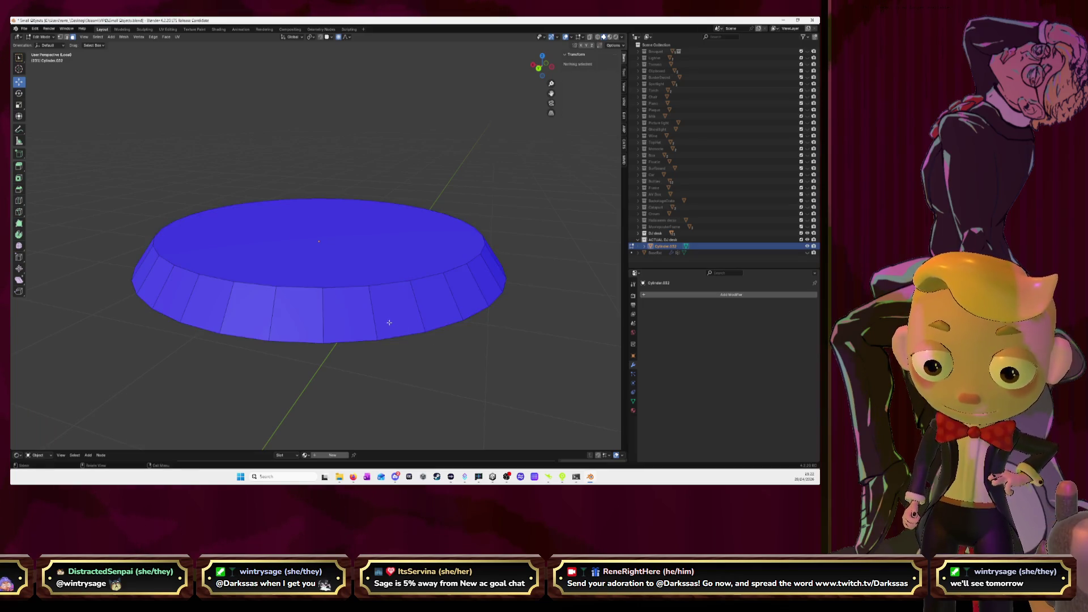
# Step: Inset each side face of the ring individually and extrude them to form grooves
pyautogui.keyDown('alt'); pyautogui.click(384, 313); pyautogui.keyUp('alt')
pyautogui.press('i')
pyautogui.press('i')
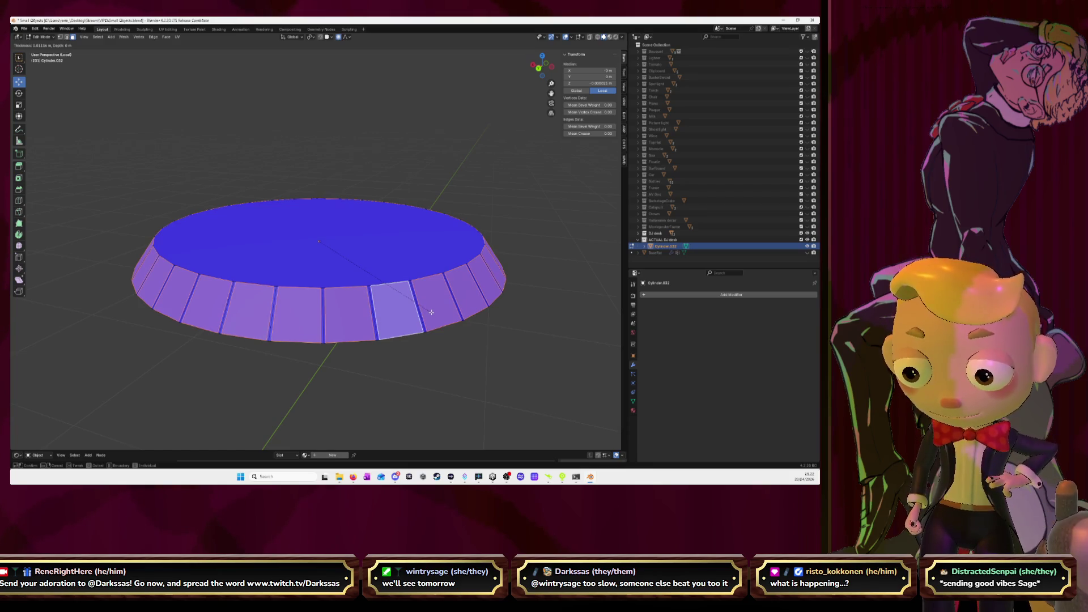
pyautogui.click(431, 312)
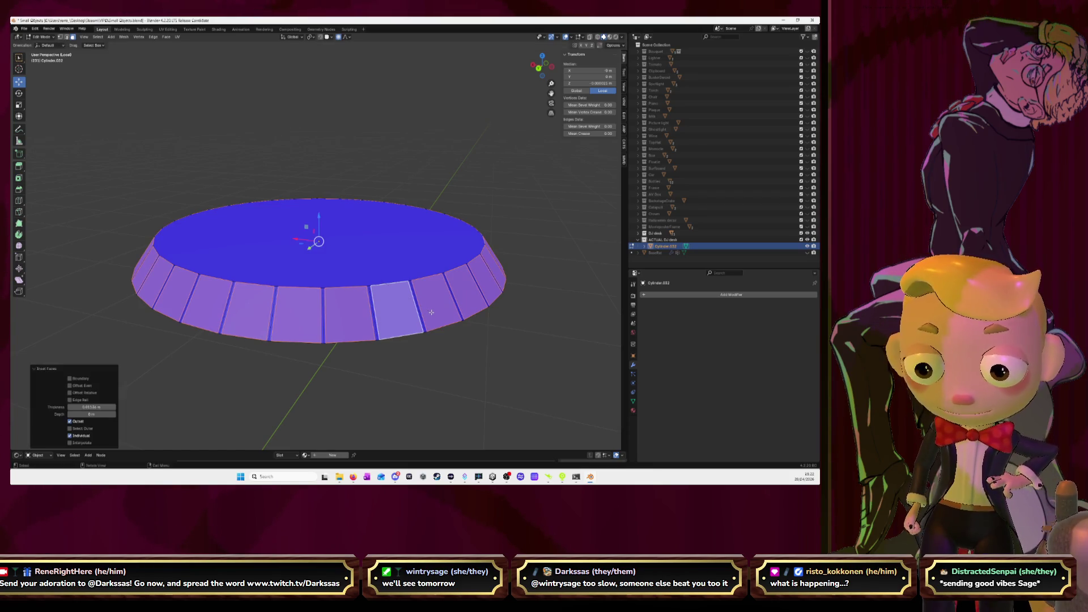
pyautogui.press('e')
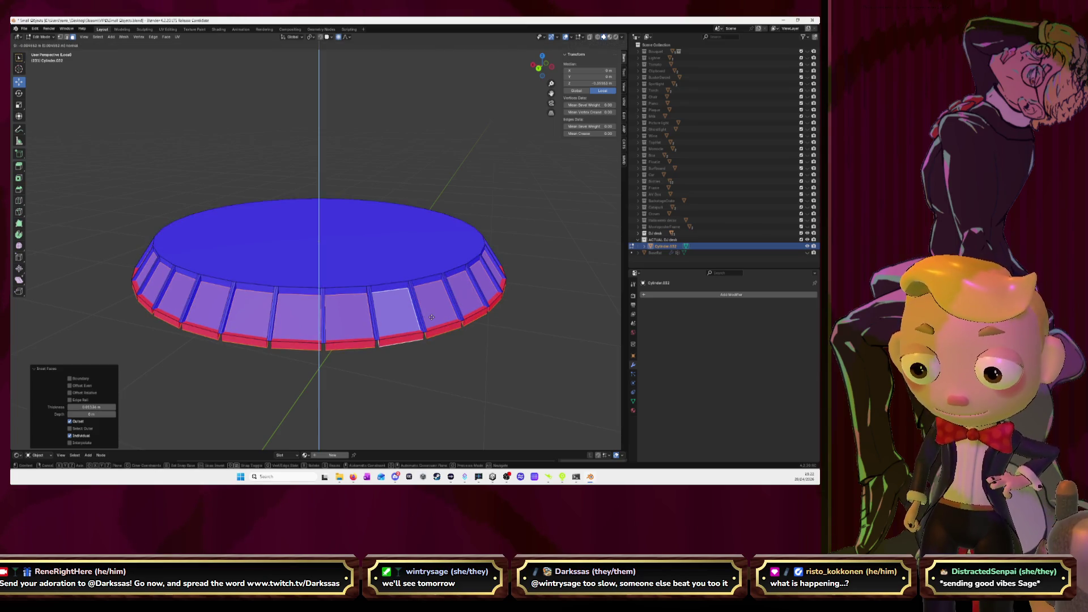
pyautogui.click(432, 318)
pyautogui.moveTo(432, 318)
pyautogui.mouseDown(button='middle')
pyautogui.moveTo(333, 299)
pyautogui.moveTo(365, 314)
pyautogui.mouseUp(button='middle')
# Step: Clear the mesh selection, return to Object Mode and apply rotation and scale
pyautogui.press('Tab')
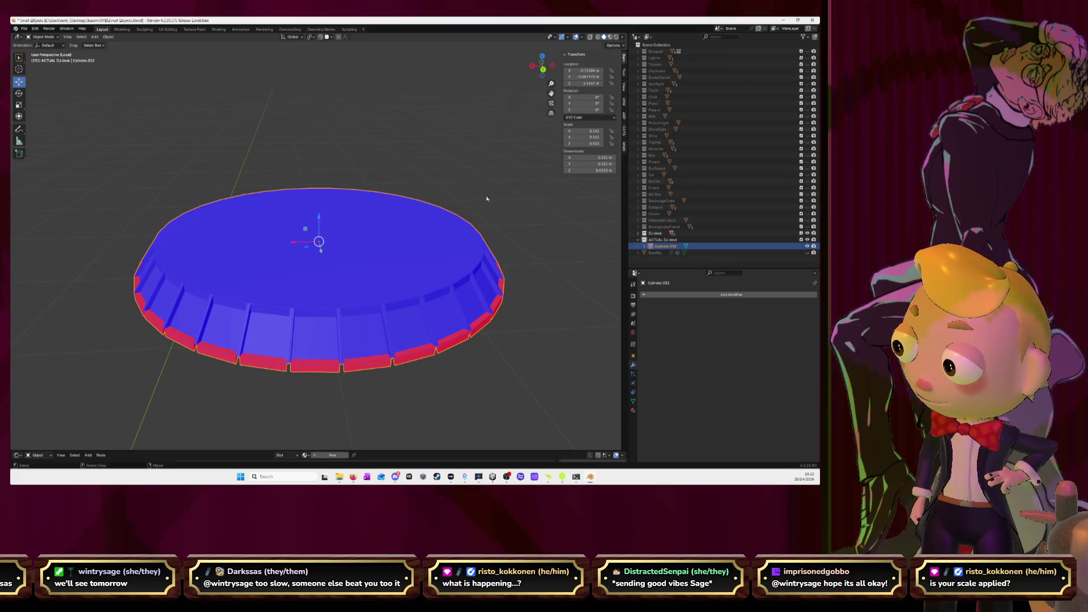
pyautogui.press('Tab')
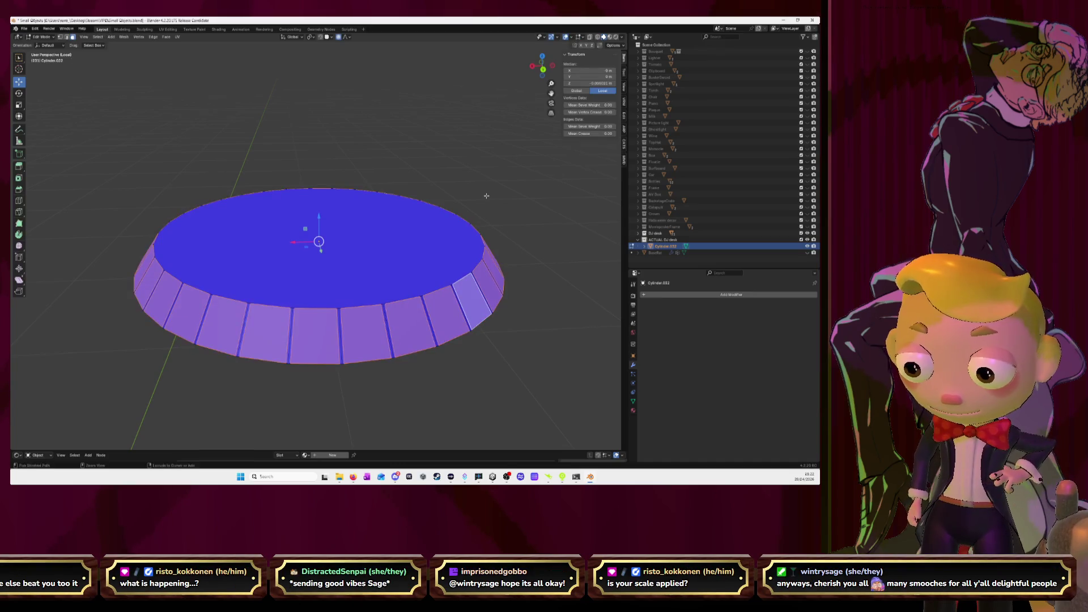
pyautogui.hotkey('alt', 'a')
pyautogui.press('Tab')
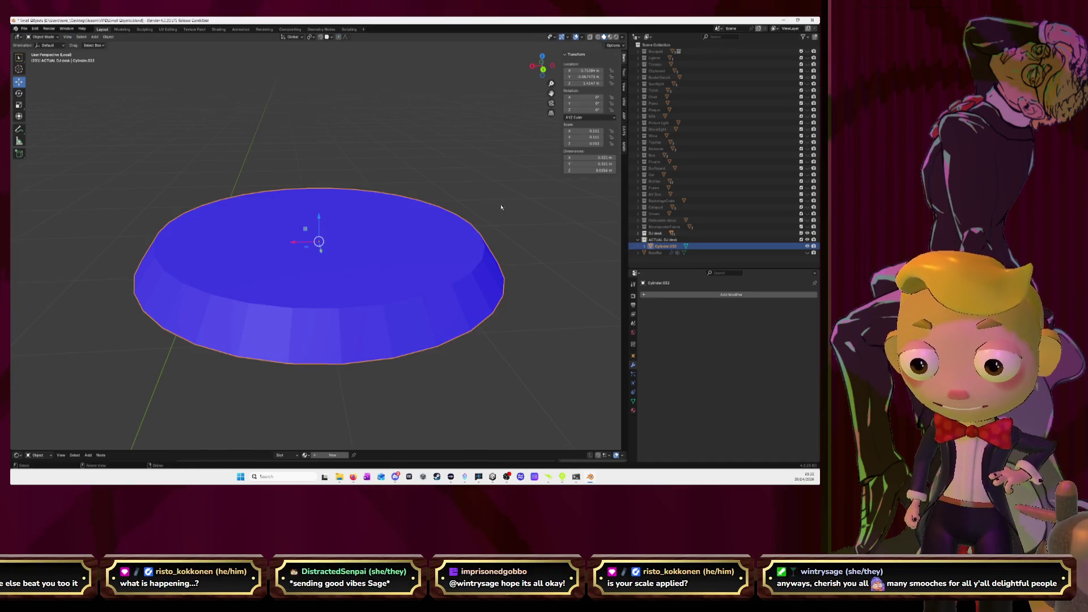
pyautogui.hotkey('ctrl', 'a')
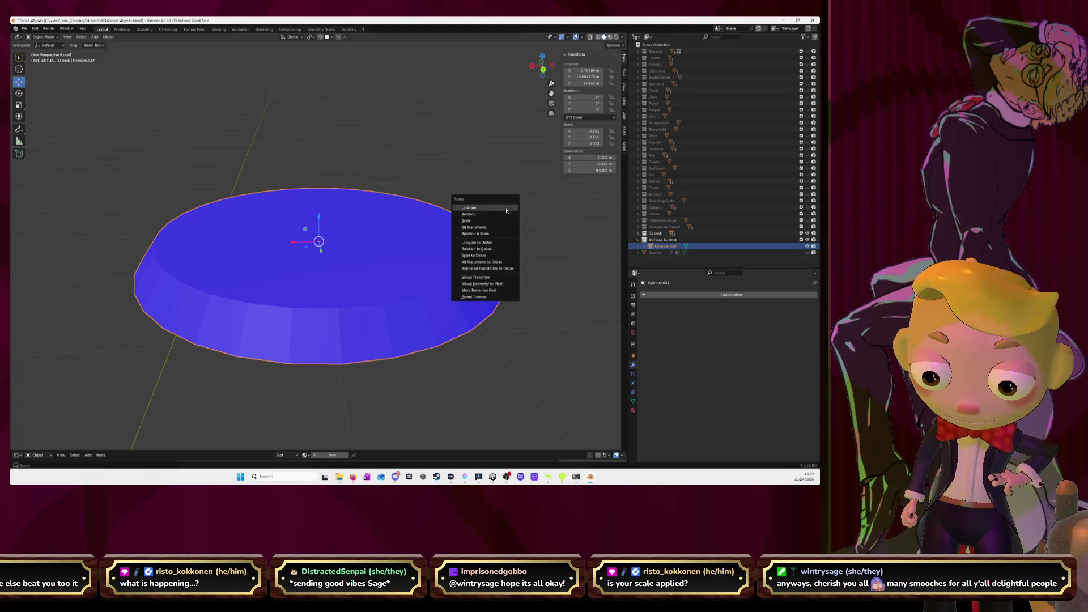
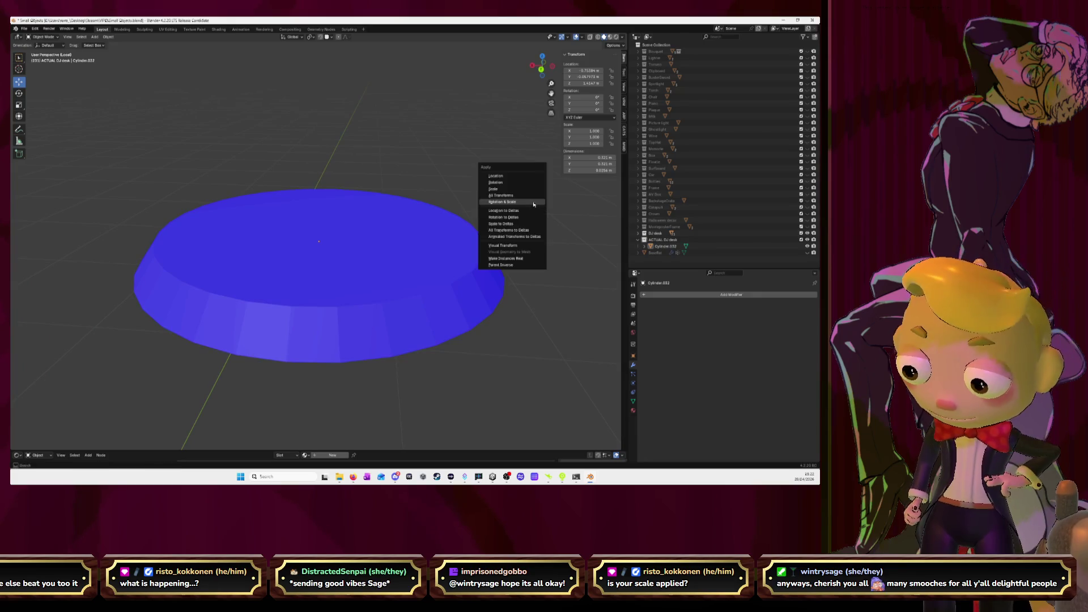
# Step: Apply the disc's rotation and scale, then inset each rim side face individually
pyautogui.click(438, 242)
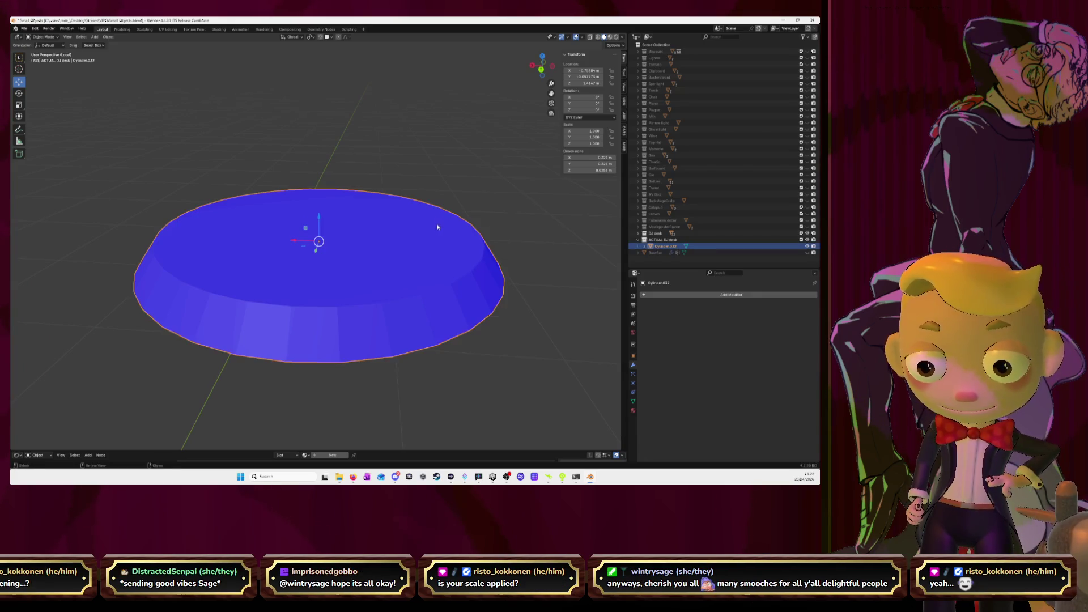
pyautogui.press('Tab')
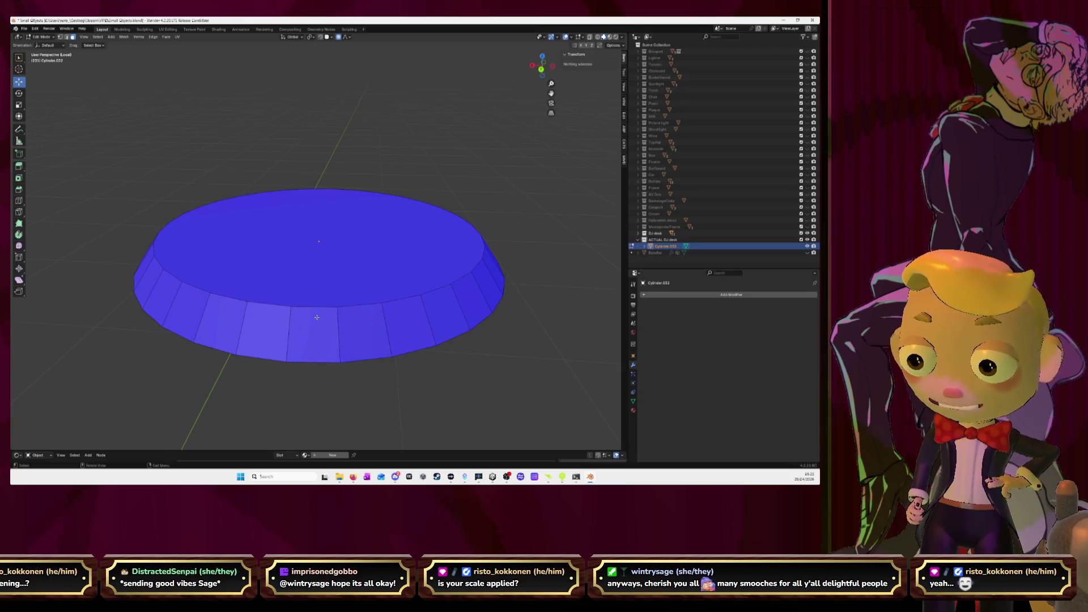
pyautogui.keyDown('alt'); pyautogui.click(338, 334); pyautogui.keyUp('alt')
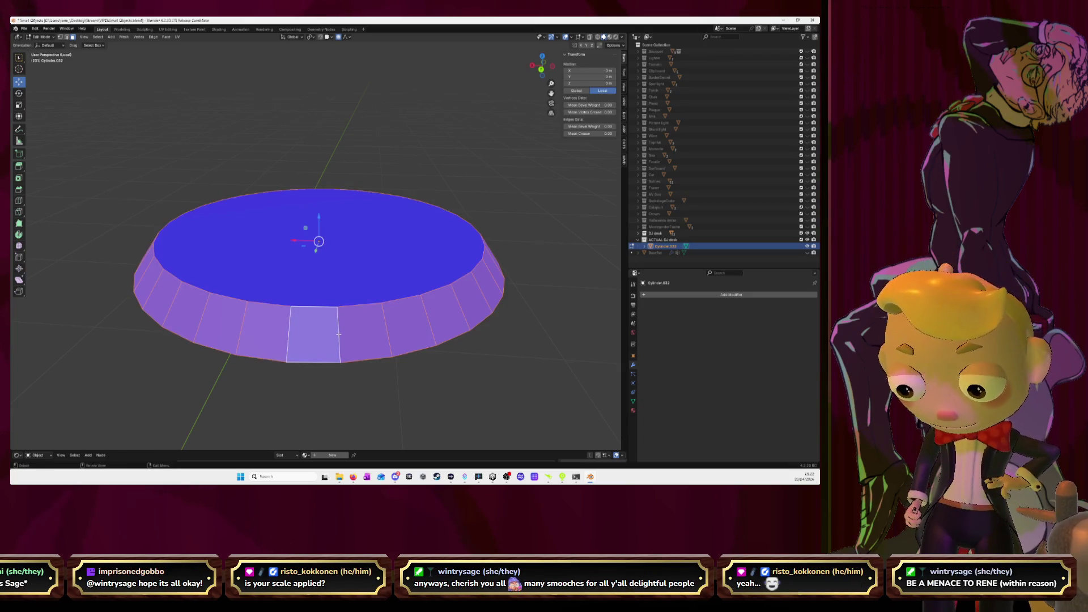
pyautogui.press('i')
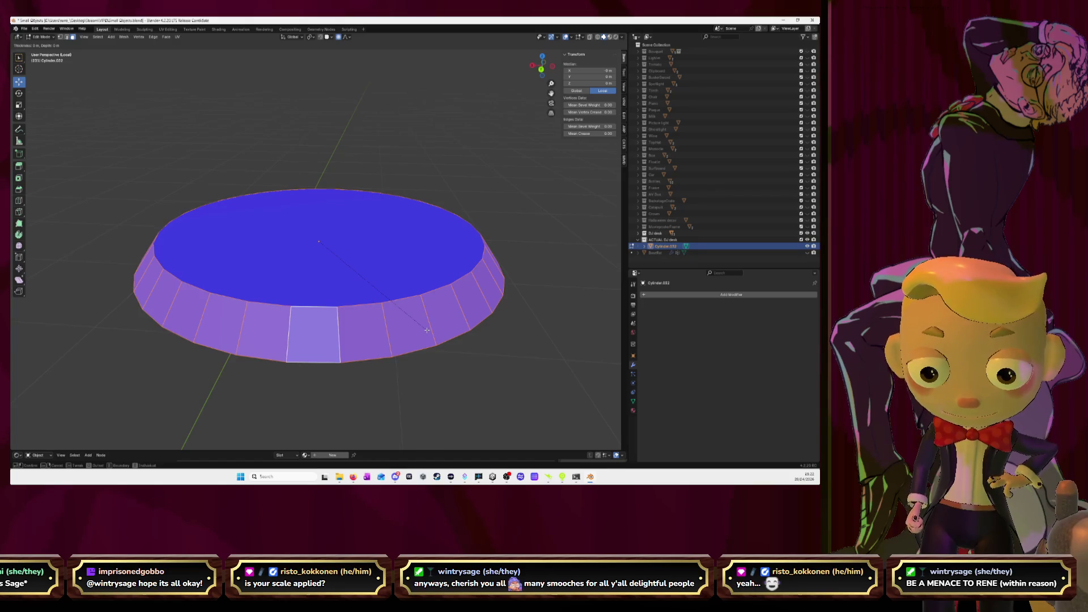
pyautogui.press('i')
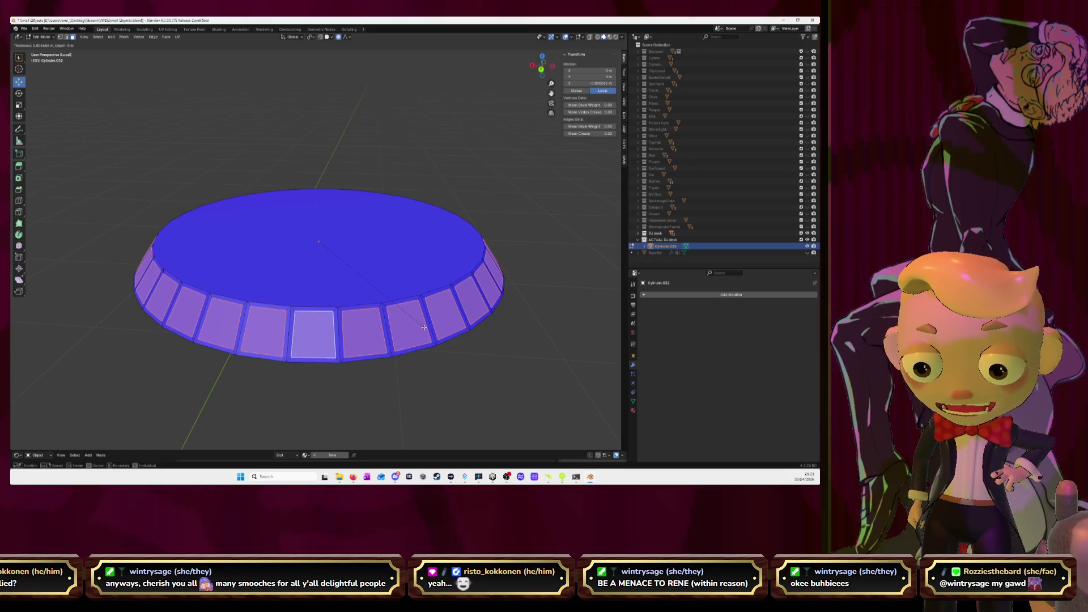
pyautogui.click(424, 328)
# Step: Extrude the inset side faces inward along their normals into recessed panels
pyautogui.press('e')
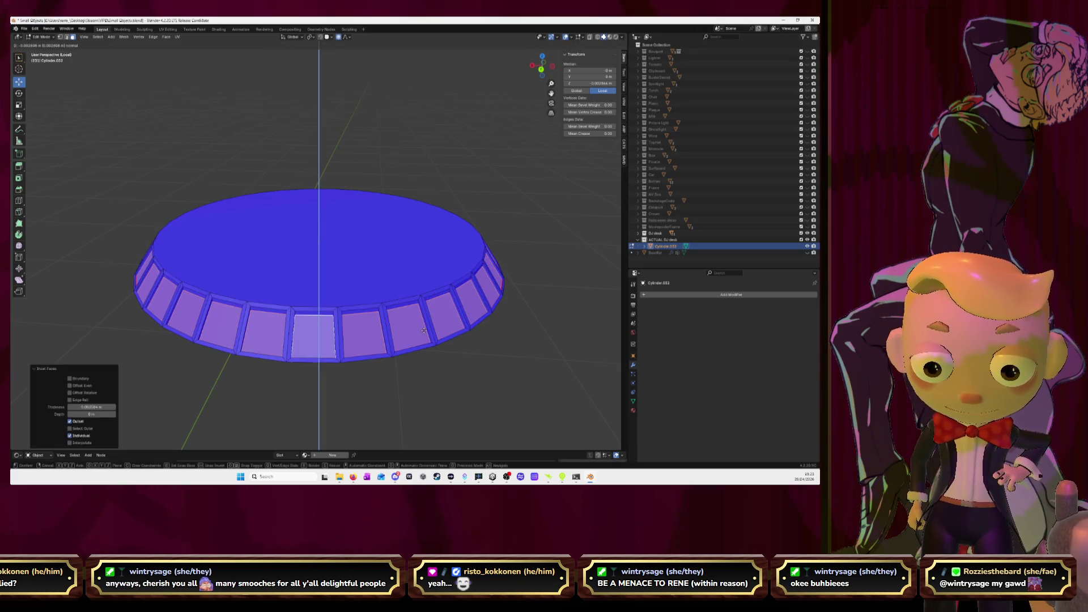
pyautogui.click(424, 330)
pyautogui.moveTo(424, 330)
pyautogui.mouseDown(button='middle')
pyautogui.moveTo(473, 324)
pyautogui.moveTo(467, 337)
pyautogui.mouseUp(button='middle')
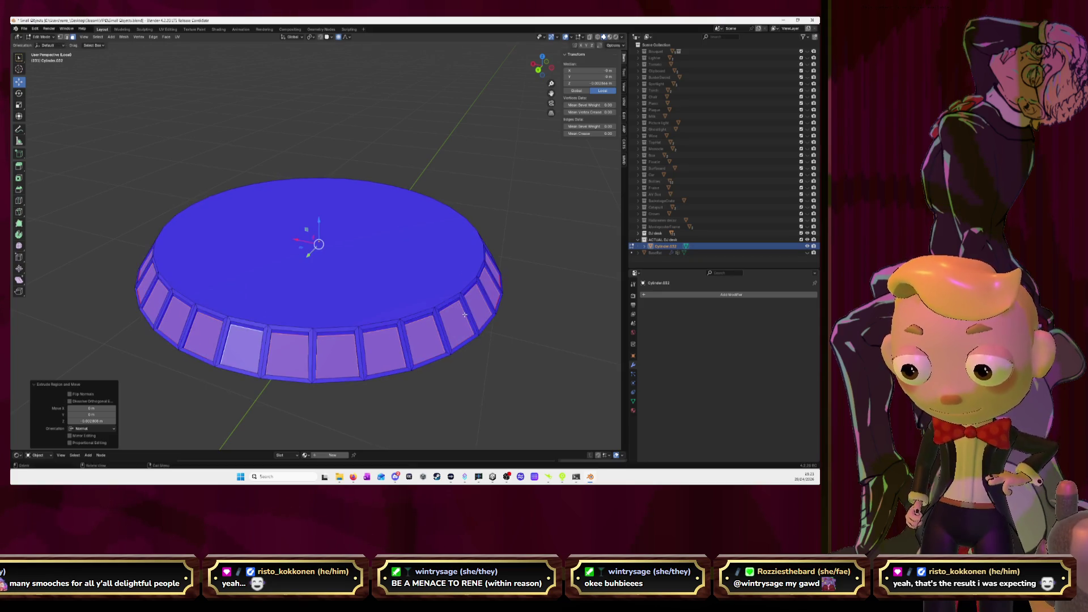
pyautogui.press('s')
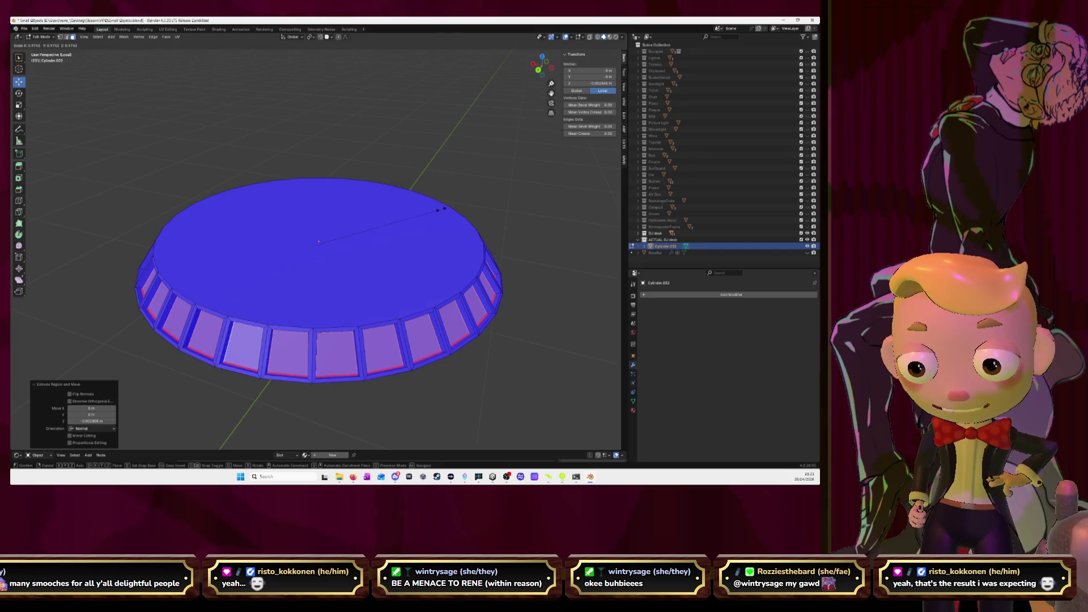
# Step: Finish the mesh scale, then hide the disc's top face in Edit Mode to see inside
pyautogui.click(442, 209)
pyautogui.press('Tab')
pyautogui.moveTo(531, 222)
pyautogui.mouseDown(button='middle')
pyautogui.moveTo(424, 363)
pyautogui.moveTo(440, 357)
pyautogui.moveTo(379, 337)
pyautogui.mouseUp(button='middle')
pyautogui.press('Tab')
pyautogui.moveTo(448, 248)
pyautogui.mouseDown(button='middle')
pyautogui.moveTo(306, 252)
pyautogui.moveTo(372, 240)
pyautogui.moveTo(389, 250)
pyautogui.moveTo(306, 316)
pyautogui.moveTo(321, 291)
pyautogui.mouseUp(button='middle')
pyautogui.click(369, 246)
pyautogui.press('h')
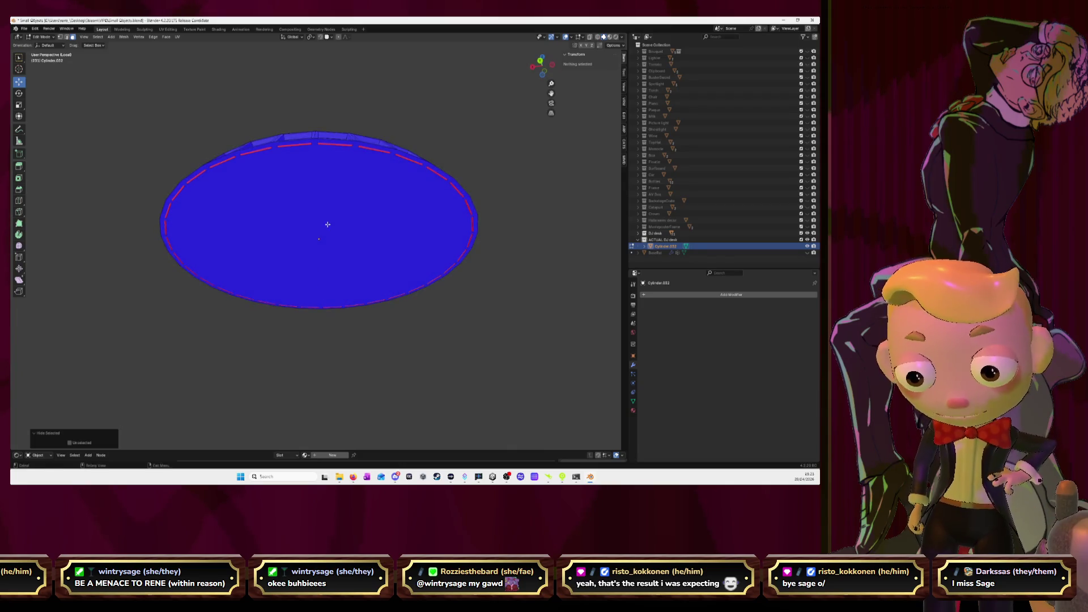
# Step: Select the disc's bottom face and try moving it along Z
pyautogui.click(316, 243)
pyautogui.moveTo(316, 243); pyautogui.dragTo(324, 229, button='middle')
pyautogui.press('g')
pyautogui.press('z')
pyautogui.click(316, 245)
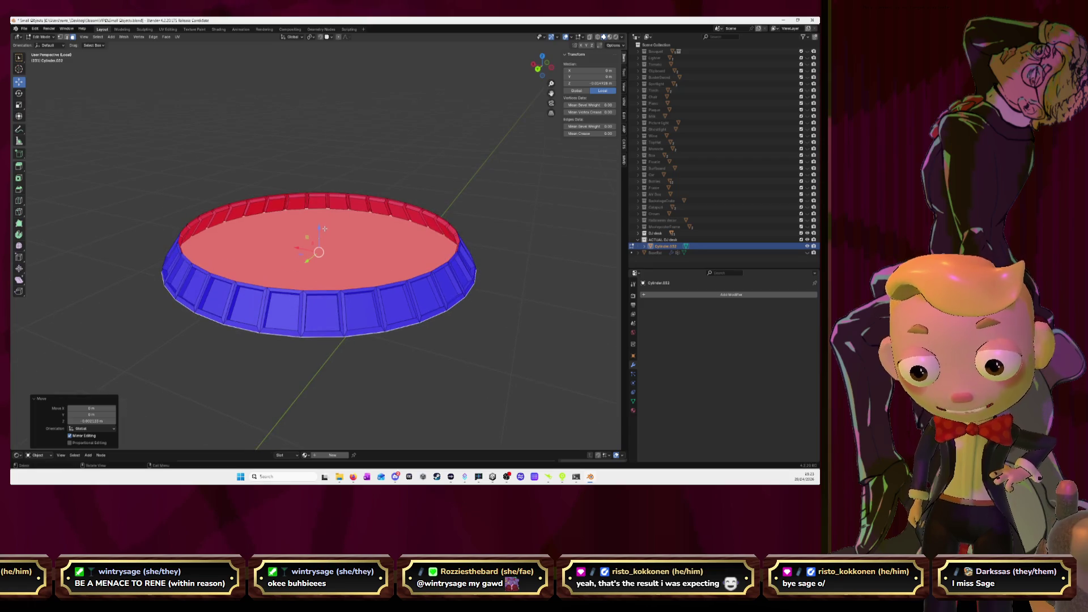
pyautogui.press('g')
pyautogui.press('z')
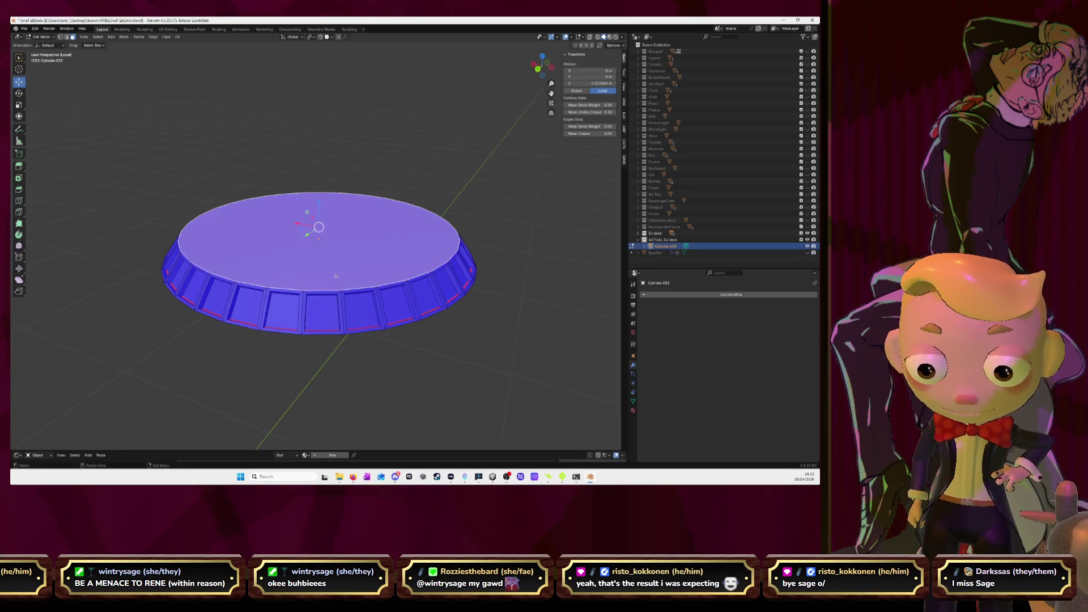
pyautogui.moveTo(335, 276); pyautogui.dragTo(330, 198, button='middle')
# Step: Redo the bottom face's Z move to about 0.0128 m and return to Object Mode
pyautogui.hotkey('ctrl', 'z')
pyautogui.press('g')
pyautogui.press('z')
pyautogui.click(315, 247)
pyautogui.moveTo(316, 248); pyautogui.dragTo(337, 207, button='middle')
pyautogui.press('Tab')
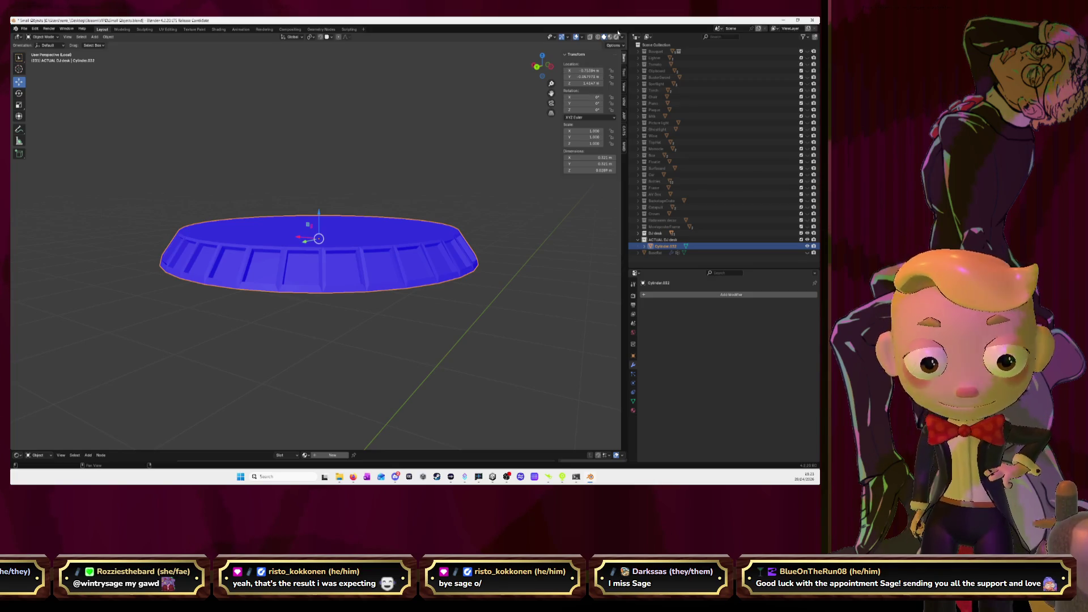
# Step: Switch viewport solid shading colour from Random to Material so the cap shows plain grey-lavender
pyautogui.click(622, 36)
pyautogui.click(542, 157)
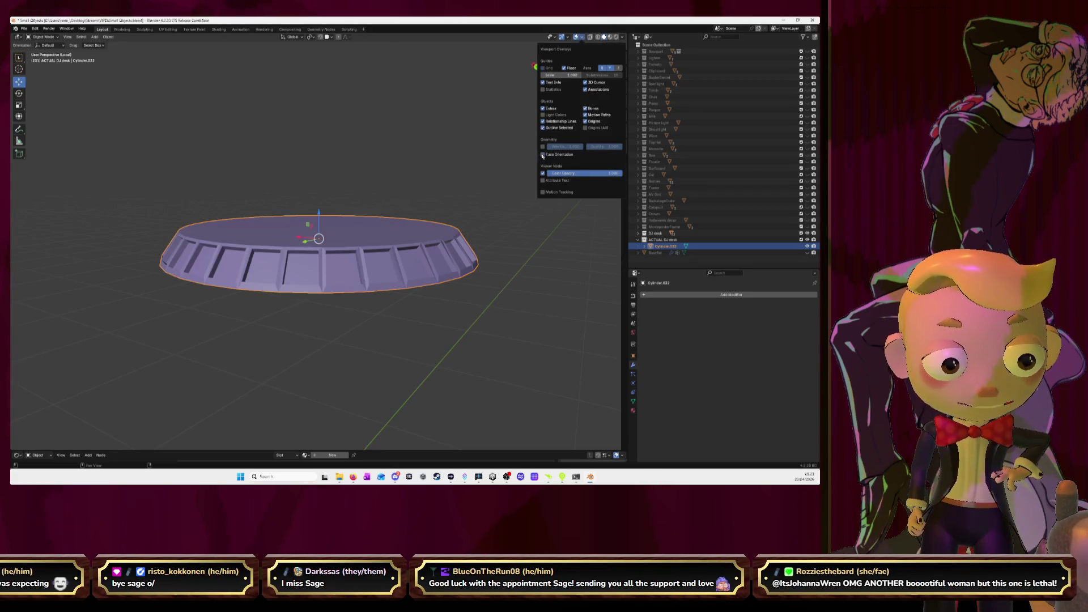
pyautogui.moveTo(434, 183); pyautogui.dragTo(494, 190, button='middle')
pyautogui.moveTo(524, 186)
pyautogui.mouseDown(button='middle')
pyautogui.moveTo(527, 165)
pyautogui.moveTo(577, 163)
pyautogui.mouseUp(button='middle')
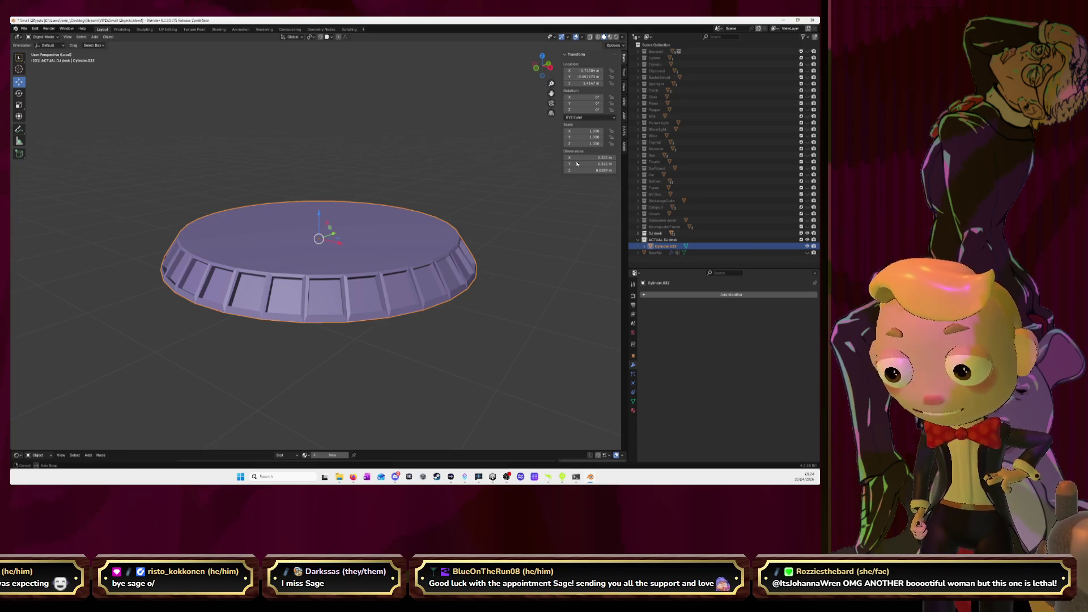
pyautogui.moveTo(577, 164); pyautogui.dragTo(498, 165, button='middle')
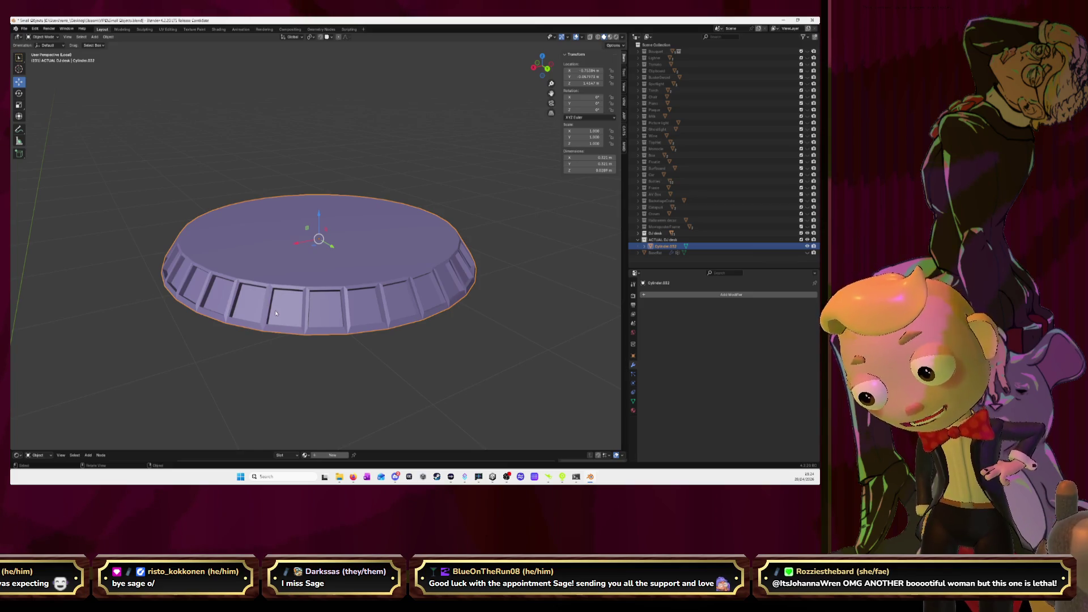
# Step: Select one recessed rim panel face and round it with LoopTools Circle
pyautogui.press('Tab')
pyautogui.moveTo(503, 222); pyautogui.dragTo(348, 318, button='middle')
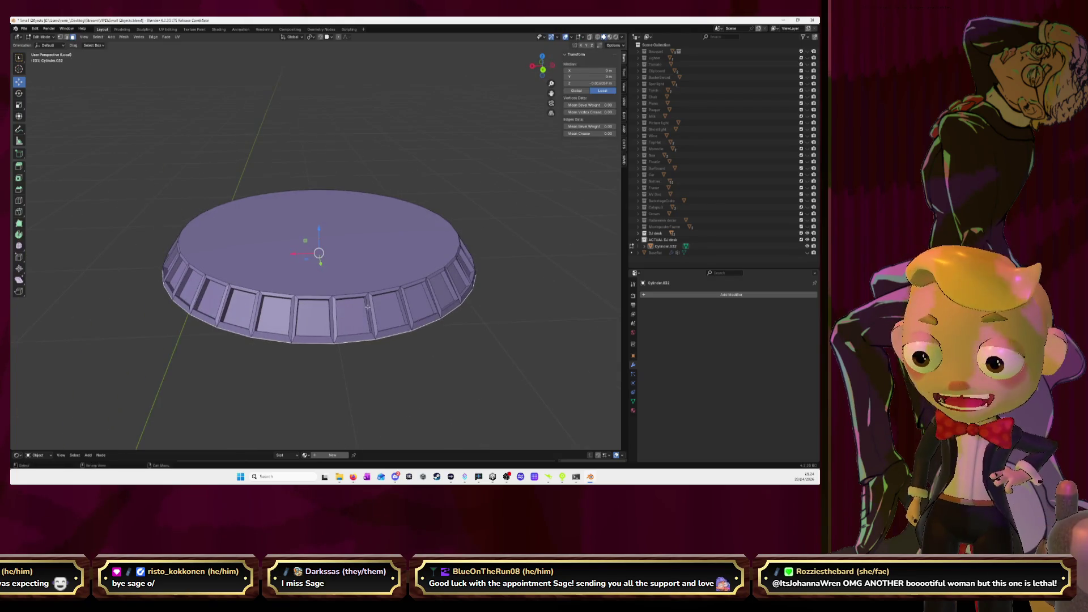
pyautogui.click(425, 386)
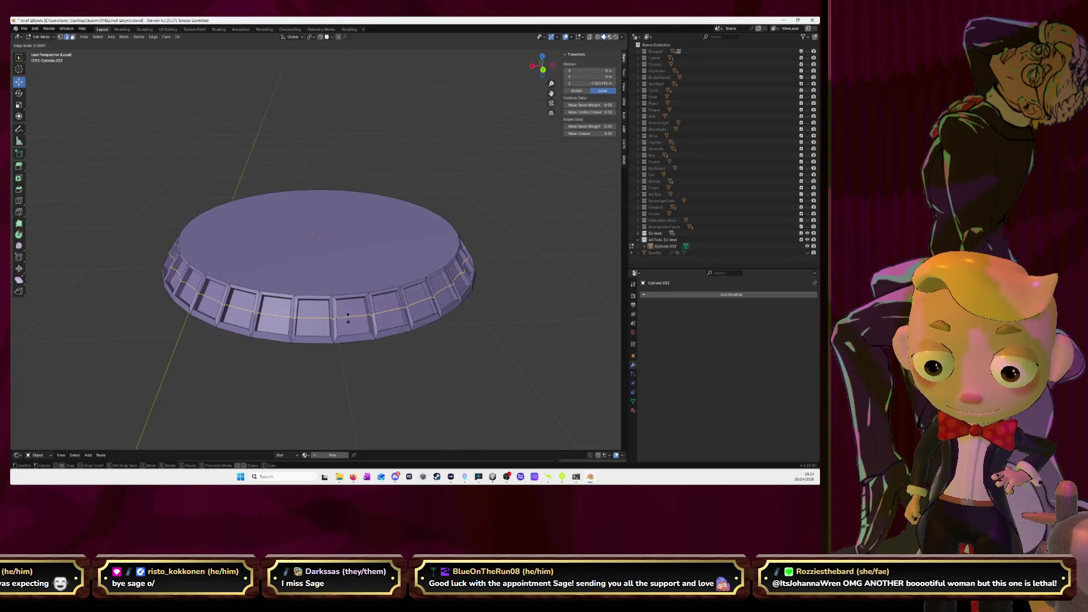
pyautogui.click(353, 306)
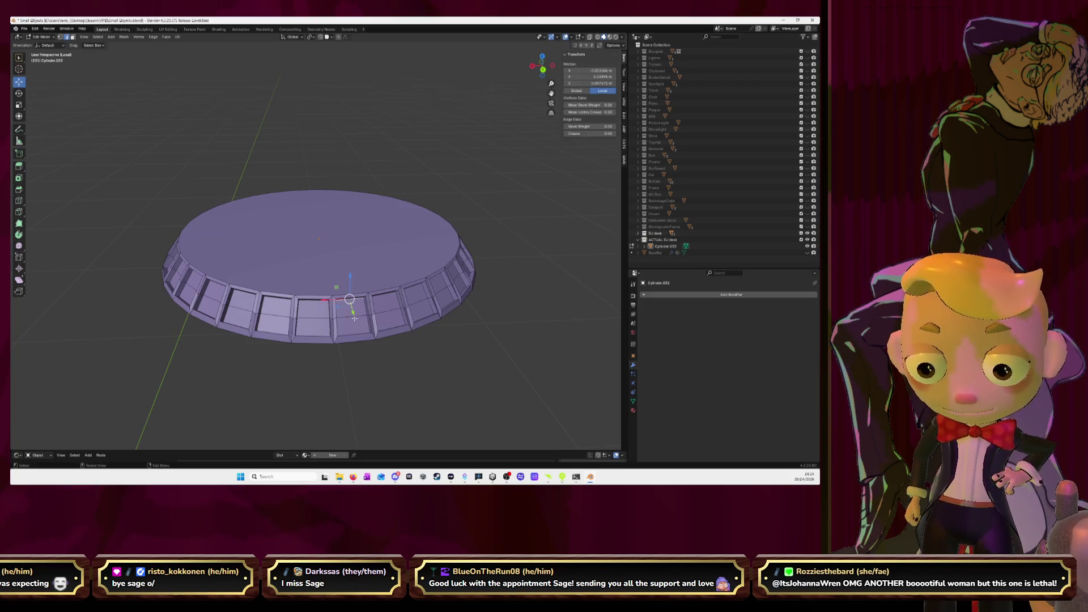
pyautogui.hotkey('alt', 'a')
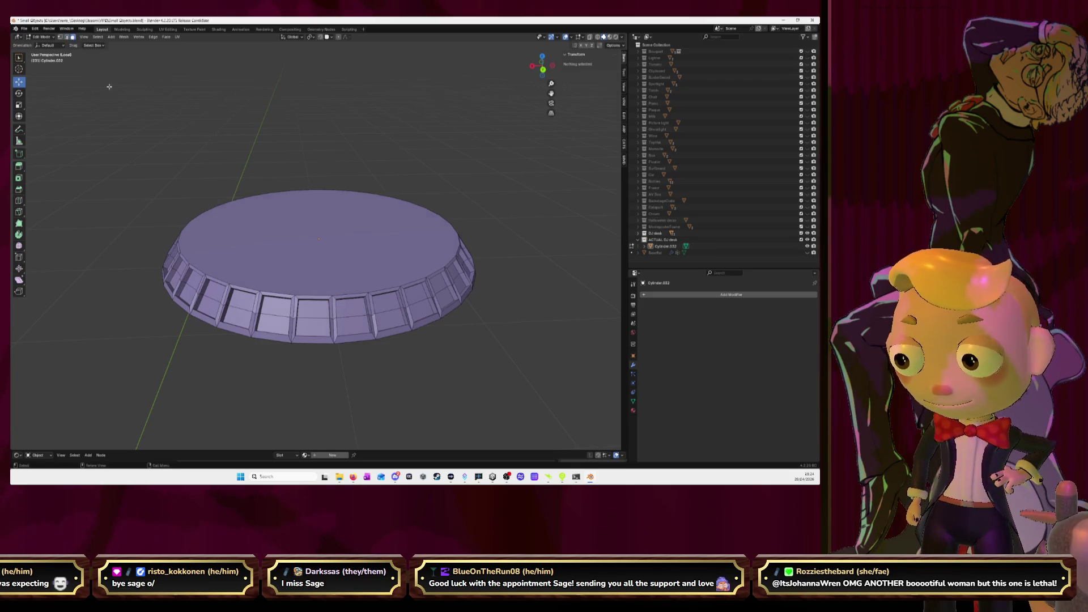
pyautogui.click(346, 305)
pyautogui.rightClick(354, 328)
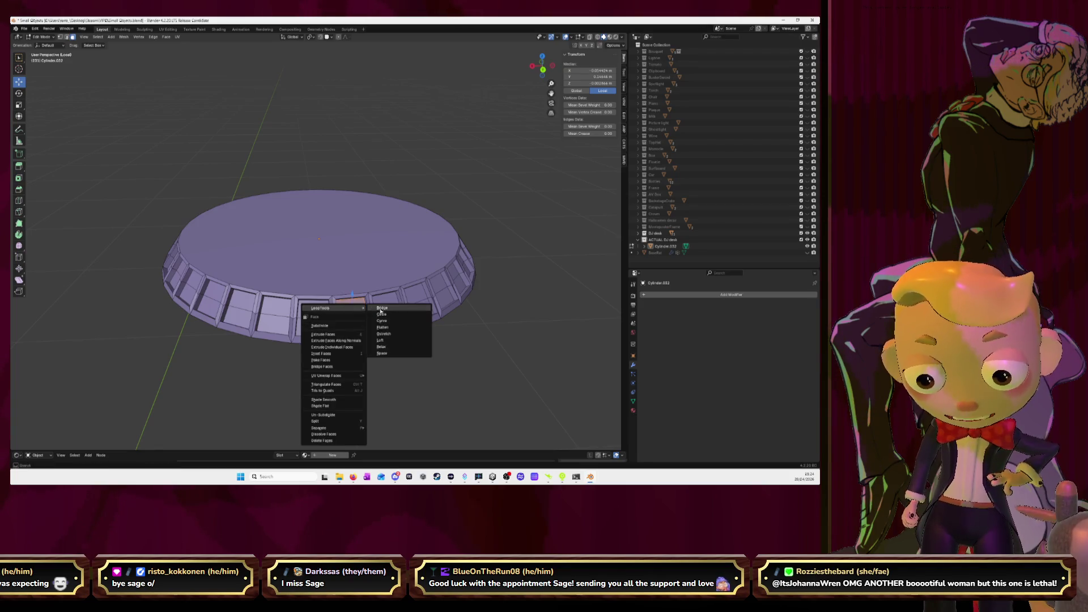
pyautogui.click(381, 313)
# Step: Shrink the rounded face to 0.7432 scale, deselect it, and re-enter Edit Mode
pyautogui.moveTo(374, 316); pyautogui.dragTo(387, 292, button='middle')
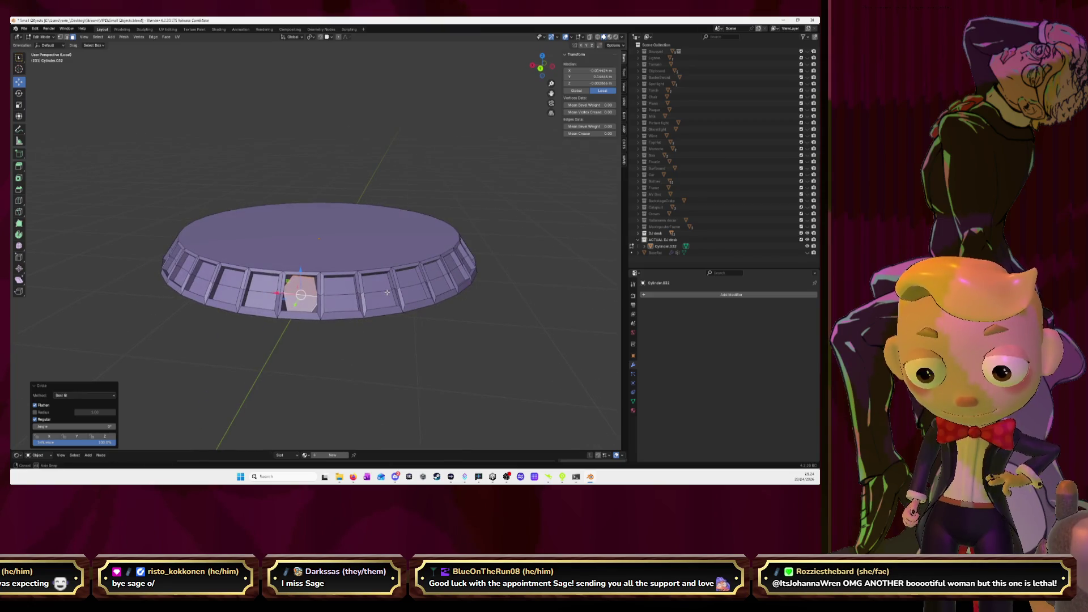
pyautogui.press('KP_Decimal')
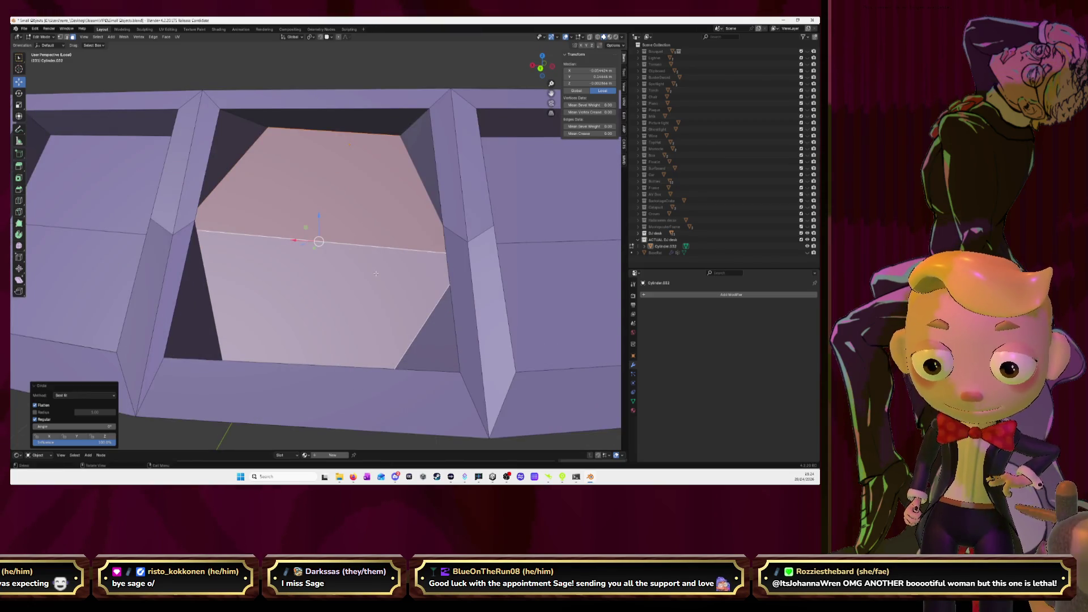
pyautogui.press('s')
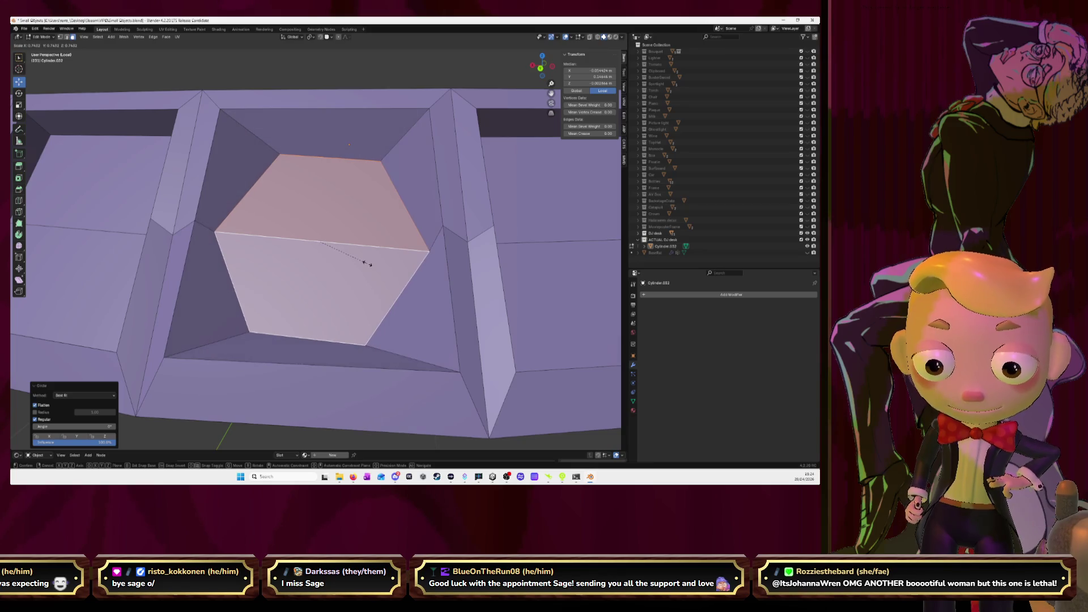
pyautogui.click(367, 264)
pyautogui.scroll(-8, 366, 261)
pyautogui.hotkey('alt', 'a')
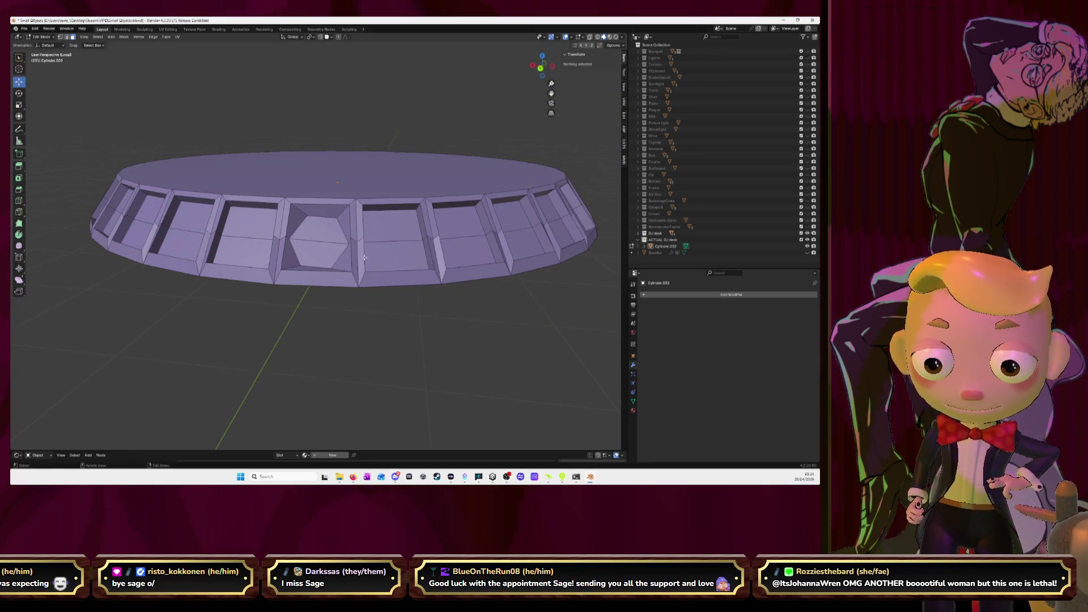
pyautogui.moveTo(364, 258); pyautogui.dragTo(363, 259, button='middle')
pyautogui.press('Tab')
pyautogui.scroll(-2, 363, 258)
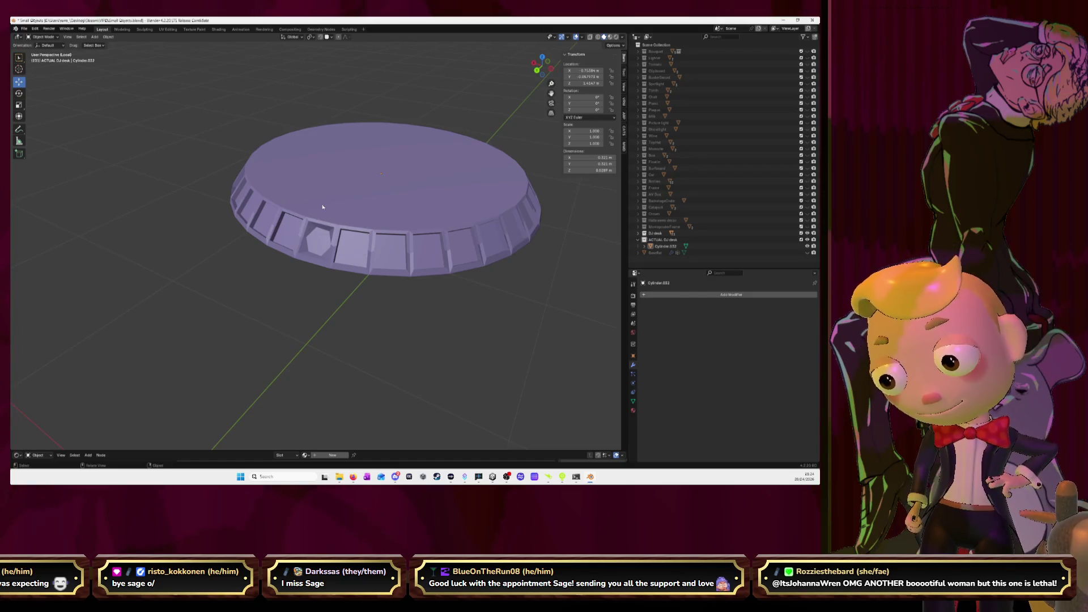
pyautogui.moveTo(322, 207)
pyautogui.mouseDown(button='middle')
pyautogui.moveTo(404, 201)
pyautogui.moveTo(369, 205)
pyautogui.mouseUp(button='middle')
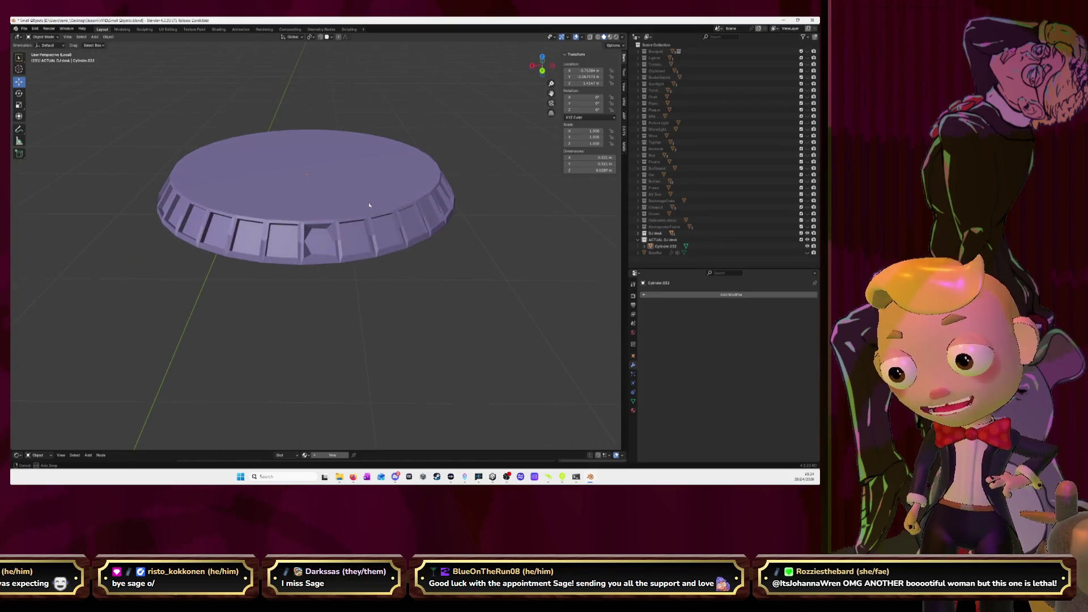
pyautogui.press('Tab')
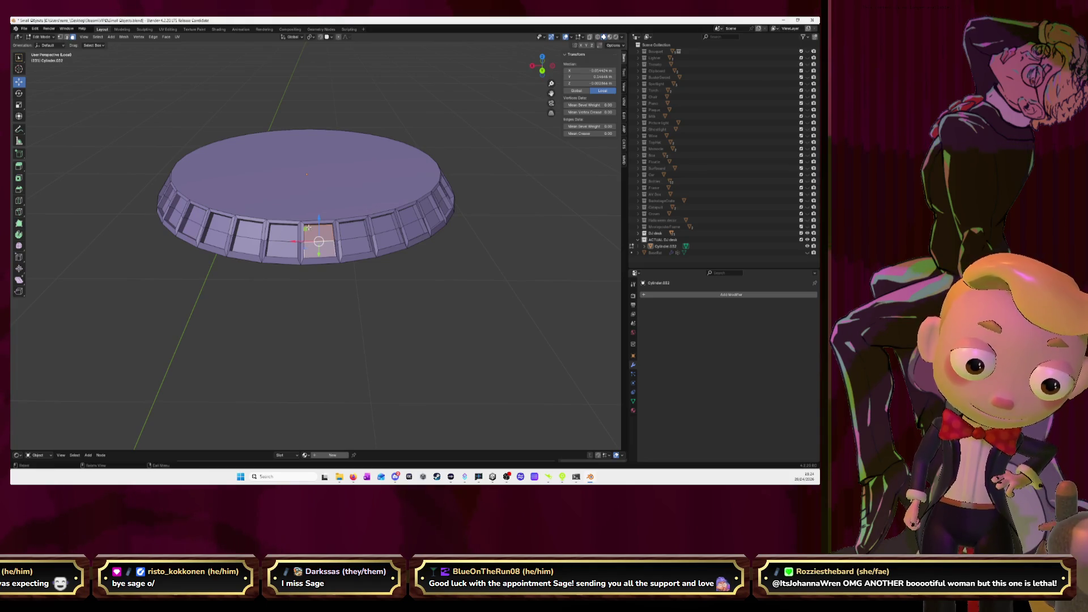
pyautogui.click(285, 231)
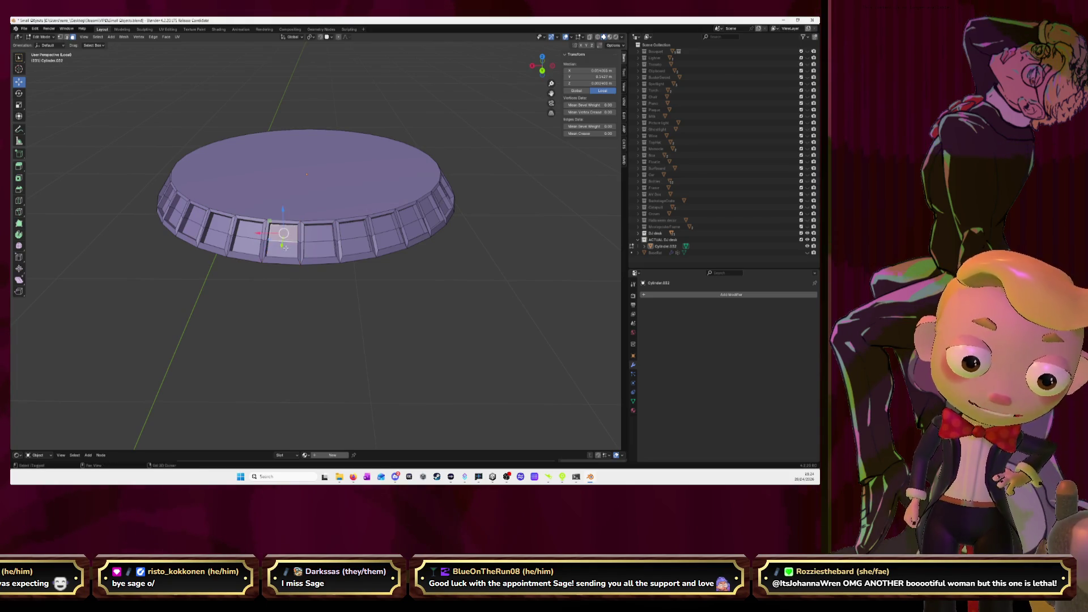
pyautogui.keyDown('shift'); pyautogui.click(318, 241); pyautogui.keyUp('shift')
pyautogui.press('g')
pyautogui.keyDown('shift'); pyautogui.click(354, 238); pyautogui.keyUp('shift')
pyautogui.keyDown('shift'); pyautogui.click(387, 233); pyautogui.keyUp('shift')
pyautogui.moveTo(388, 235); pyautogui.dragTo(433, 274, button='middle')
pyautogui.keyDown('shift'); pyautogui.click(428, 265); pyautogui.keyUp('shift')
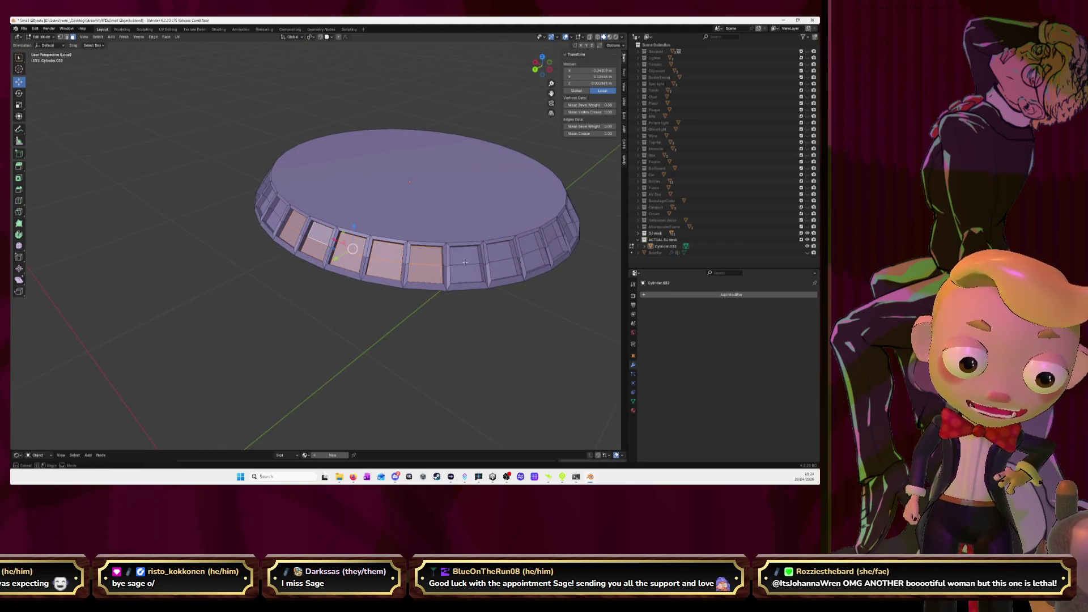
pyautogui.keyDown('shift'); pyautogui.click(466, 263); pyautogui.keyUp('shift')
pyautogui.keyDown('shift'); pyautogui.click(503, 256); pyautogui.keyUp('shift')
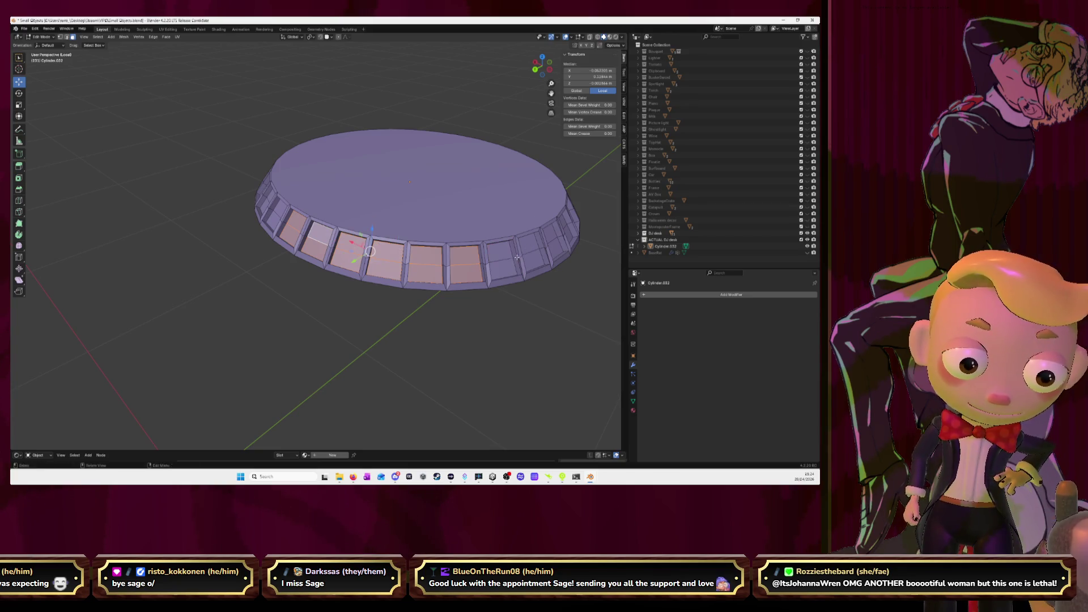
pyautogui.keyDown('shift'); pyautogui.click(538, 255); pyautogui.keyUp('shift')
pyautogui.keyDown('shift'); pyautogui.click(551, 237); pyautogui.keyUp('shift')
pyautogui.moveTo(552, 237); pyautogui.dragTo(510, 284, button='middle')
pyautogui.keyDown('shift'); pyautogui.click(473, 303); pyautogui.keyUp('shift')
pyautogui.keyDown('shift'); pyautogui.click(539, 316); pyautogui.keyUp('shift')
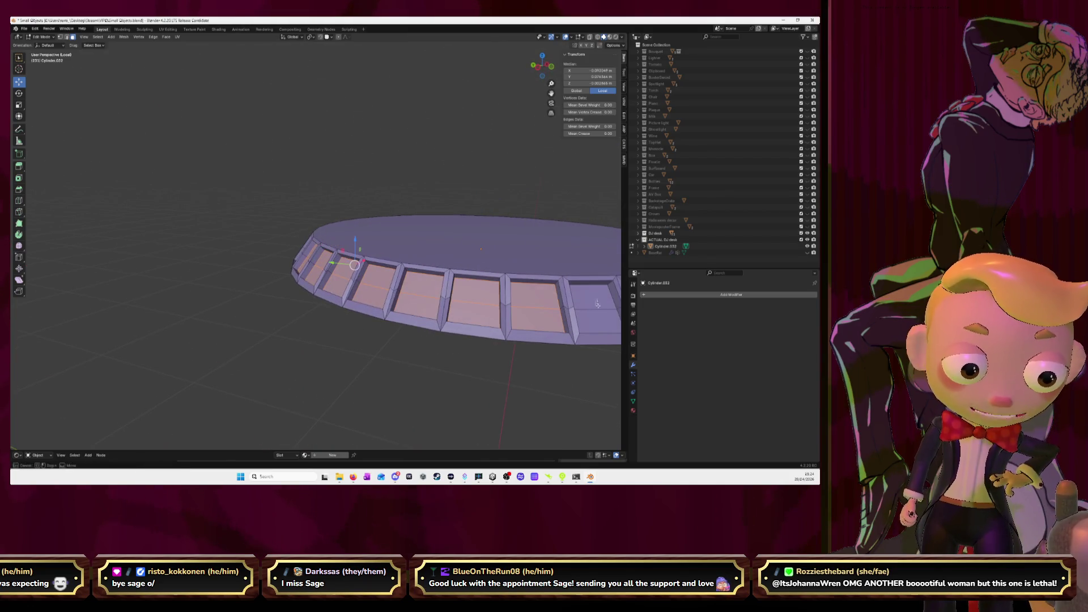
pyautogui.moveTo(598, 304); pyautogui.dragTo(548, 305, button='middle')
pyautogui.keyDown('shift'); pyautogui.click(454, 305); pyautogui.keyUp('shift')
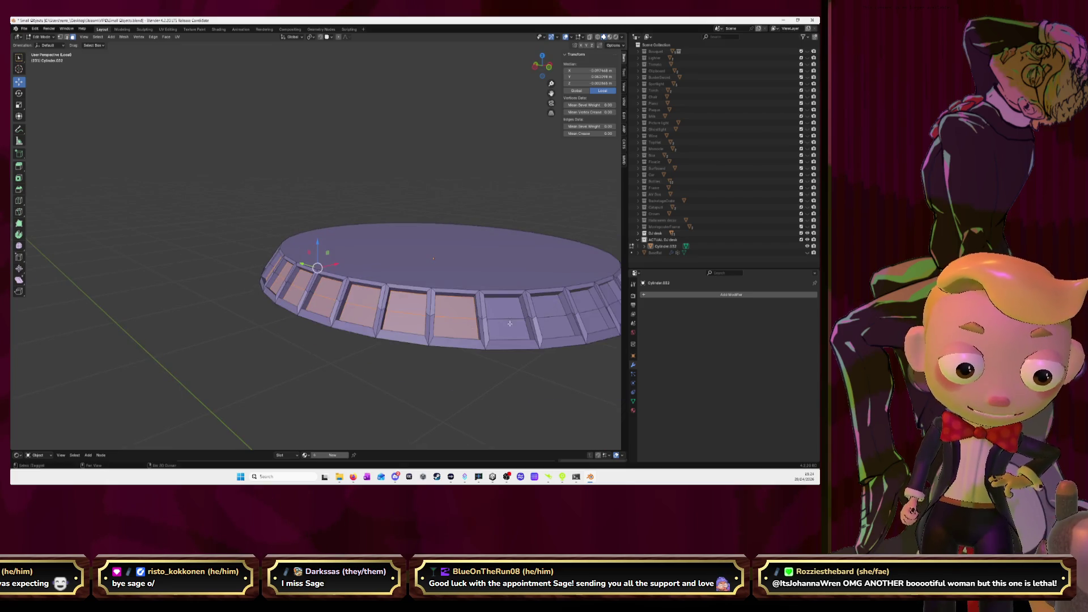
pyautogui.keyDown('shift'); pyautogui.click(513, 329); pyautogui.keyUp('shift')
pyautogui.keyDown('shift'); pyautogui.click(551, 313); pyautogui.keyUp('shift')
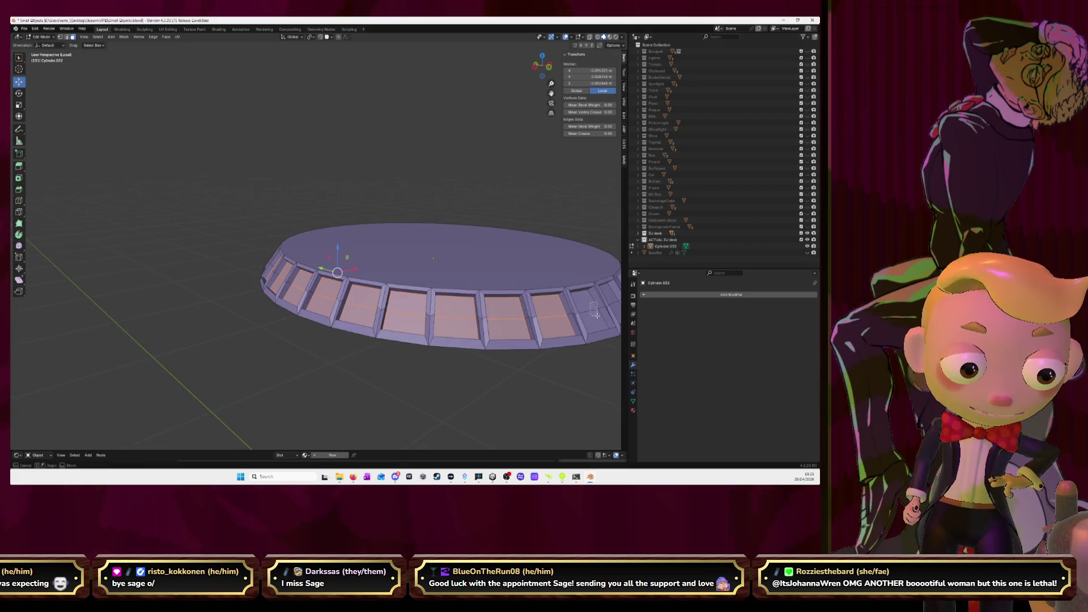
pyautogui.keyDown('shift'); pyautogui.click(587, 311); pyautogui.keyUp('shift')
pyautogui.moveTo(588, 310); pyautogui.dragTo(412, 323, button='middle')
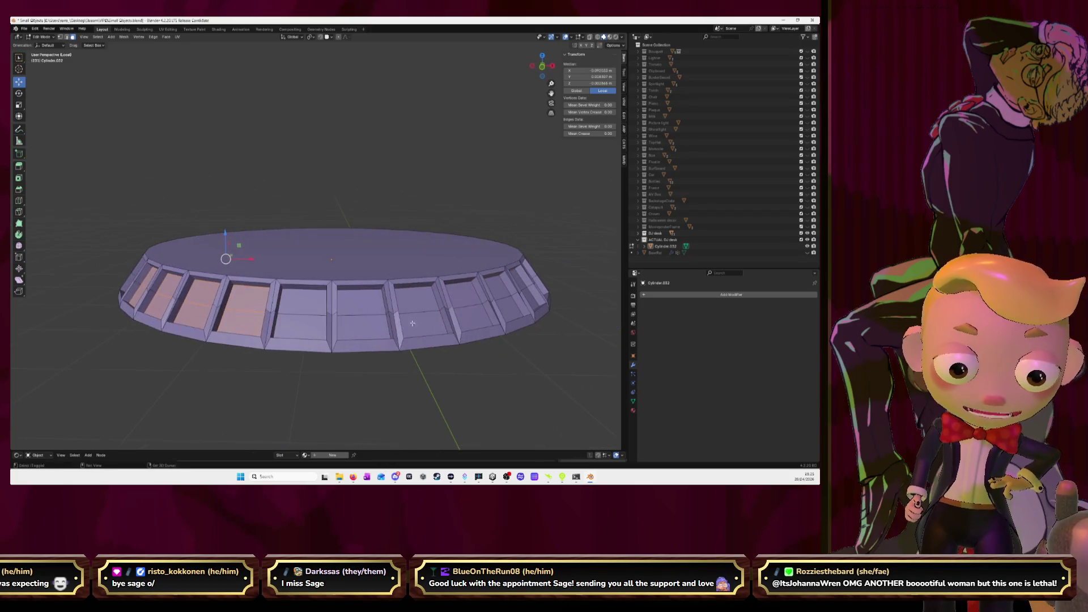
pyautogui.keyDown('shift'); pyautogui.click(305, 321); pyautogui.keyUp('shift')
pyautogui.keyDown('shift'); pyautogui.click(359, 314); pyautogui.keyUp('shift')
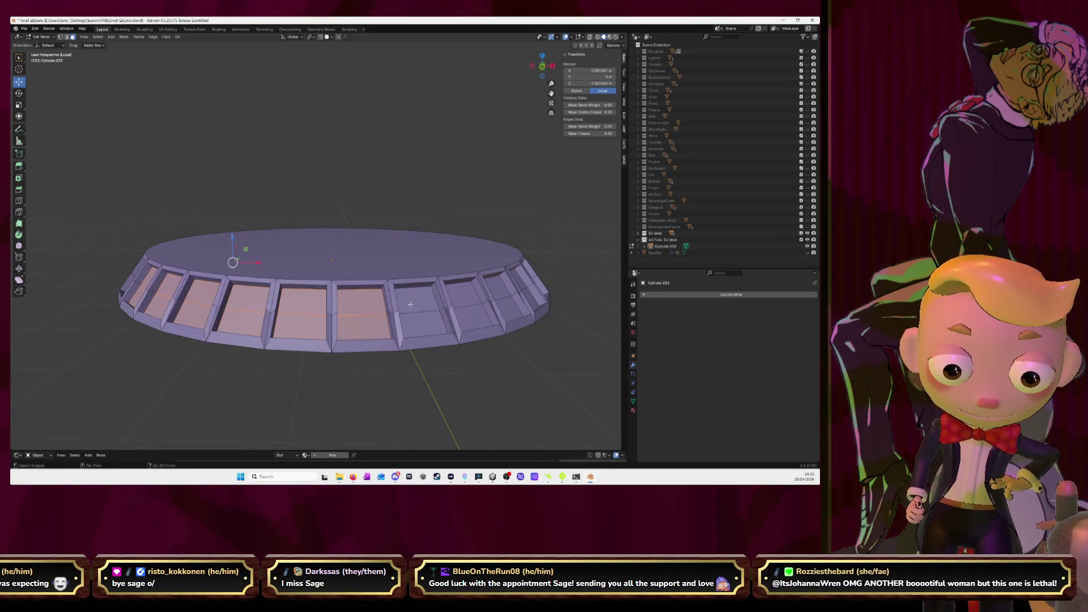
pyautogui.keyDown('shift'); pyautogui.click(422, 315); pyautogui.keyUp('shift')
pyautogui.keyDown('shift'); pyautogui.click(478, 313); pyautogui.keyUp('shift')
pyautogui.keyDown('shift'); pyautogui.click(481, 311); pyautogui.keyUp('shift')
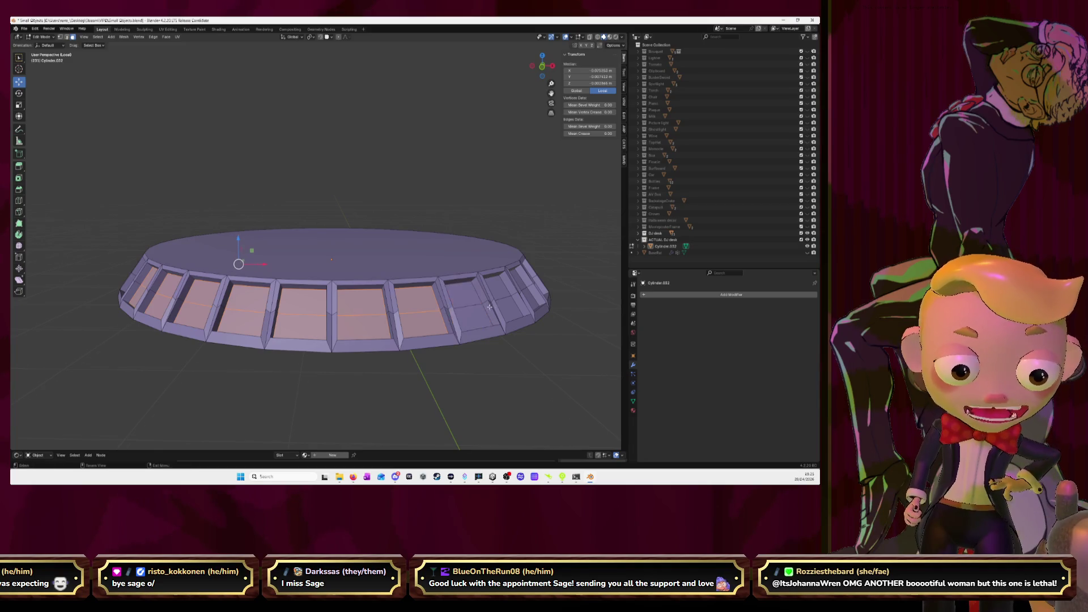
pyautogui.moveTo(481, 311); pyautogui.dragTo(391, 313, button='middle')
pyautogui.keyDown('shift'); pyautogui.click(241, 311); pyautogui.keyUp('shift')
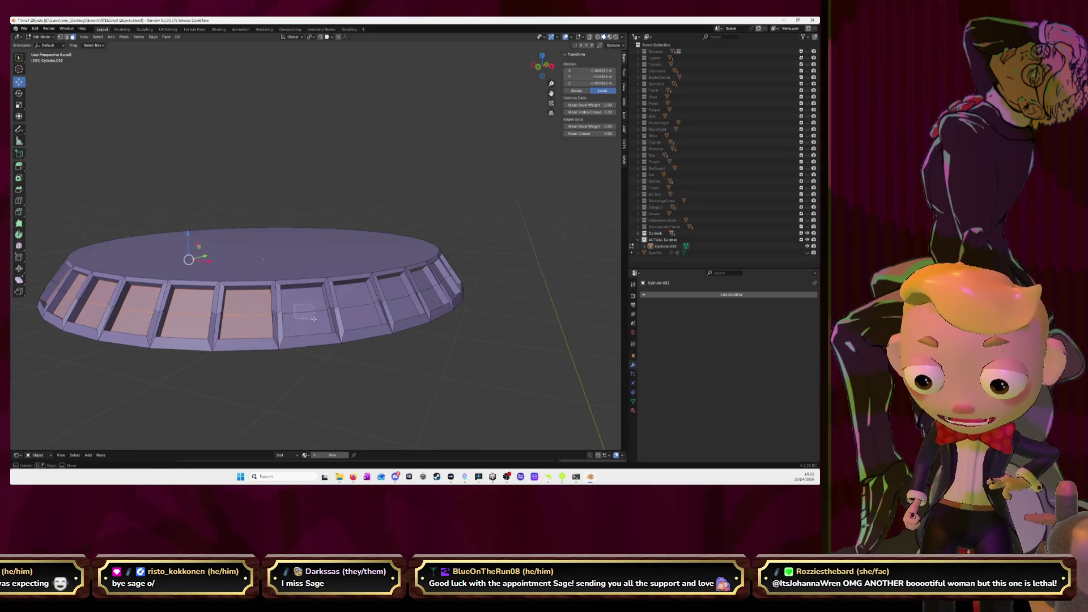
pyautogui.keyDown('shift'); pyautogui.click(306, 312); pyautogui.keyUp('shift')
pyautogui.keyDown('shift'); pyautogui.click(357, 309); pyautogui.keyUp('shift')
pyautogui.keyDown('shift'); pyautogui.click(387, 308); pyautogui.keyUp('shift')
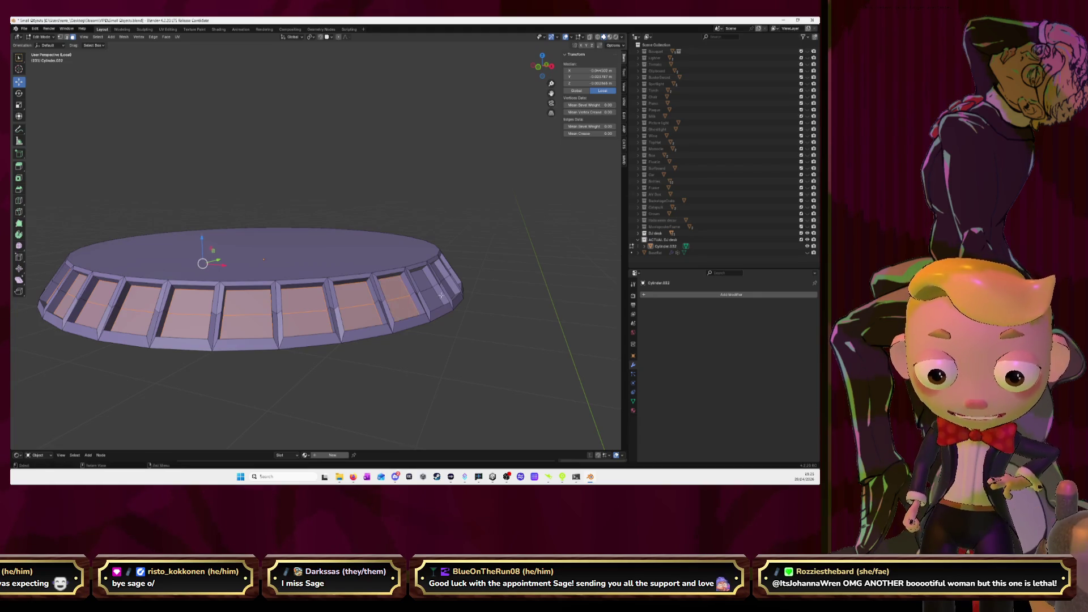
pyautogui.moveTo(386, 309); pyautogui.dragTo(317, 300, button='middle')
pyautogui.keyDown('shift'); pyautogui.click(242, 298); pyautogui.keyUp('shift')
pyautogui.keyDown('shift'); pyautogui.click(299, 301); pyautogui.keyUp('shift')
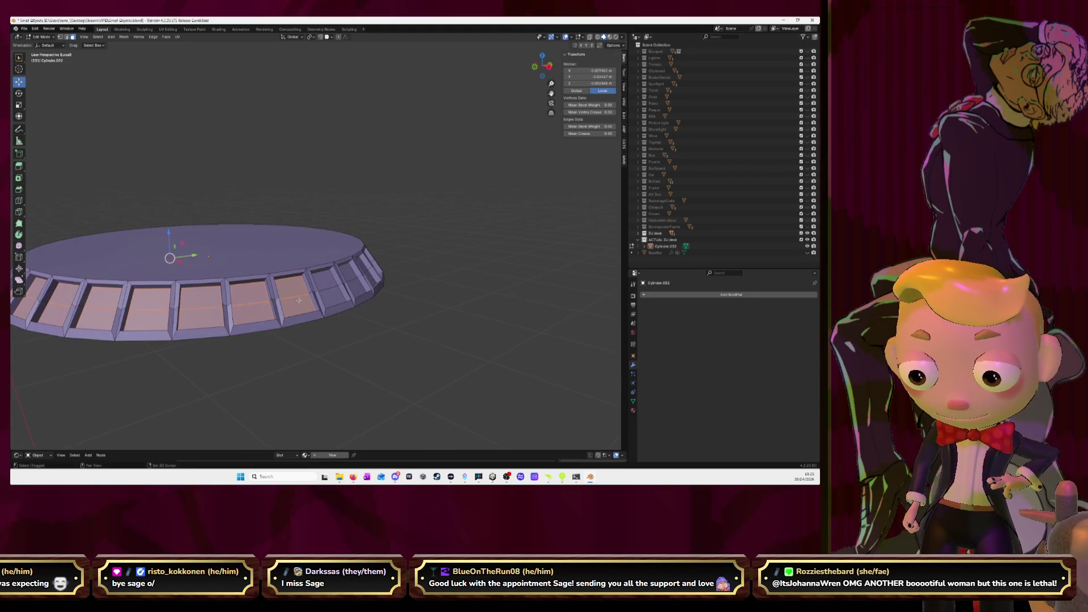
pyautogui.keyDown('shift'); pyautogui.click(327, 287); pyautogui.keyUp('shift')
pyautogui.moveTo(376, 280); pyautogui.dragTo(326, 291, button='middle')
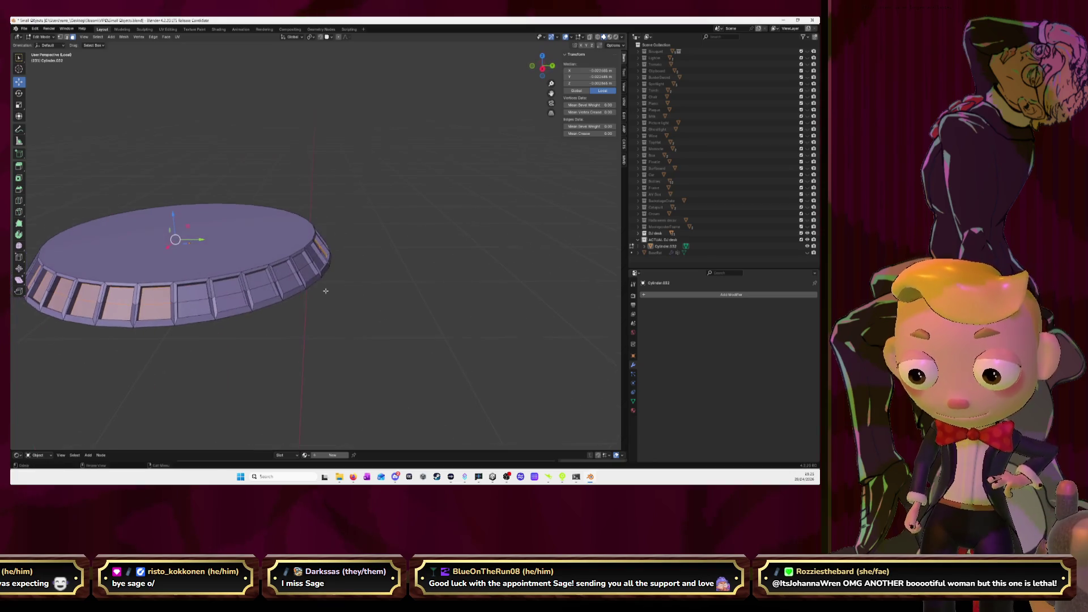
pyautogui.keyDown('shift'); pyautogui.click(193, 292); pyautogui.keyUp('shift')
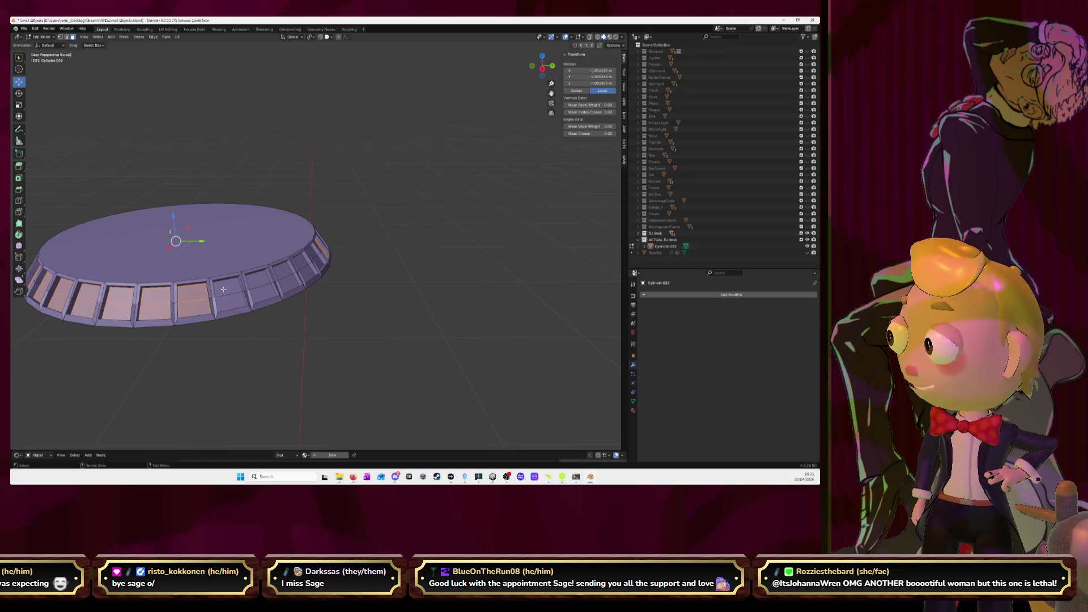
pyautogui.hotkey('ctrl', 'z')
pyautogui.hotkey('ctrl', 'z')
pyautogui.hotkey('ctrl', 'z')
pyautogui.hotkey('ctrl', 'z')
pyautogui.hotkey('ctrl', 'z')
pyautogui.hotkey('ctrl', 'z')
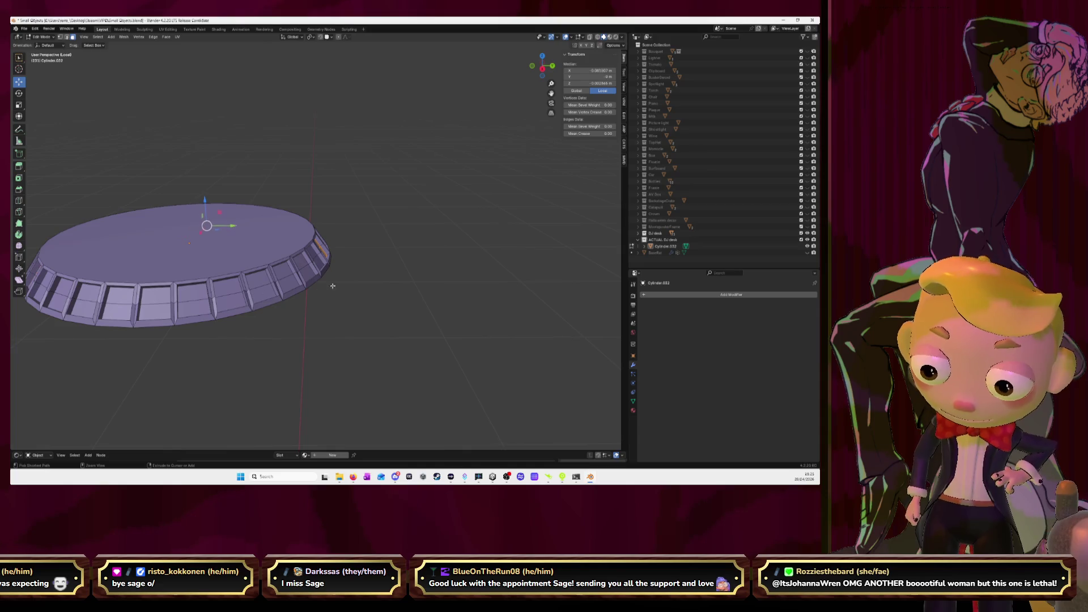
pyautogui.moveTo(410, 276); pyautogui.dragTo(345, 286, button='middle')
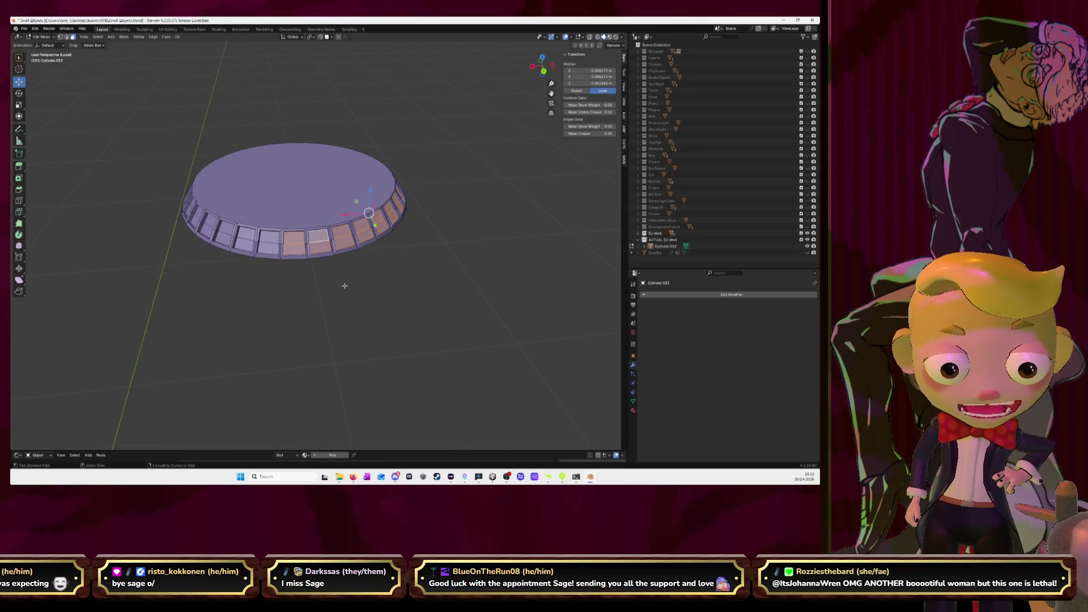
pyautogui.hotkey('ctrl', 'z')
pyautogui.hotkey('ctrl', 'z')
pyautogui.hotkey('ctrl', 'z')
pyautogui.hotkey('ctrl', 'z')
pyautogui.hotkey('ctrl', 'z')
pyautogui.hotkey('ctrl', 'z')
pyautogui.hotkey('ctrl', 'z')
pyautogui.hotkey('ctrl', 'z')
pyautogui.hotkey('ctrl', 'z')
pyautogui.hotkey('ctrl', 'z')
pyautogui.hotkey('ctrl', 'z')
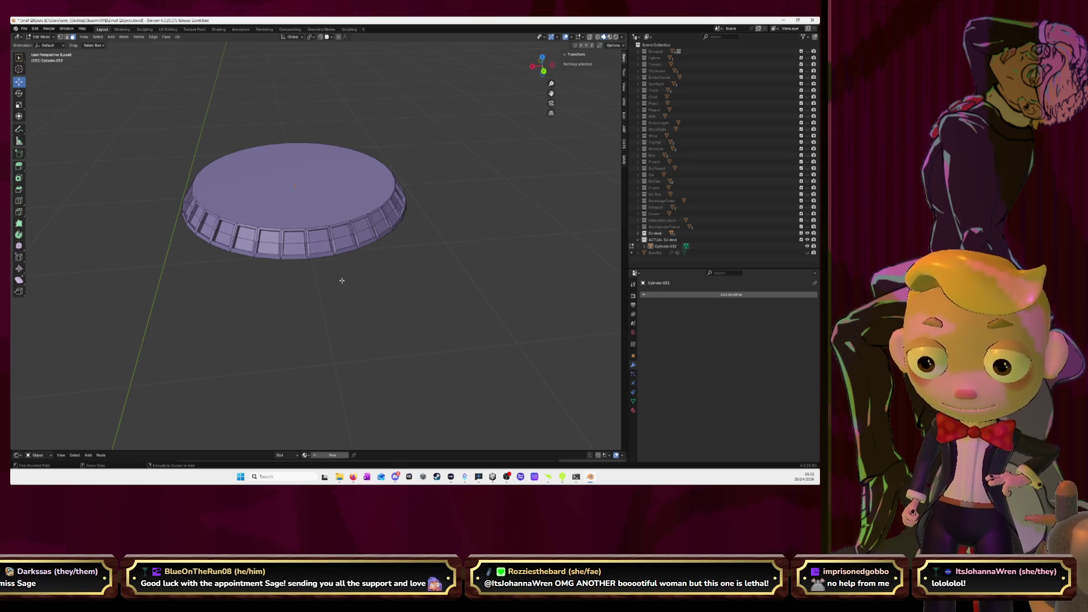
pyautogui.moveTo(342, 281)
pyautogui.mouseDown(button='middle')
pyautogui.moveTo(335, 254)
pyautogui.moveTo(399, 248)
pyautogui.mouseUp(button='middle')
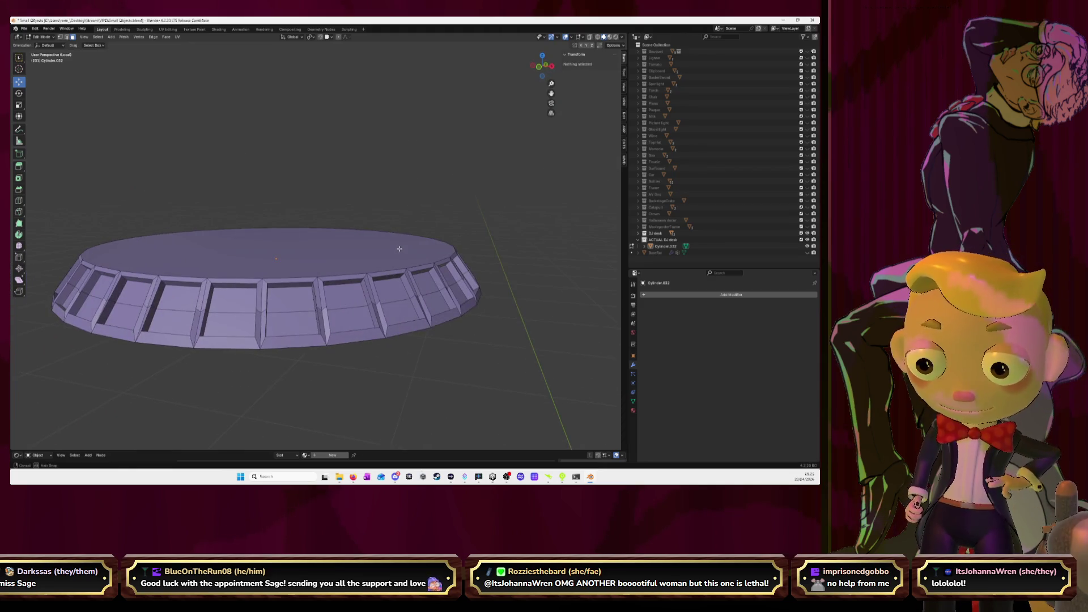
# Step: Select one rim panel, subdivide it, then undo the subdivision
pyautogui.click(242, 306)
pyautogui.rightClick(238, 307)
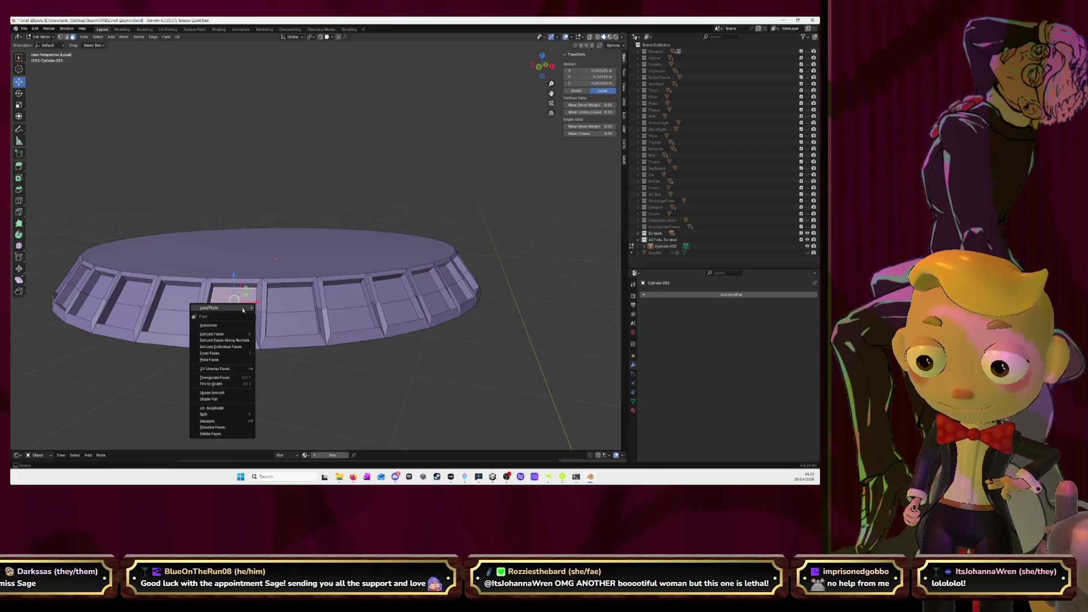
pyautogui.click(236, 327)
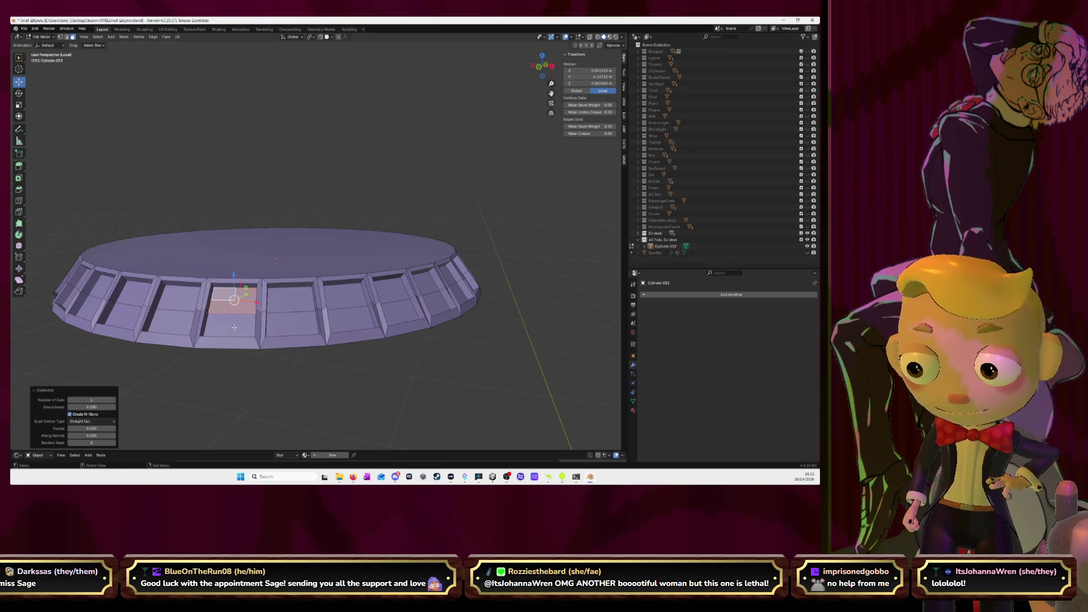
pyautogui.hotkey('ctrl', 'z')
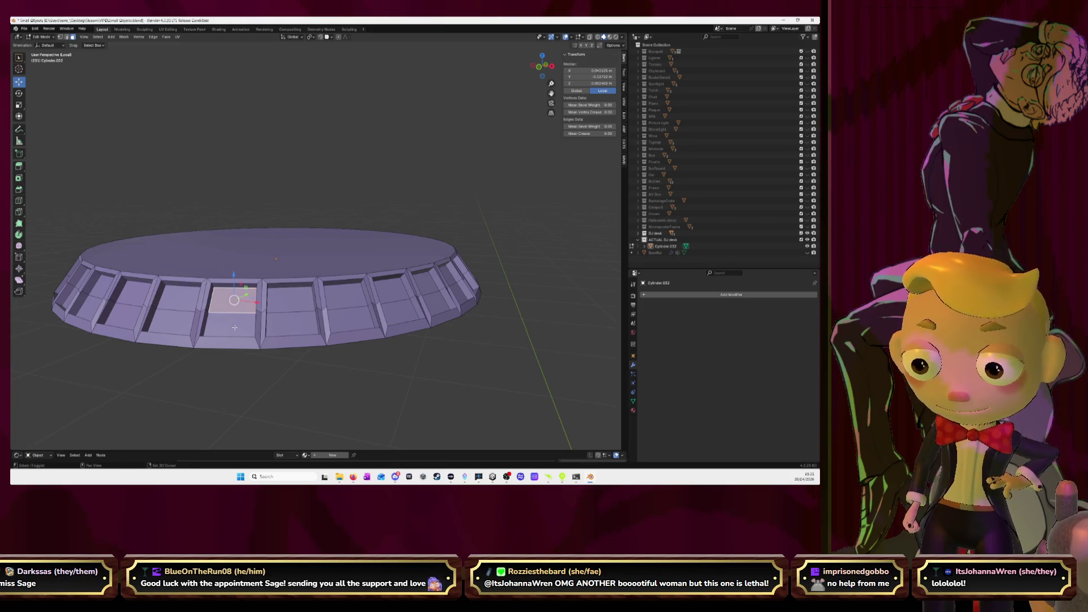
# Step: Shift-select the recessed rim panels along the first half of the ring
pyautogui.keyDown('shift'); pyautogui.click(292, 311); pyautogui.keyUp('shift')
pyautogui.keyDown('shift'); pyautogui.click(356, 320); pyautogui.keyUp('shift')
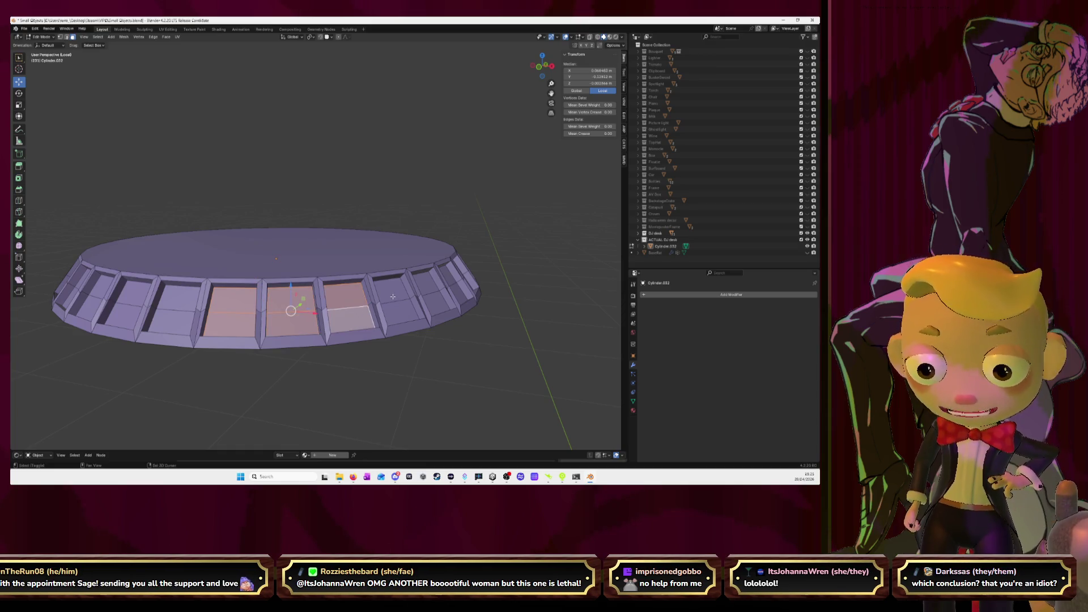
pyautogui.moveTo(393, 297); pyautogui.dragTo(205, 326, button='middle')
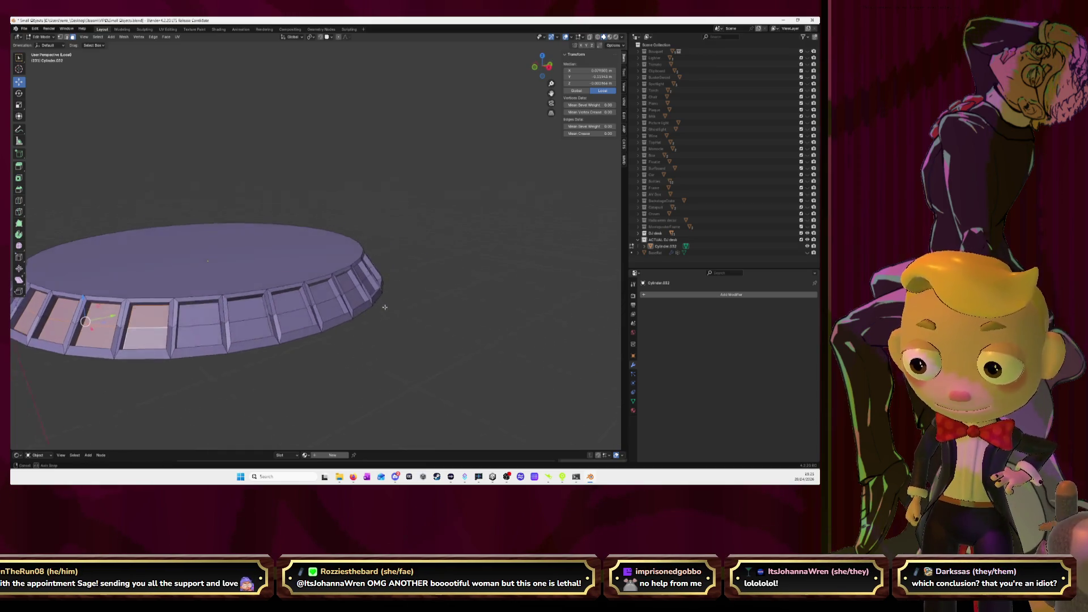
pyautogui.keyDown('shift'); pyautogui.click(195, 329); pyautogui.keyUp('shift')
pyautogui.keyDown('shift'); pyautogui.click(238, 335); pyautogui.keyUp('shift')
pyautogui.keyDown('shift'); pyautogui.click(280, 326); pyautogui.keyUp('shift')
pyautogui.keyDown('shift'); pyautogui.click(308, 309); pyautogui.keyUp('shift')
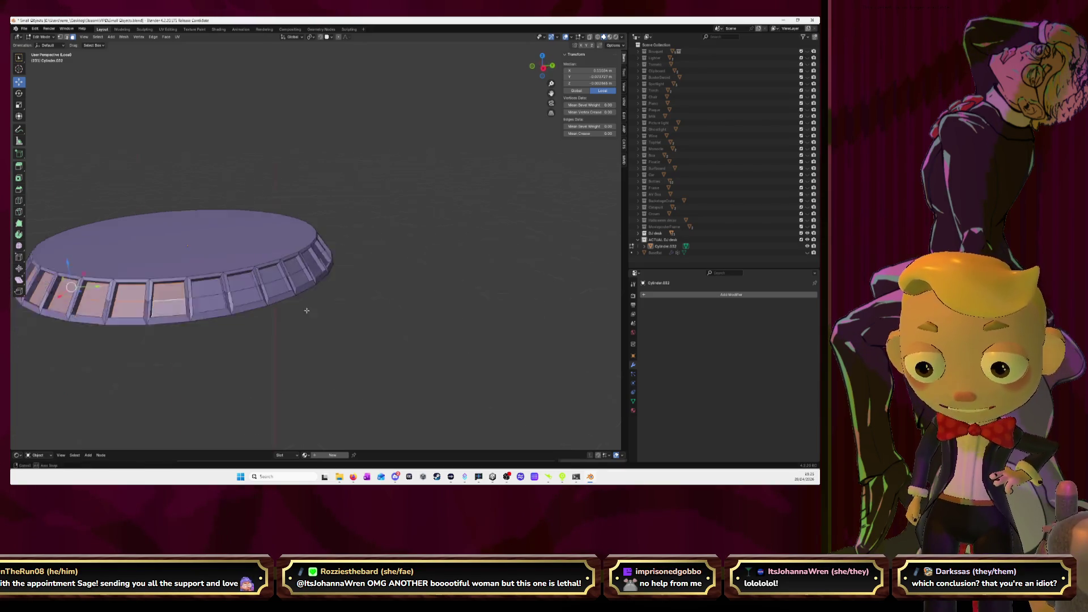
pyautogui.moveTo(308, 309); pyautogui.dragTo(163, 284, button='middle')
pyautogui.keyDown('shift'); pyautogui.click(164, 284); pyautogui.keyUp('shift')
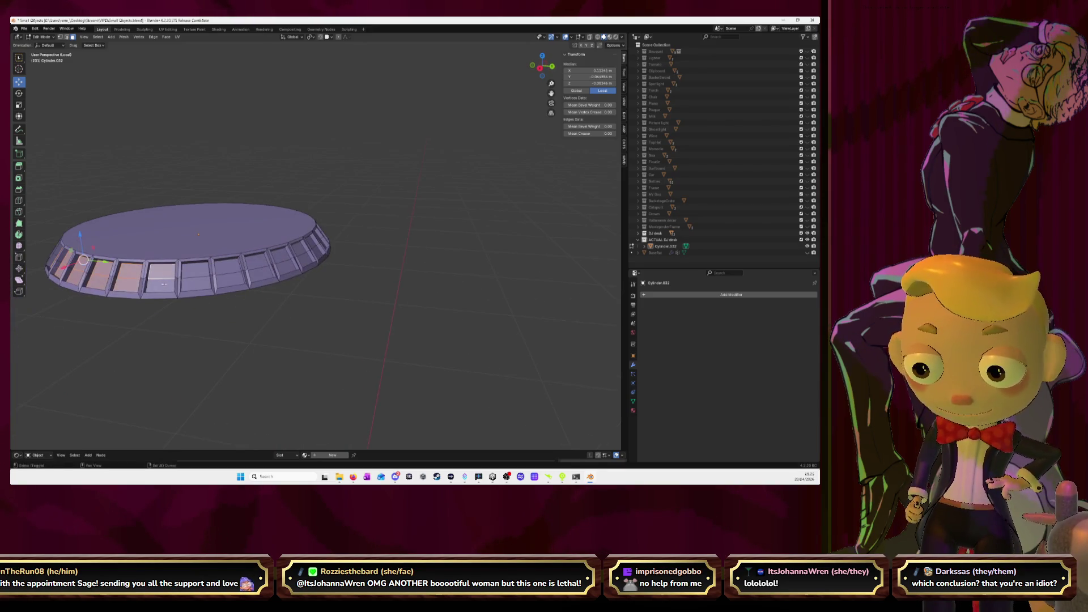
pyautogui.keyDown('shift'); pyautogui.click(196, 277); pyautogui.keyUp('shift')
pyautogui.keyDown('shift'); pyautogui.click(229, 273); pyautogui.keyUp('shift')
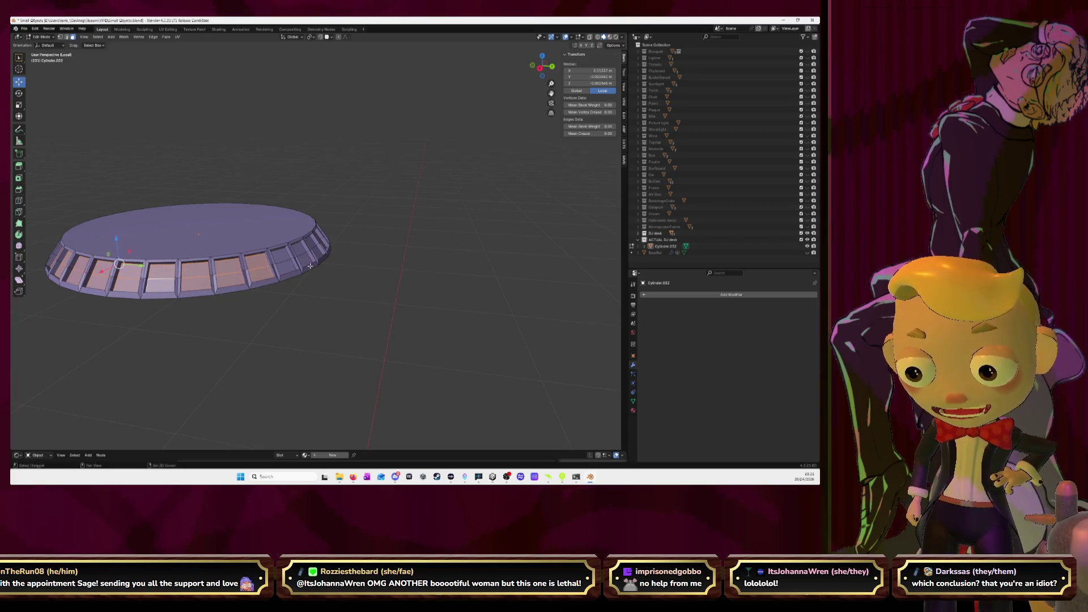
pyautogui.moveTo(256, 268); pyautogui.dragTo(240, 261, button='middle')
pyautogui.keyDown('shift'); pyautogui.click(247, 260); pyautogui.keyUp('shift')
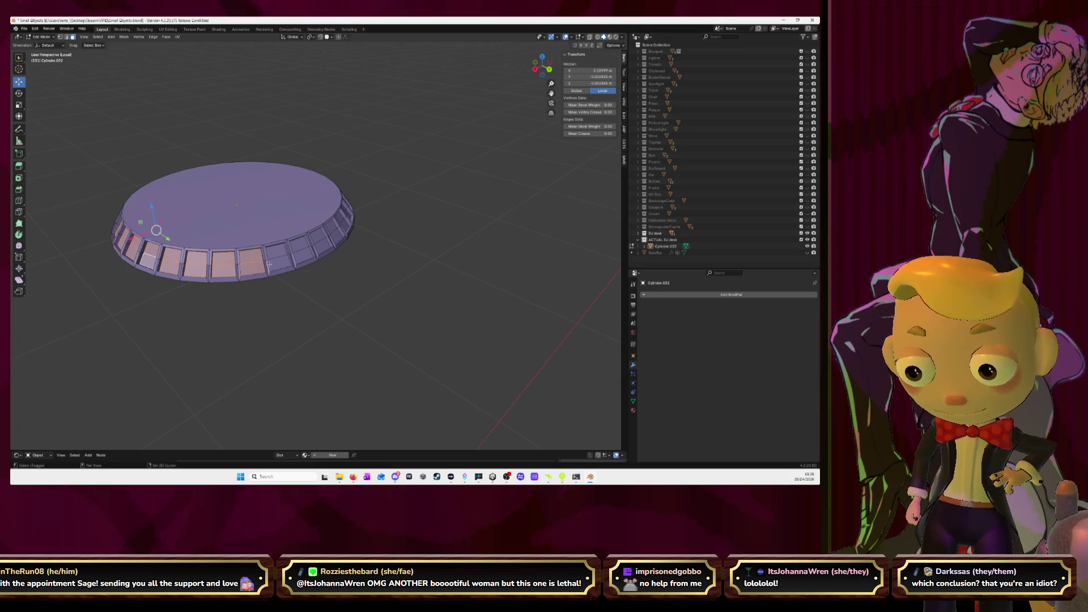
pyautogui.keyDown('shift'); pyautogui.click(276, 256); pyautogui.keyUp('shift')
pyautogui.keyDown('shift'); pyautogui.click(303, 250); pyautogui.keyUp('shift')
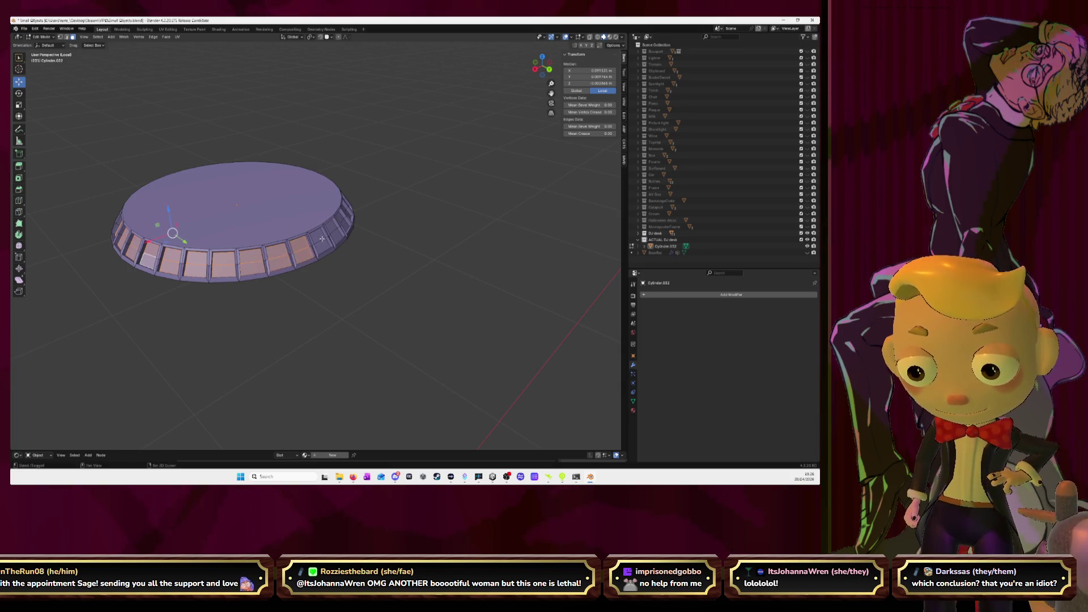
pyautogui.keyDown('shift'); pyautogui.click(319, 242); pyautogui.keyUp('shift')
# Step: Add the remaining rim panels around the cap, including a box-selected group
pyautogui.moveTo(319, 242); pyautogui.dragTo(322, 249, button='middle')
pyautogui.keyDown('shift'); pyautogui.click(340, 247); pyautogui.keyUp('shift')
pyautogui.keyDown('shift'); pyautogui.click(366, 253); pyautogui.keyUp('shift')
pyautogui.keyDown('shift'); pyautogui.click(392, 256); pyautogui.keyUp('shift')
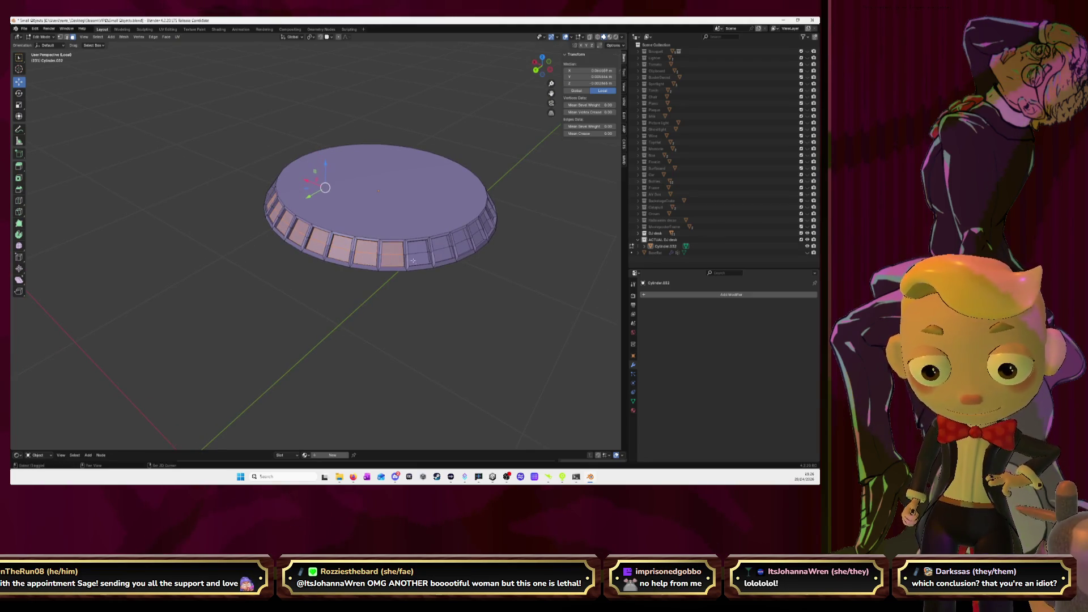
pyautogui.keyDown('shift'); pyautogui.click(415, 255); pyautogui.keyUp('shift')
pyautogui.keyDown('shift'); pyautogui.click(444, 250); pyautogui.keyUp('shift')
pyautogui.moveTo(444, 249); pyautogui.dragTo(454, 266, button='middle')
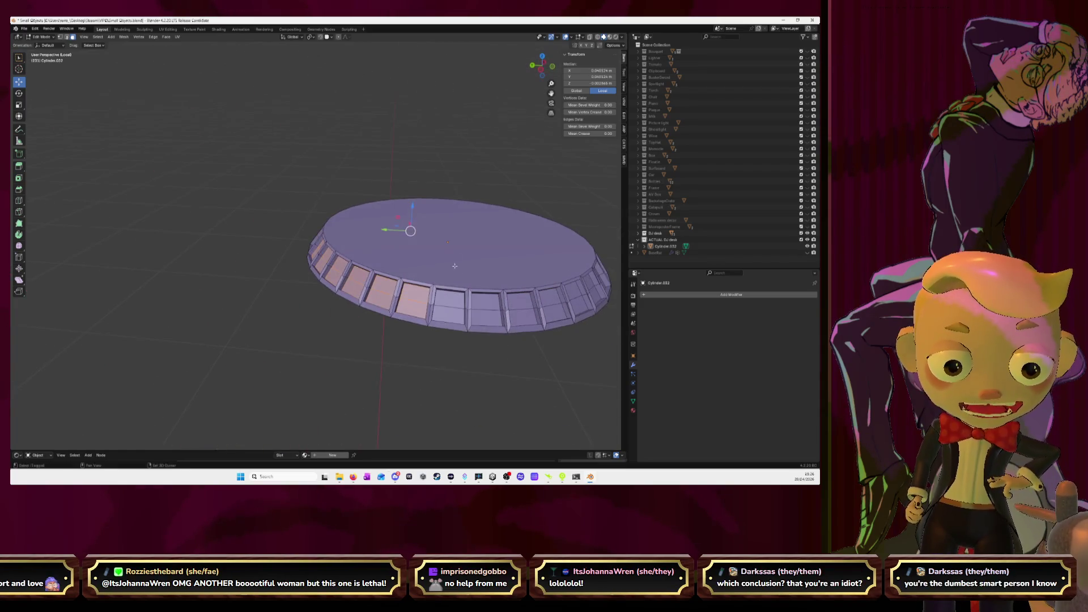
pyautogui.keyDown('shift'); pyautogui.click(451, 306); pyautogui.keyUp('shift')
pyautogui.keyDown('shift'); pyautogui.click(486, 310); pyautogui.keyUp('shift')
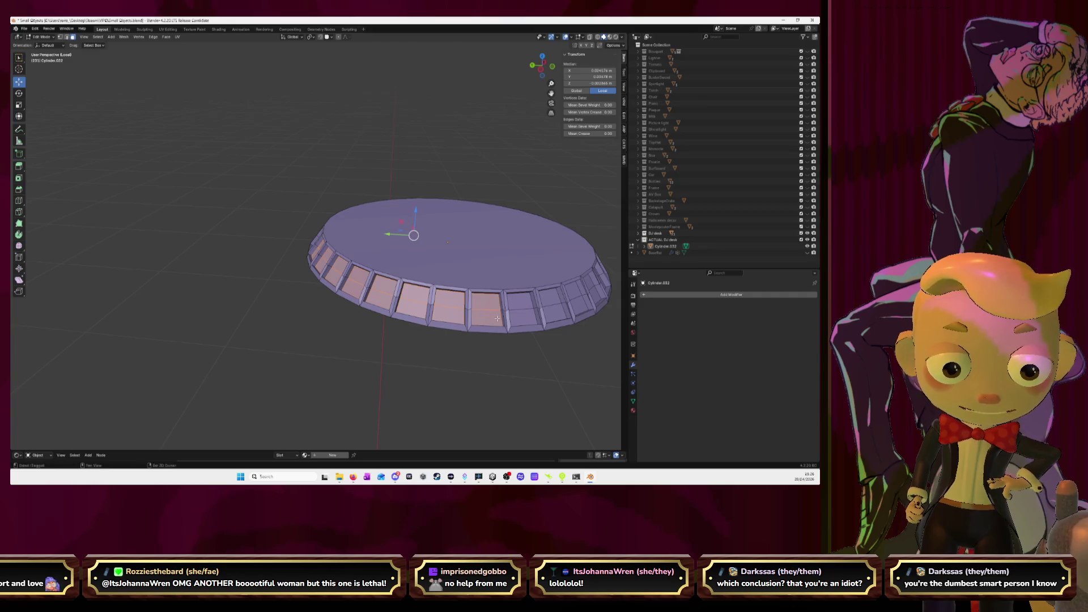
pyautogui.keyDown('shift'); pyautogui.click(514, 307); pyautogui.keyUp('shift')
pyautogui.moveTo(514, 307); pyautogui.dragTo(535, 282, button='middle')
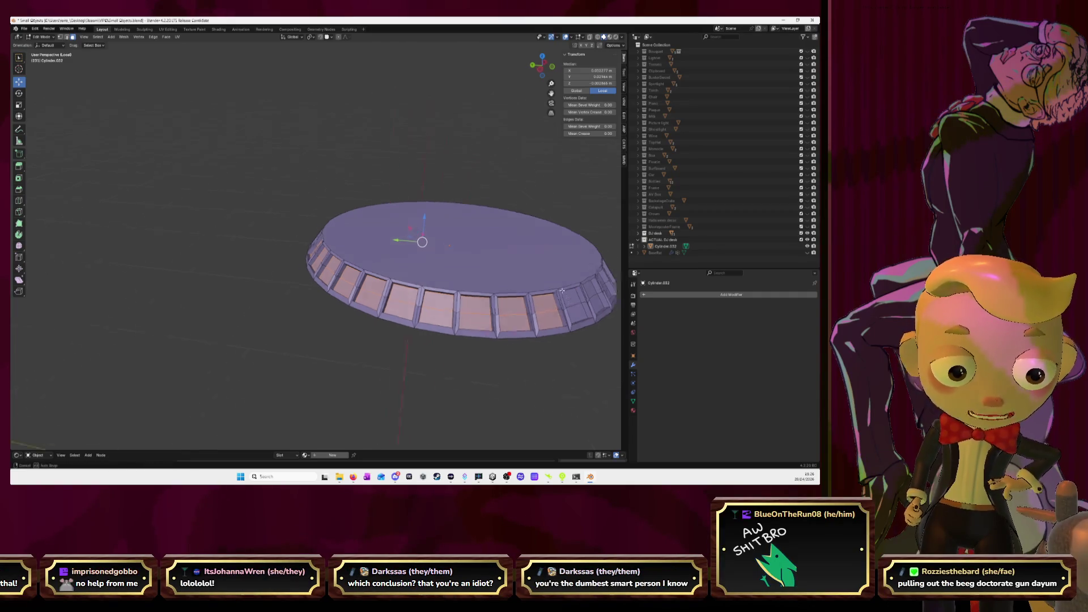
pyautogui.keyDown('shift'); pyautogui.click(436, 302); pyautogui.keyUp('shift')
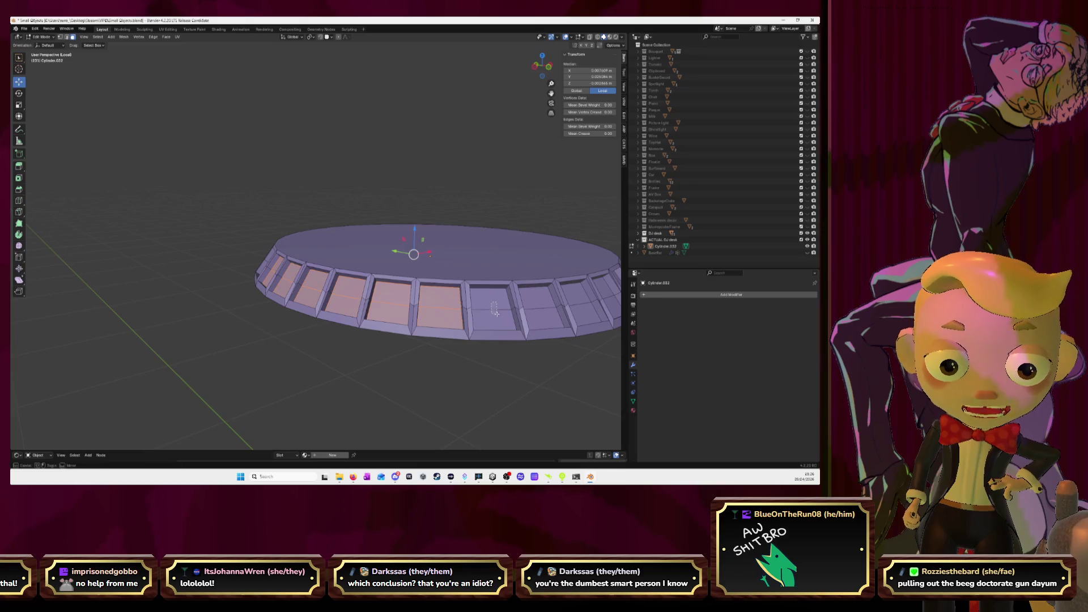
pyautogui.keyDown('shift'); pyautogui.click(492, 309); pyautogui.keyUp('shift')
pyautogui.moveTo(535, 302); pyautogui.dragTo(541, 316)
pyautogui.moveTo(541, 316); pyautogui.dragTo(442, 305, button='middle')
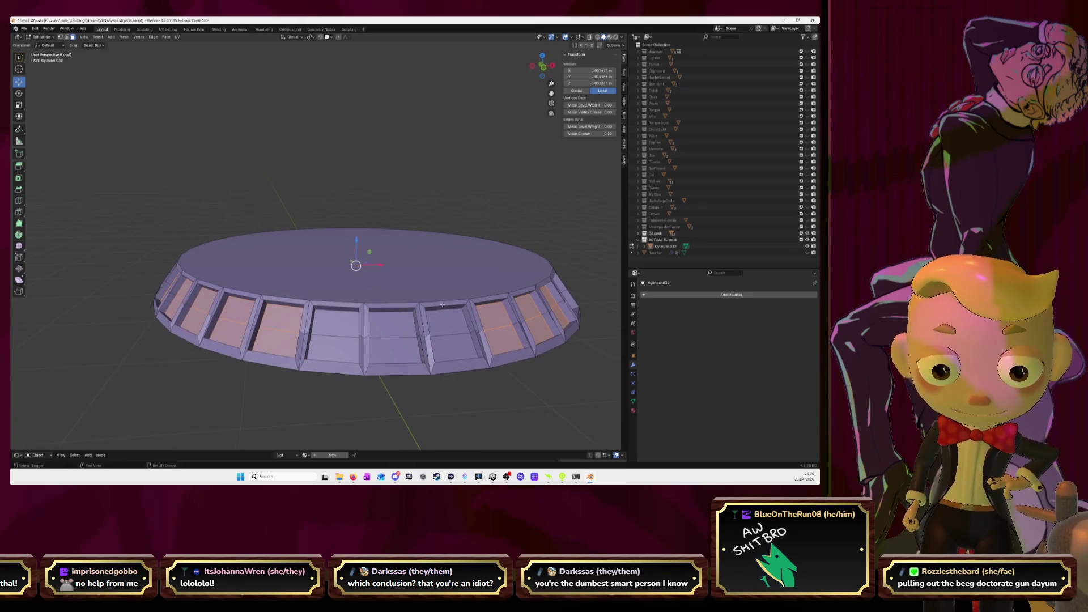
pyautogui.keyDown('shift'); pyautogui.click(332, 329); pyautogui.keyUp('shift')
pyautogui.keyDown('shift'); pyautogui.click(395, 337); pyautogui.keyUp('shift')
pyautogui.keyDown('shift'); pyautogui.click(455, 344); pyautogui.keyUp('shift')
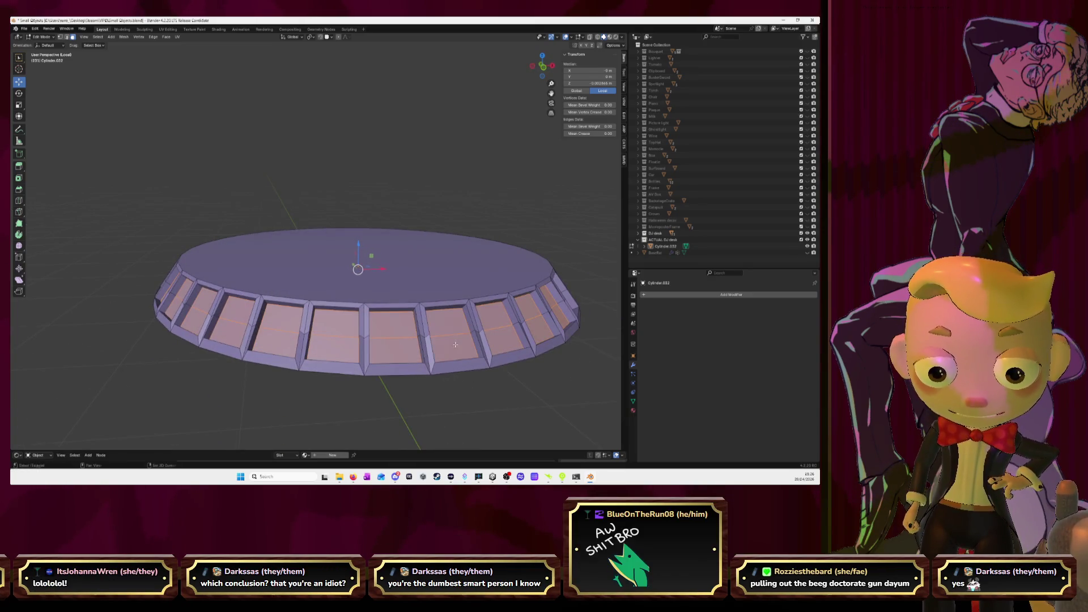
pyautogui.rightClick(395, 332)
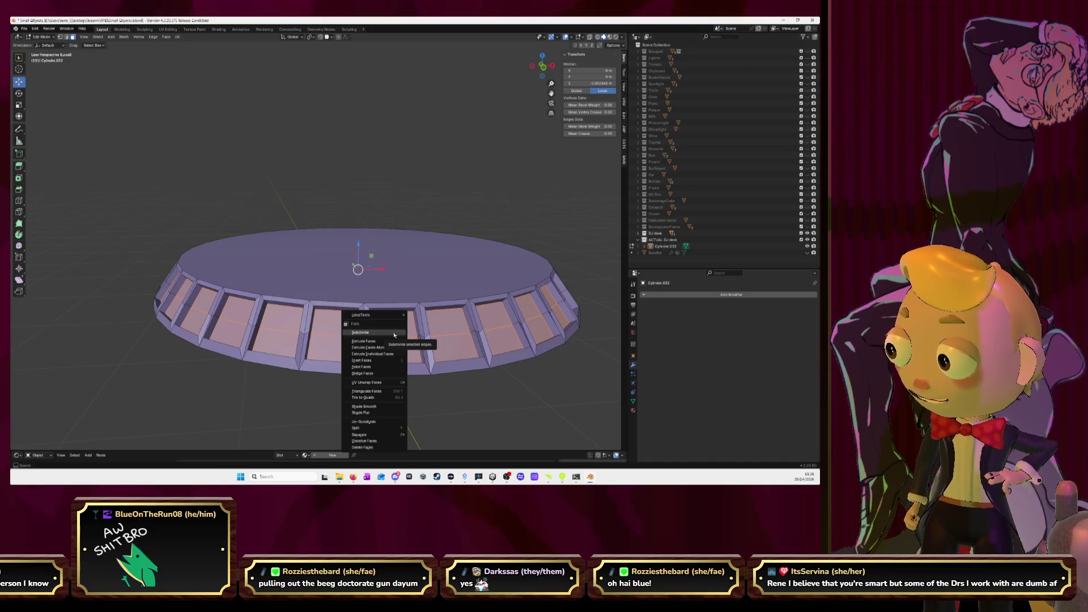
# Step: Subdivide the selected rim panels, round them with LoopTools Circle, and enlarge them slightly
pyautogui.click(394, 333)
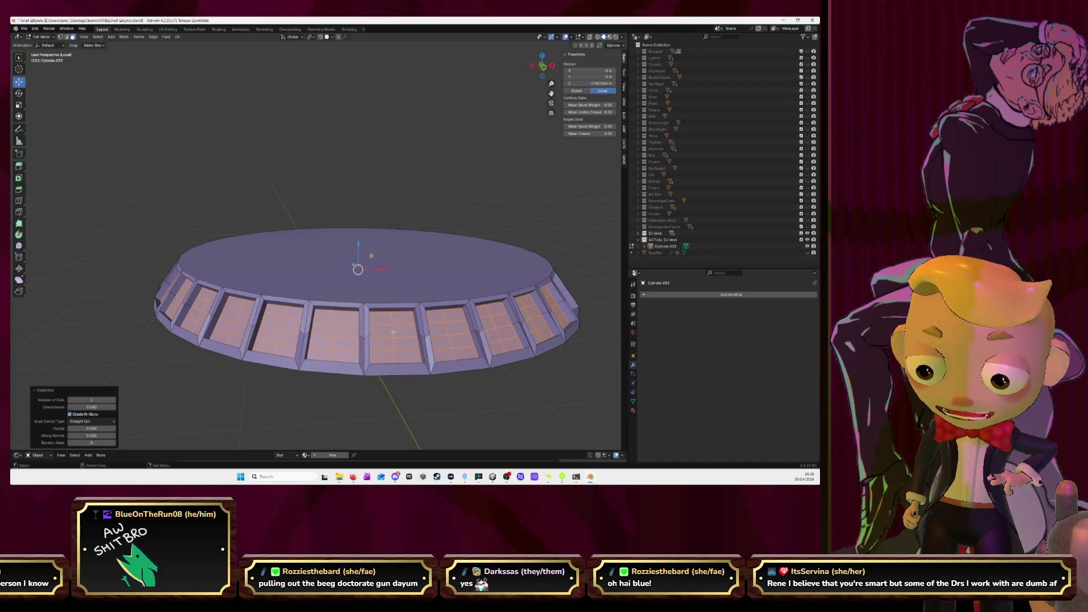
pyautogui.rightClick(348, 330)
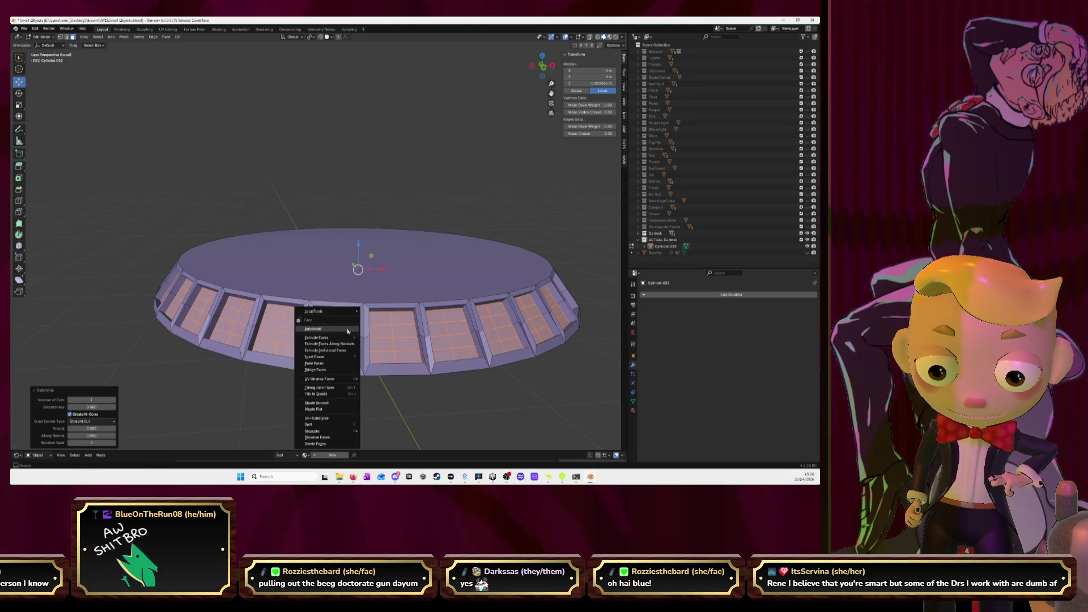
pyautogui.moveTo(340, 311)
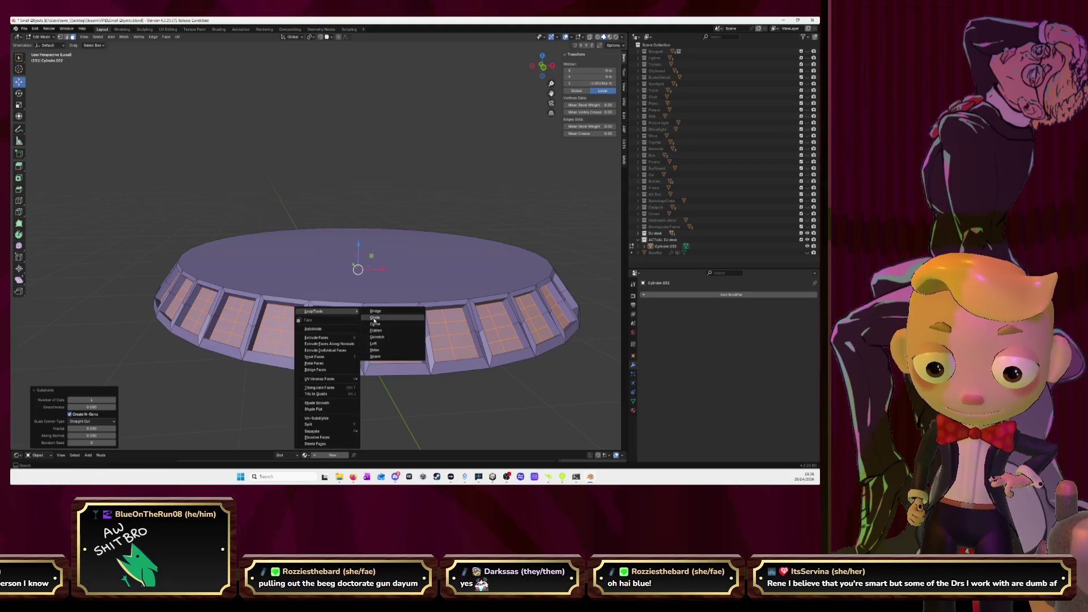
pyautogui.click(373, 317)
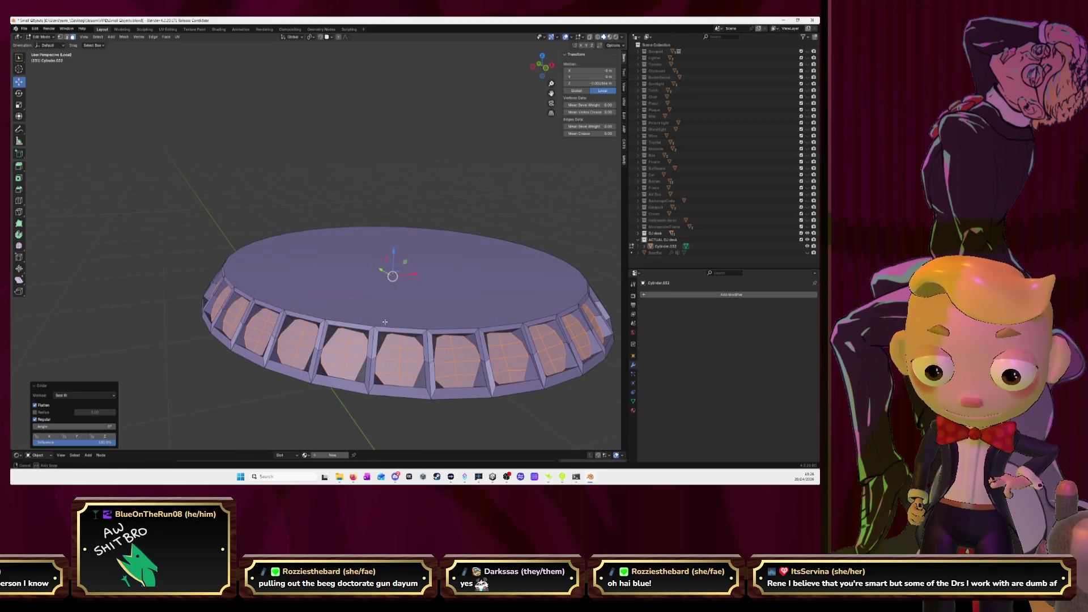
pyautogui.moveTo(374, 318); pyautogui.dragTo(377, 316, button='middle')
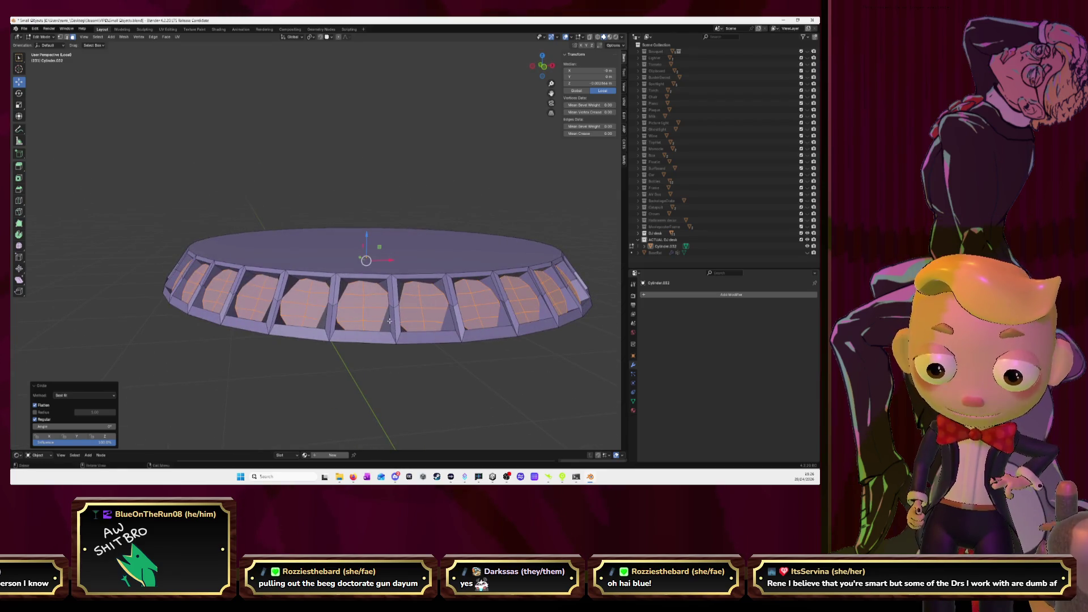
pyautogui.press('s')
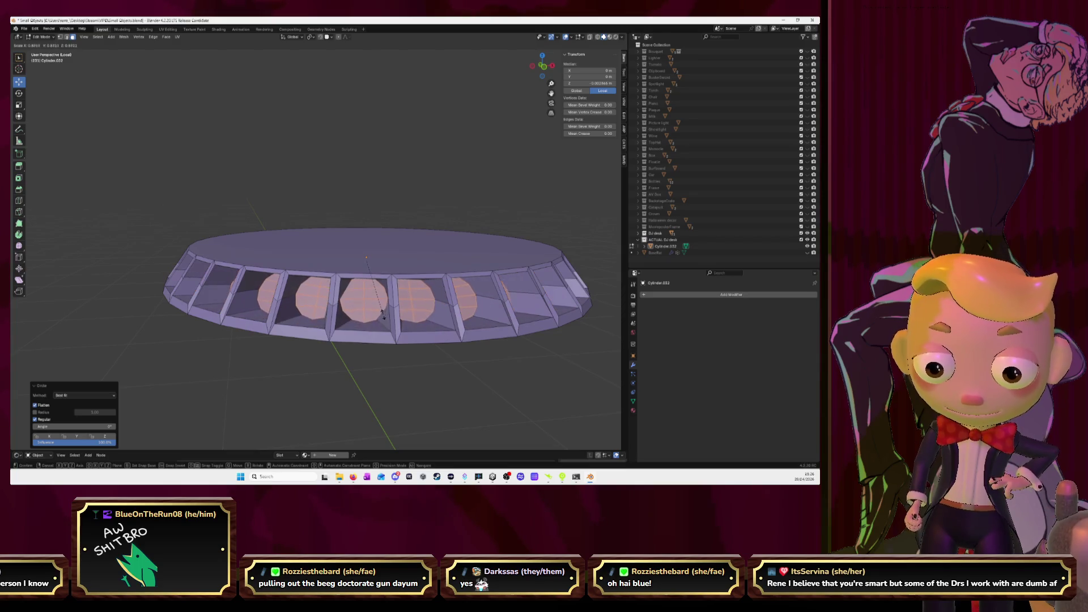
pyautogui.click(435, 320)
# Step: Undo the rounding, deselect all faces, and leave local view
pyautogui.moveTo(435, 320); pyautogui.dragTo(463, 330, button='middle')
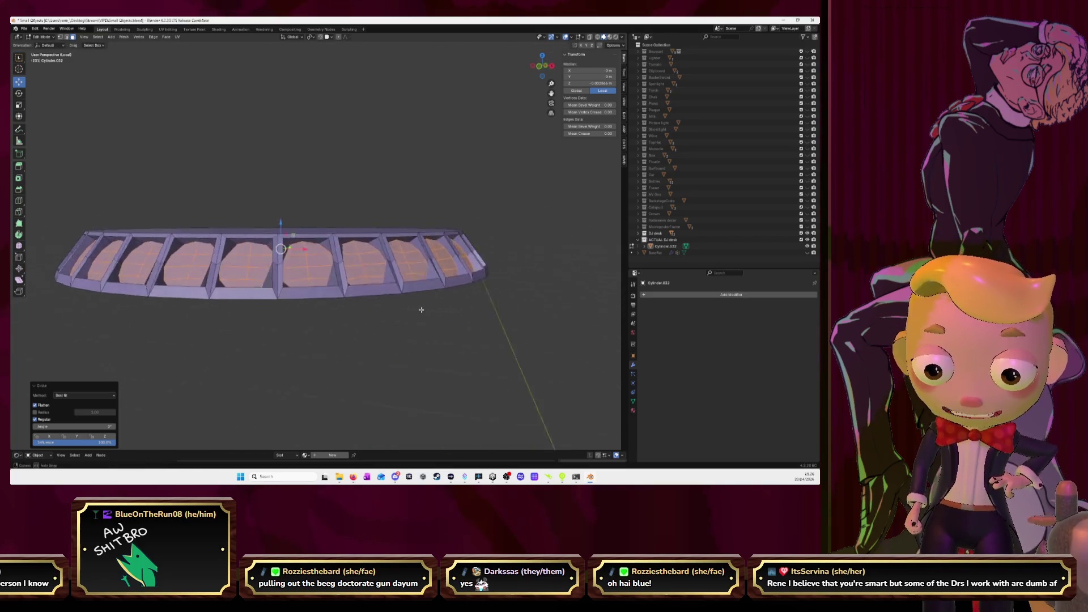
pyautogui.moveTo(449, 289)
pyautogui.mouseDown(button='middle')
pyautogui.moveTo(455, 309)
pyautogui.moveTo(438, 282)
pyautogui.mouseUp(button='middle')
pyautogui.hotkey('ctrl', 'z')
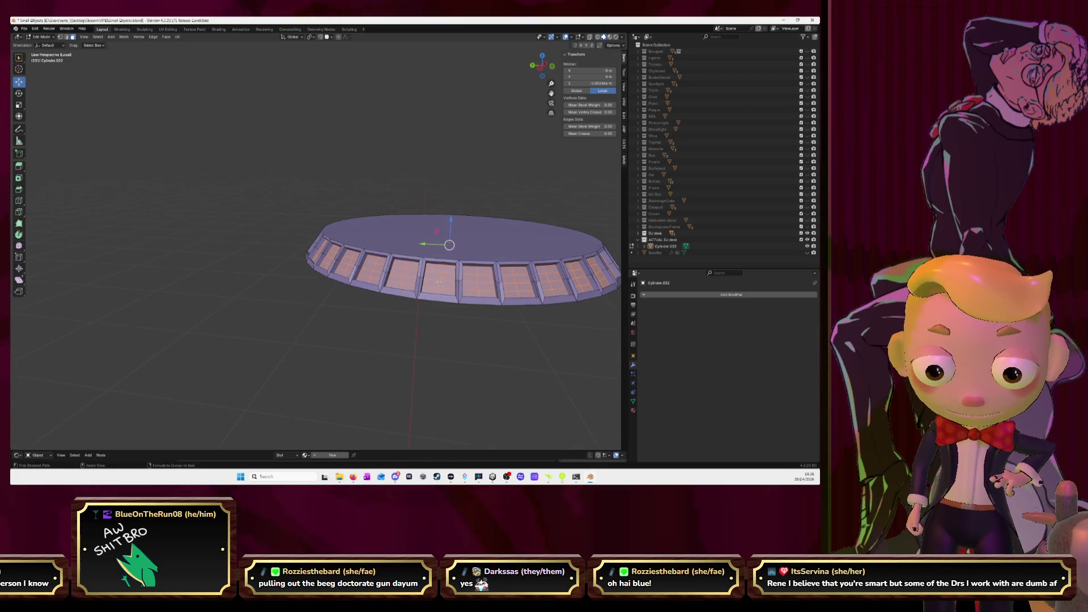
pyautogui.moveTo(438, 281); pyautogui.dragTo(387, 265, button='middle')
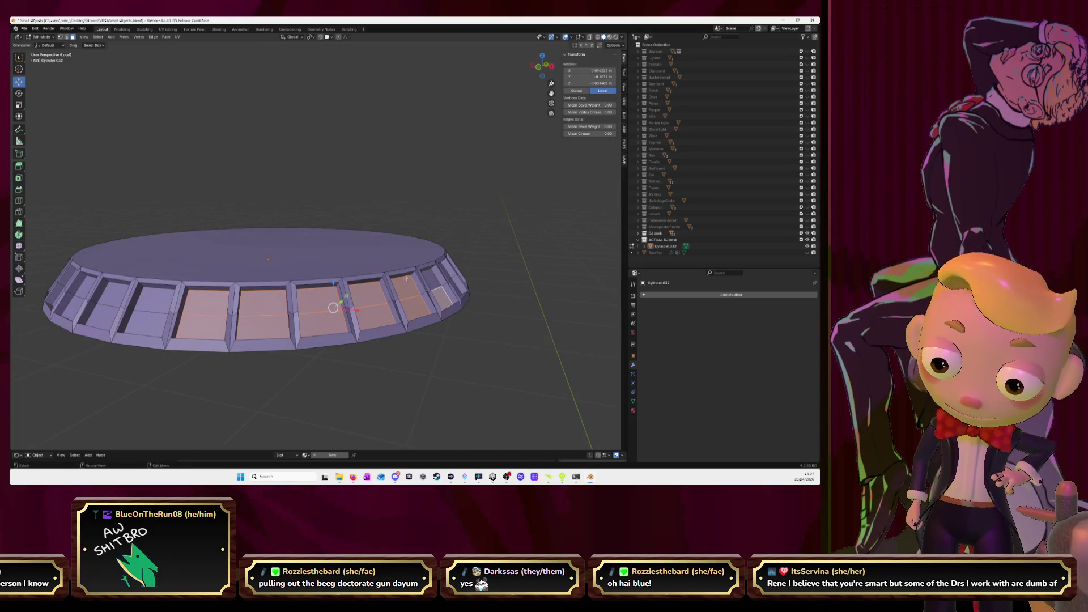
pyautogui.hotkey('alt', 'a')
pyautogui.scroll(-4, 417, 240)
pyautogui.moveTo(418, 240)
pyautogui.mouseDown(button='middle')
pyautogui.moveTo(393, 257)
pyautogui.moveTo(335, 259)
pyautogui.moveTo(402, 264)
pyautogui.moveTo(428, 246)
pyautogui.mouseUp(button='middle')
pyautogui.press('KP_Divide')
# Step: Return to Object Mode to view the cap beside the DJ control desk, then re-enter Edit Mode
pyautogui.press('Tab')
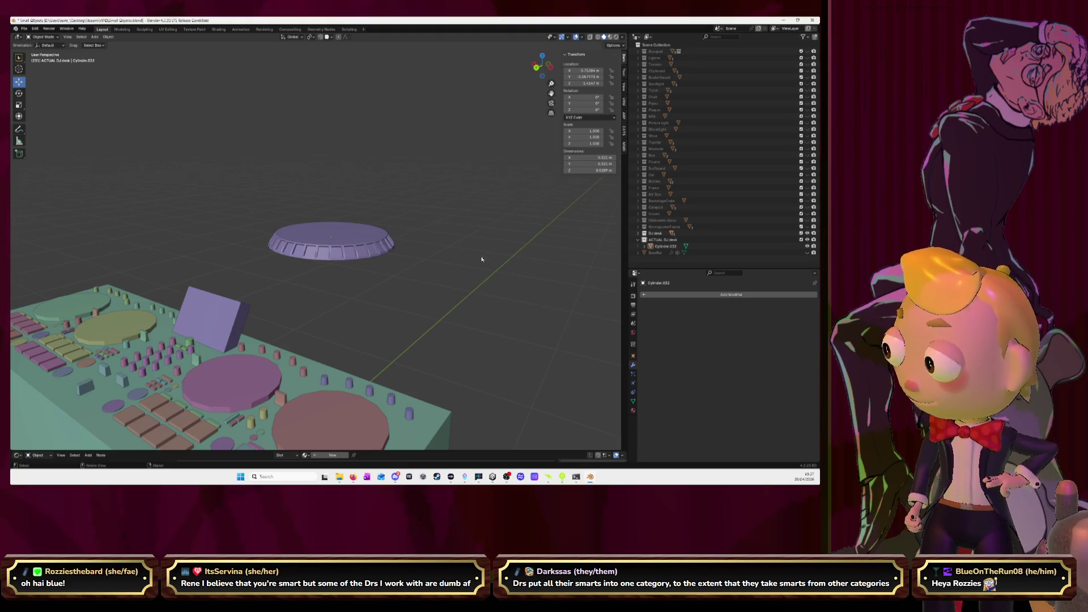
pyautogui.moveTo(483, 270)
pyautogui.mouseDown(button='middle')
pyautogui.moveTo(465, 282)
pyautogui.moveTo(336, 286)
pyautogui.mouseUp(button='middle')
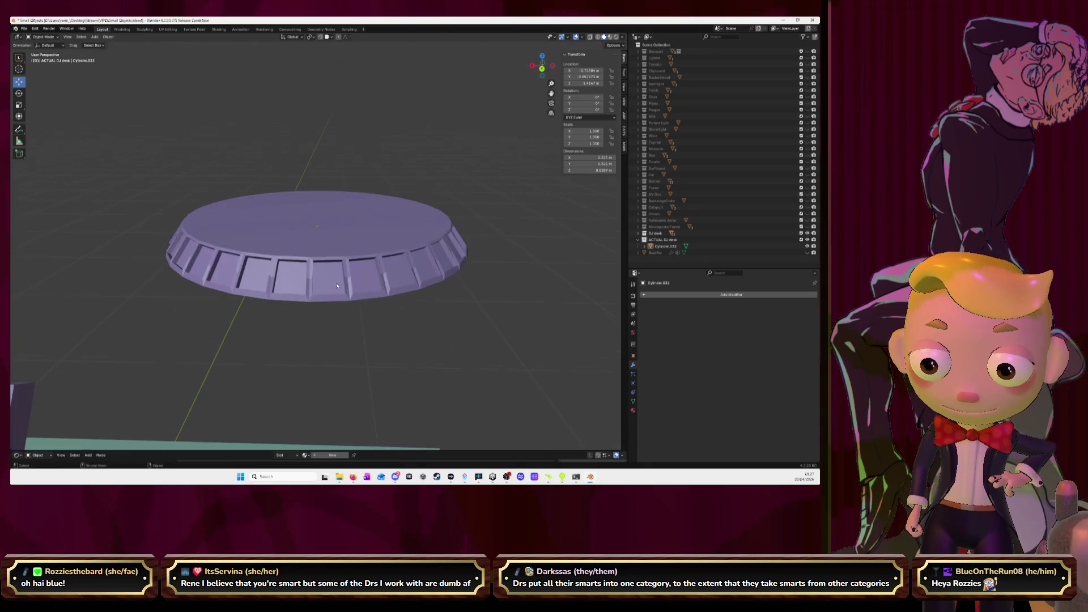
pyautogui.press('Tab')
pyautogui.scroll(2, 305, 310)
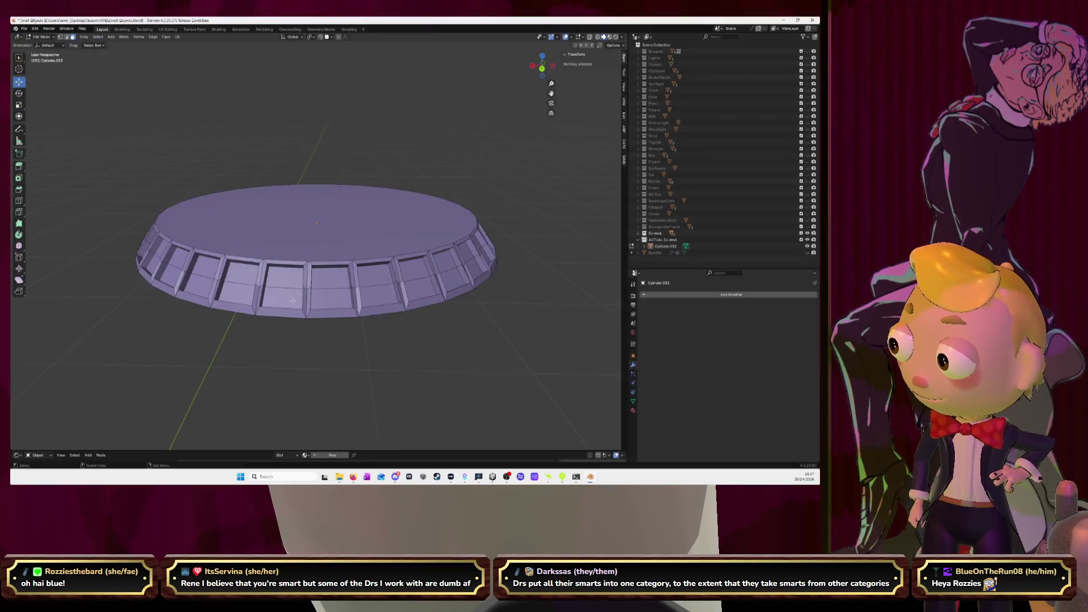
# Step: Select the cap's lower rim and compare it with the desk's circular pad from Top Orthographic view
pyautogui.moveTo(292, 301); pyautogui.dragTo(260, 320, button='middle')
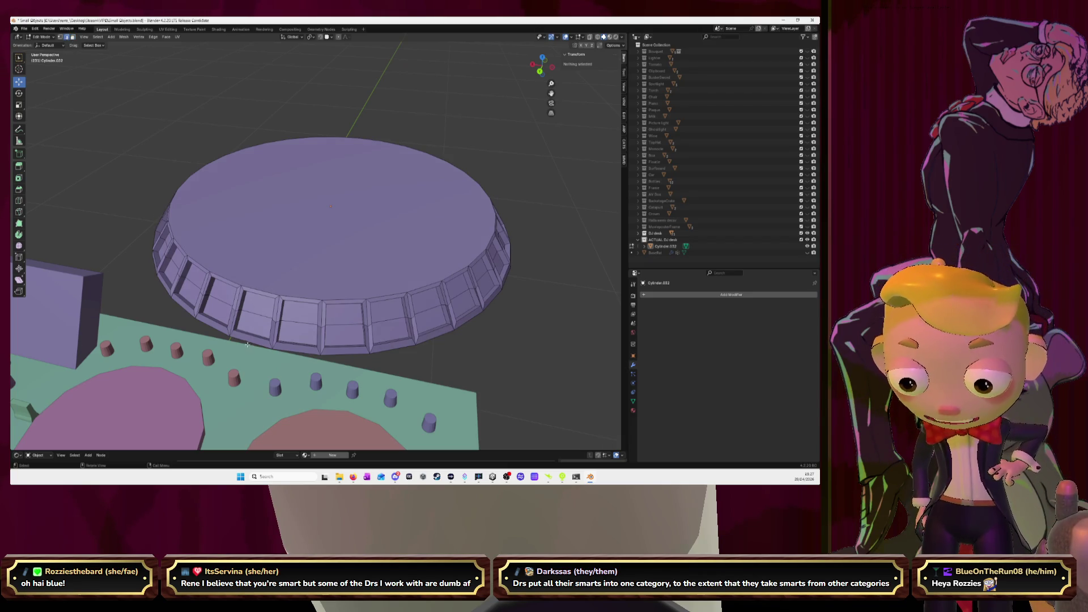
pyautogui.click(234, 329)
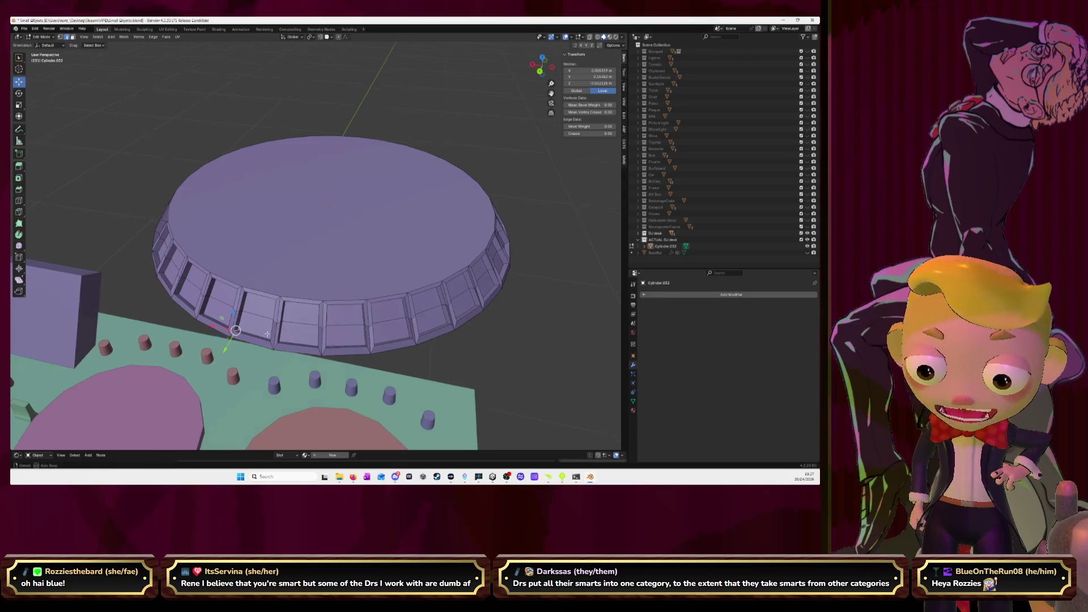
pyautogui.moveTo(260, 343); pyautogui.dragTo(337, 345, button='middle')
pyautogui.keyDown('ctrl'); pyautogui.click(345, 352); pyautogui.keyUp('ctrl')
pyautogui.moveTo(318, 351); pyautogui.dragTo(382, 308, button='middle')
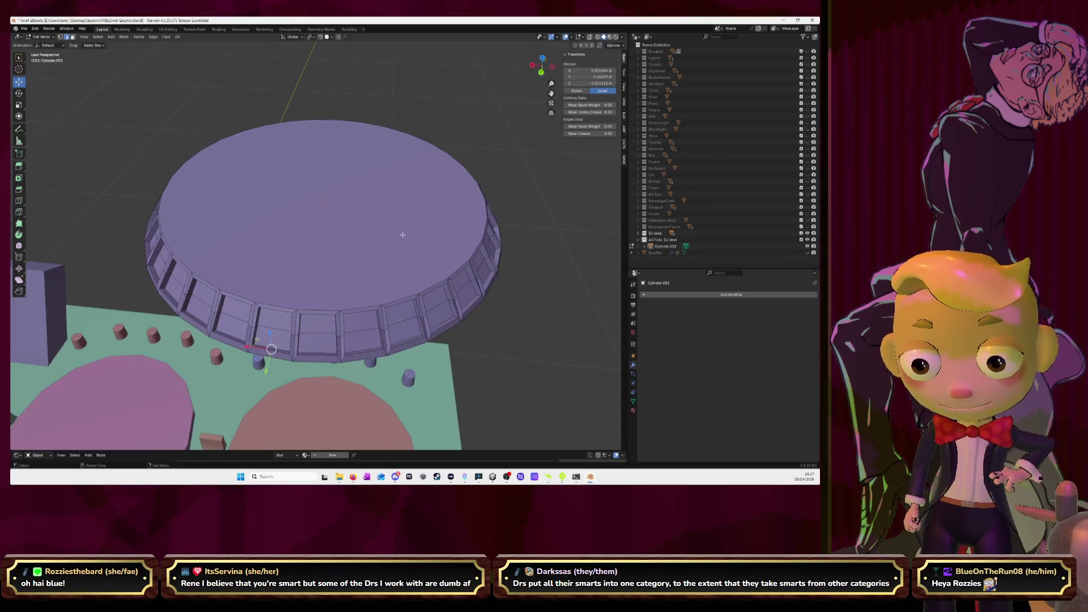
pyautogui.moveTo(403, 235); pyautogui.dragTo(400, 262, button='middle')
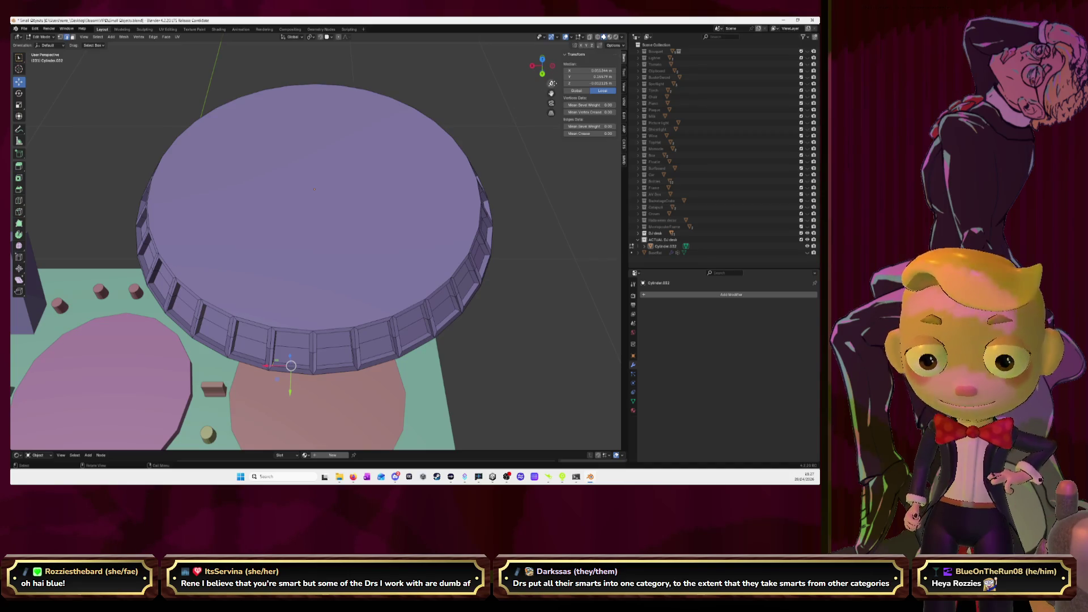
pyautogui.click(543, 58)
pyautogui.scroll(-3, 441, 258)
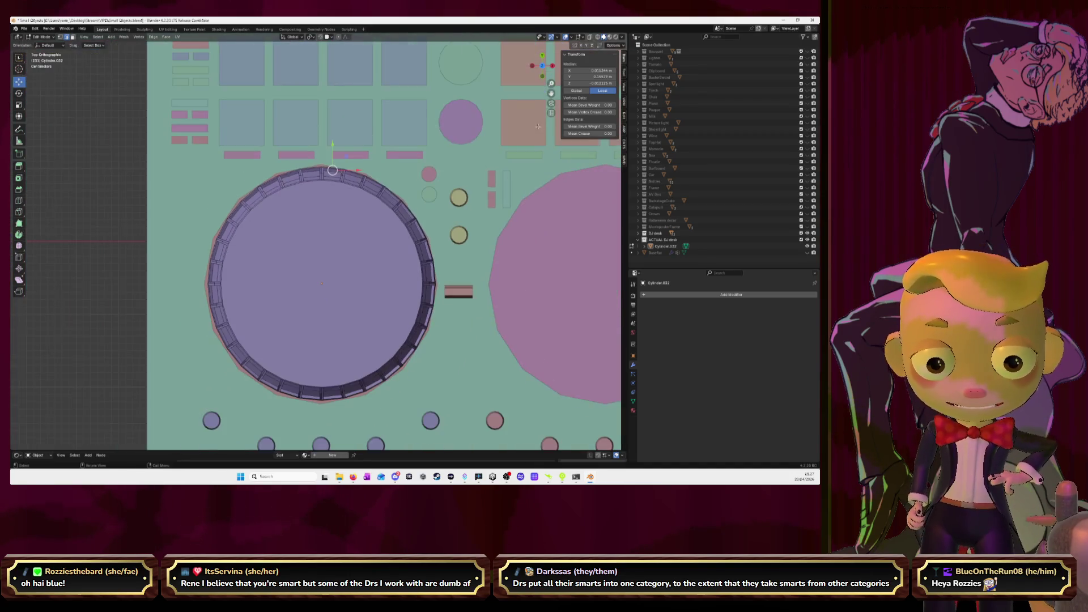
pyautogui.keyDown('shift'); pyautogui.moveTo(326, 227); pyautogui.dragTo(343, 154, button='middle'); pyautogui.keyUp('shift')
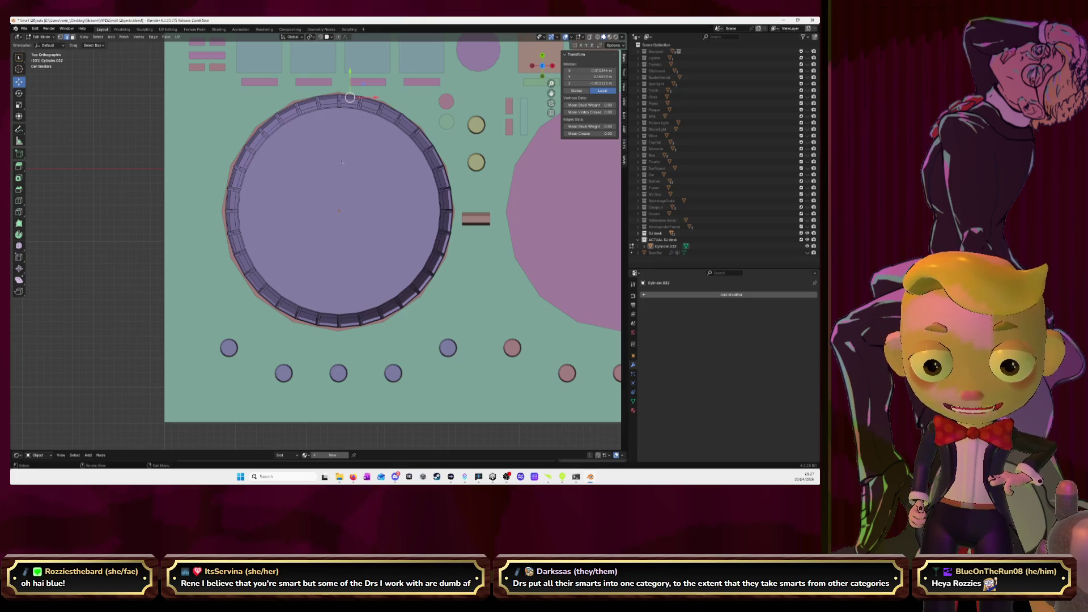
pyautogui.moveTo(321, 314); pyautogui.dragTo(280, 314, button='middle')
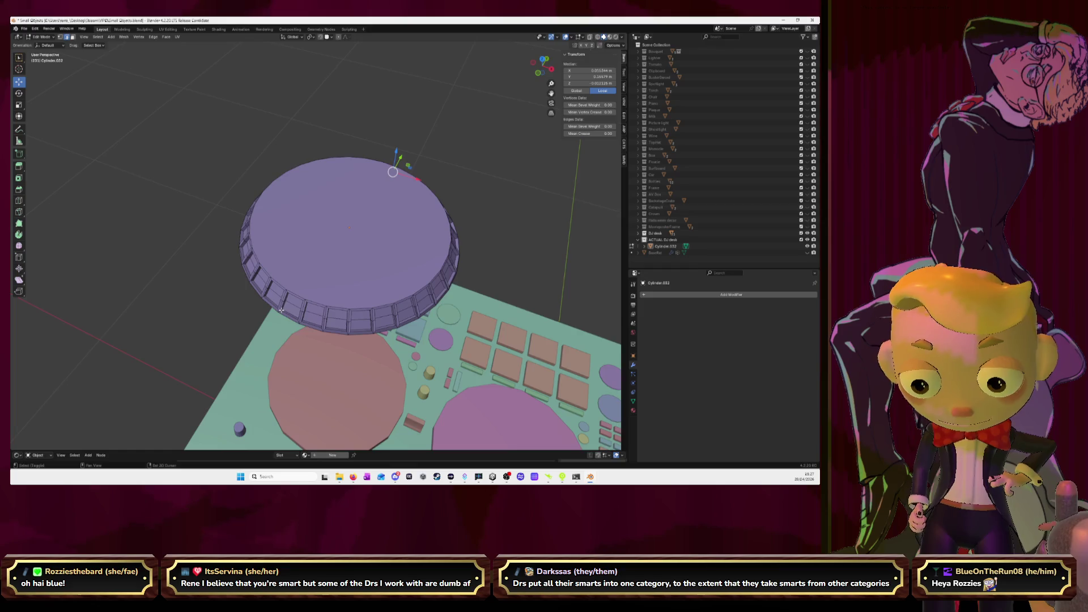
pyautogui.scroll(3, 281, 310)
pyautogui.moveTo(281, 310)
pyautogui.mouseDown(button='middle')
pyautogui.moveTo(421, 348)
pyautogui.moveTo(443, 251)
pyautogui.mouseUp(button='middle')
pyautogui.scroll(-3, 437, 329)
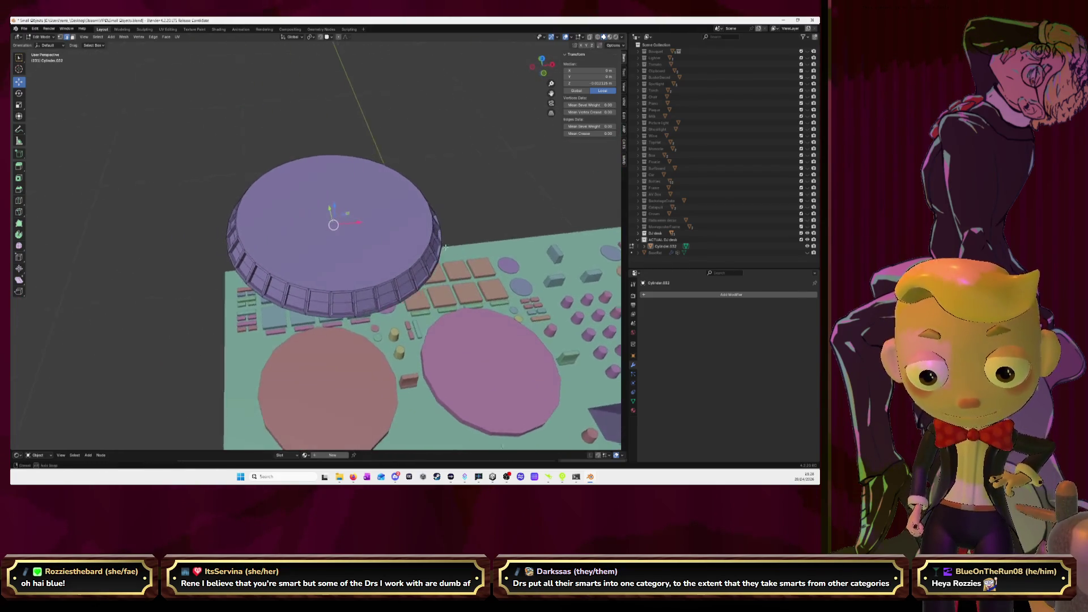
# Step: Scale the cap down slightly to fit the pad, then select and frame its top faces
pyautogui.press('s')
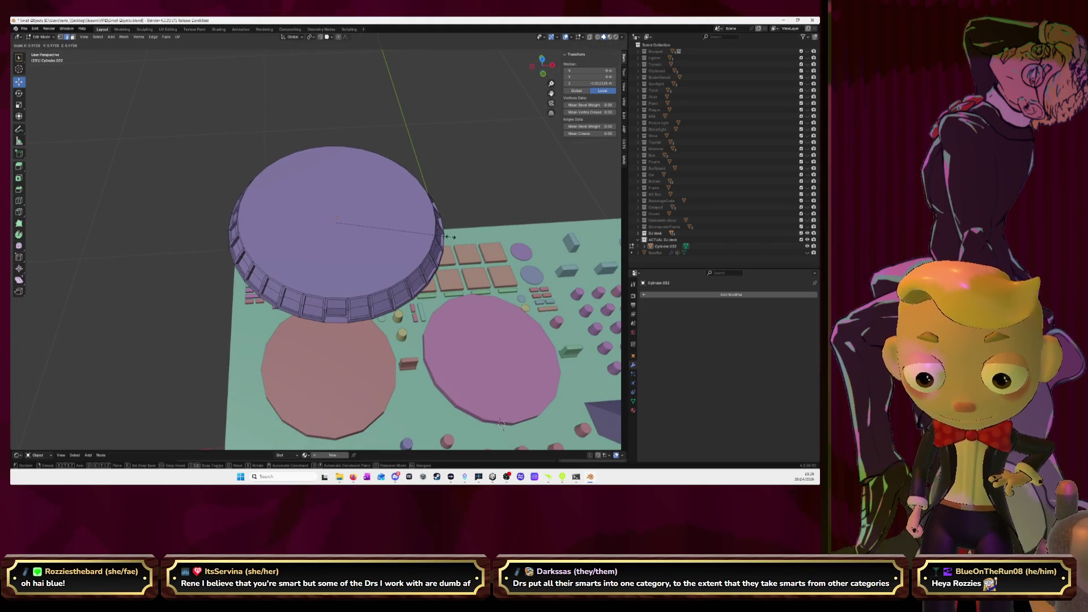
pyautogui.click(451, 237)
pyautogui.keyDown('ctrl'); pyautogui.click(330, 282); pyautogui.keyUp('ctrl')
pyautogui.moveTo(275, 252)
pyautogui.mouseDown(button='middle')
pyautogui.moveTo(398, 217)
pyautogui.moveTo(351, 216)
pyautogui.moveTo(321, 241)
pyautogui.mouseUp(button='middle')
pyautogui.press('KP_Decimal')
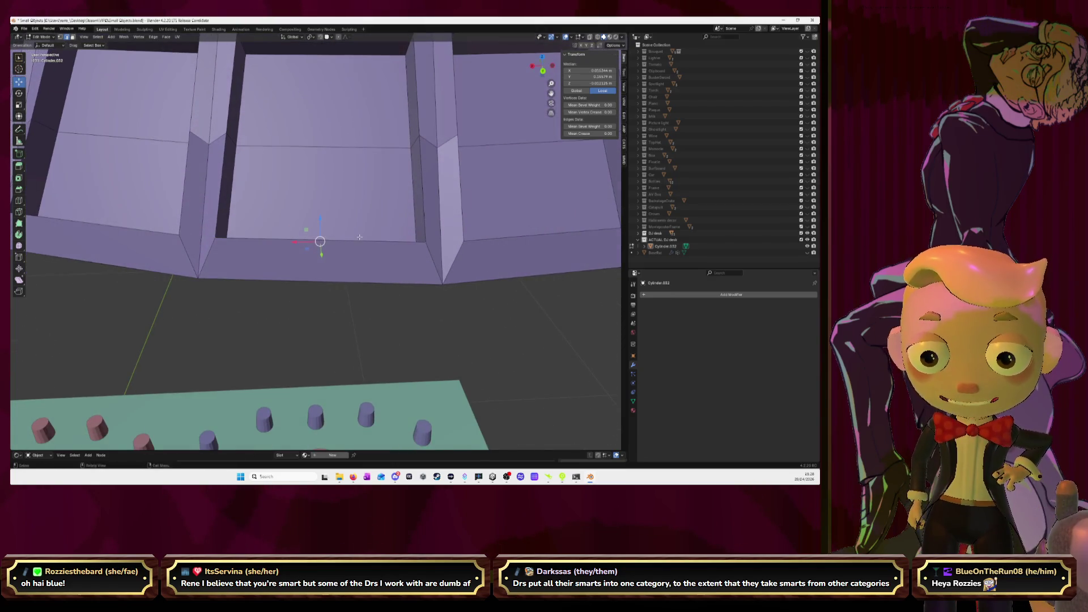
# Step: Select a single rim edge and scale it down to shrink the inset face
pyautogui.press('a')
pyautogui.click(319, 241)
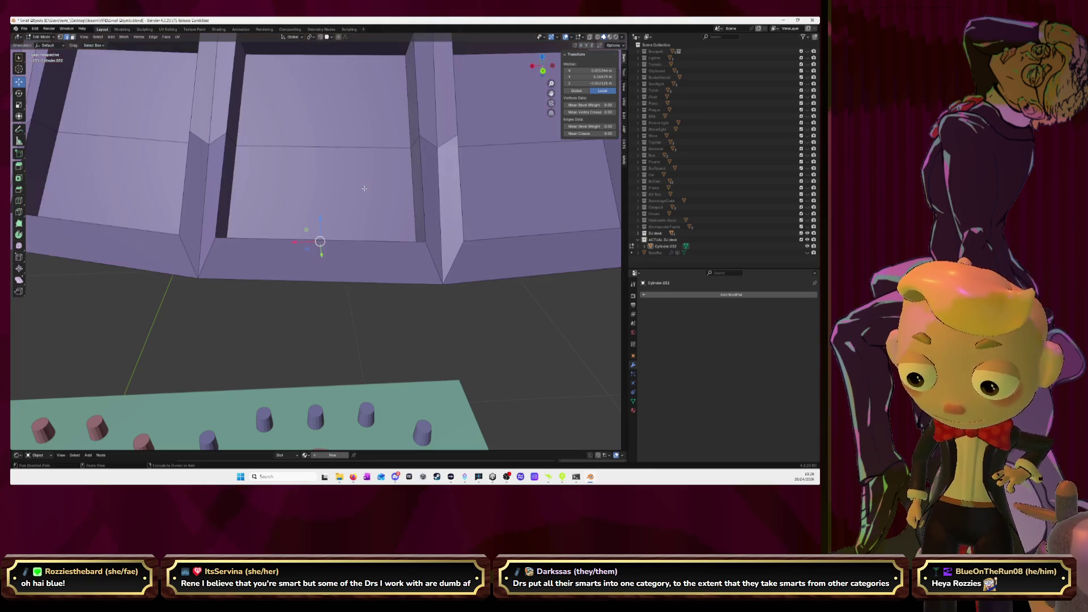
pyautogui.press('s')
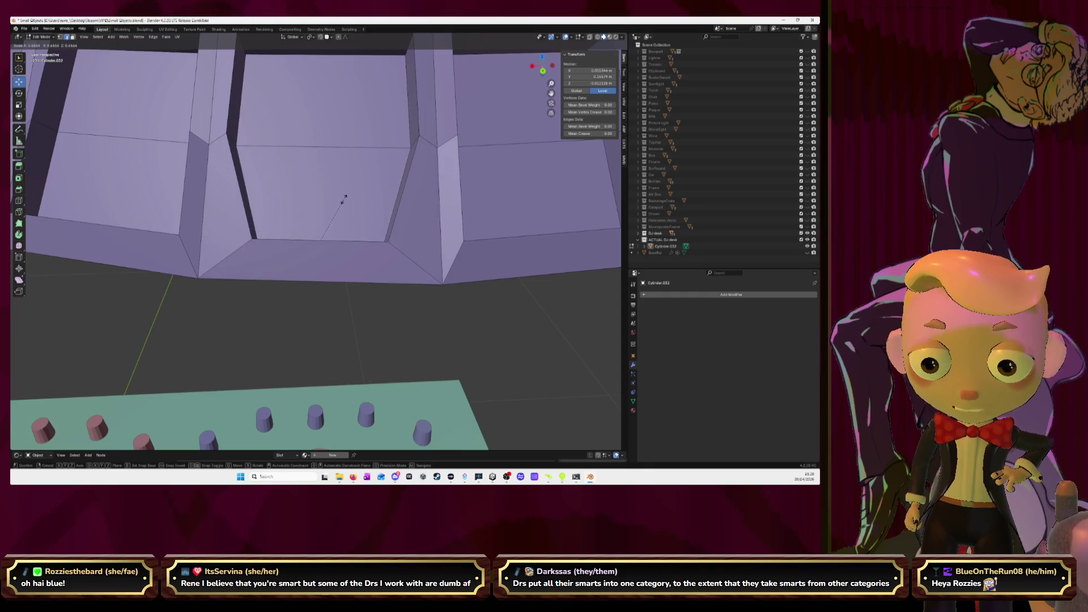
pyautogui.click(350, 197)
# Step: Undo that shrink and rescale the inset face so the panel's bottom edge narrows
pyautogui.scroll(-3, 350, 198)
pyautogui.scroll(-3, 350, 200)
pyautogui.moveTo(350, 200)
pyautogui.mouseDown(button='middle')
pyautogui.moveTo(402, 225)
pyautogui.moveTo(391, 210)
pyautogui.mouseUp(button='middle')
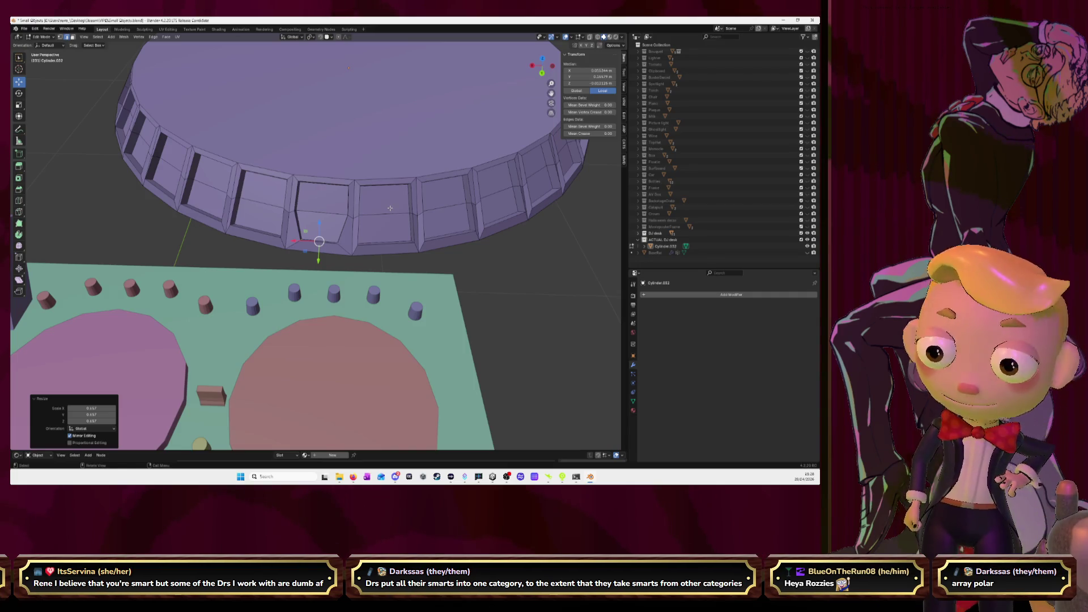
pyautogui.moveTo(380, 128)
pyautogui.mouseDown(button='middle')
pyautogui.moveTo(430, 167)
pyautogui.moveTo(392, 180)
pyautogui.moveTo(371, 157)
pyautogui.moveTo(371, 191)
pyautogui.mouseUp(button='middle')
pyautogui.scroll(3, 372, 183)
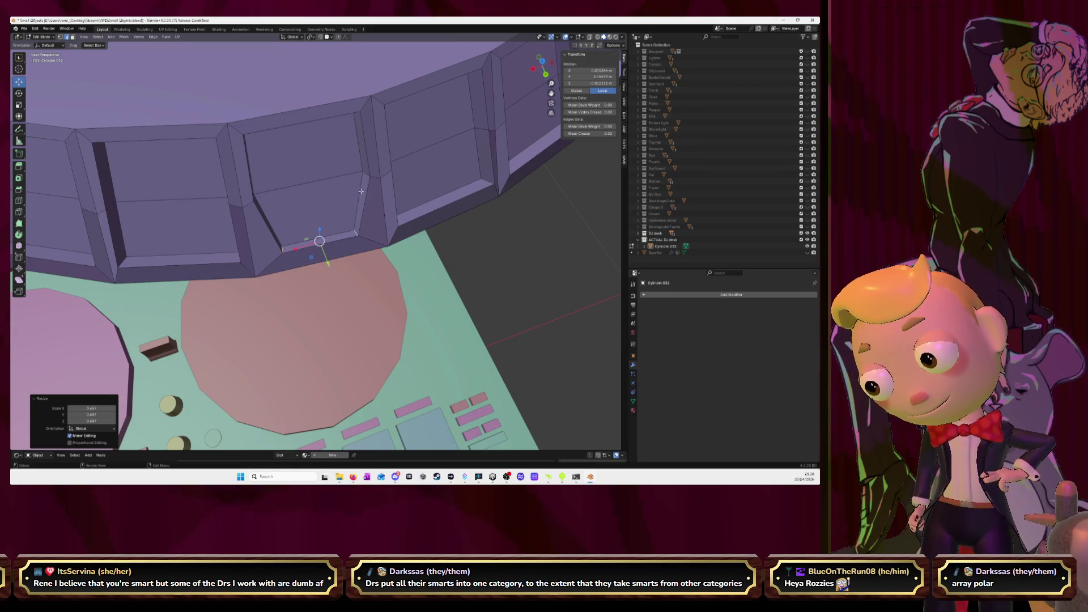
pyautogui.moveTo(363, 197)
pyautogui.mouseDown(button='middle')
pyautogui.moveTo(278, 173)
pyautogui.moveTo(361, 221)
pyautogui.moveTo(347, 187)
pyautogui.mouseUp(button='middle')
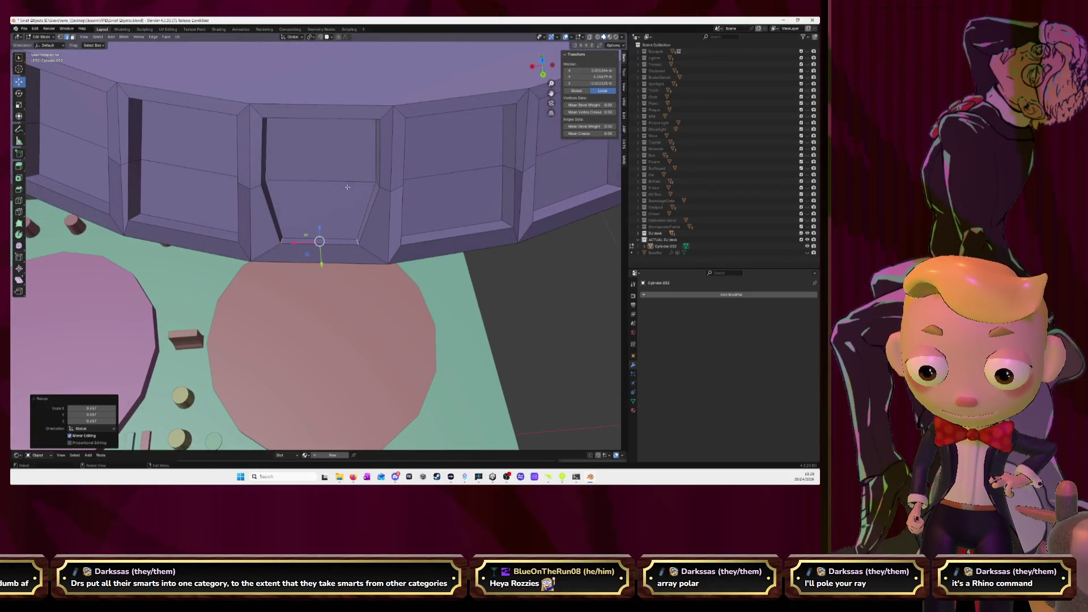
pyautogui.hotkey('ctrl', 'z')
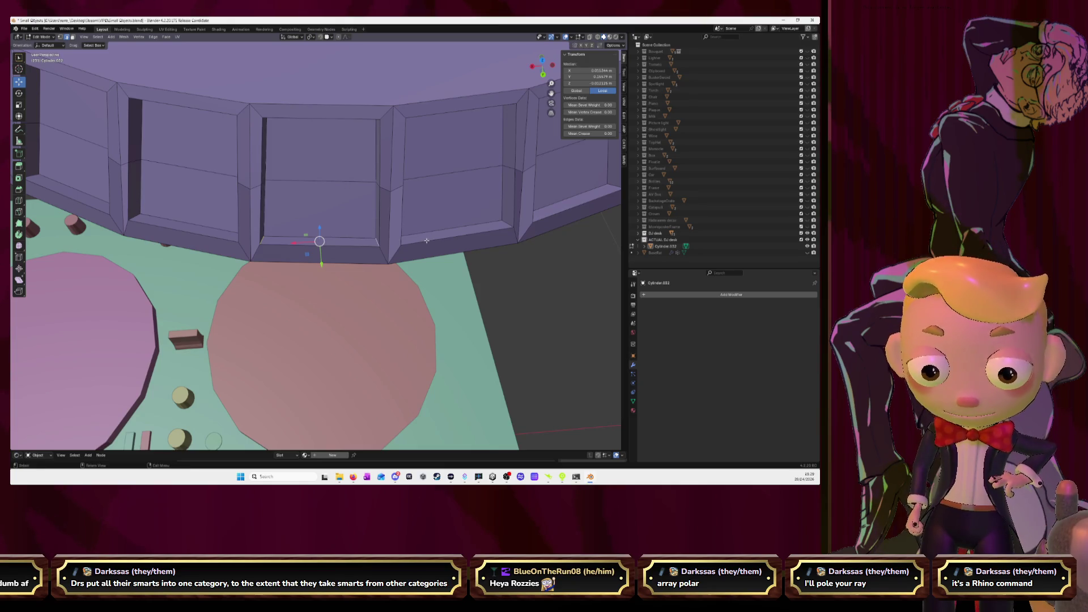
pyautogui.press('s')
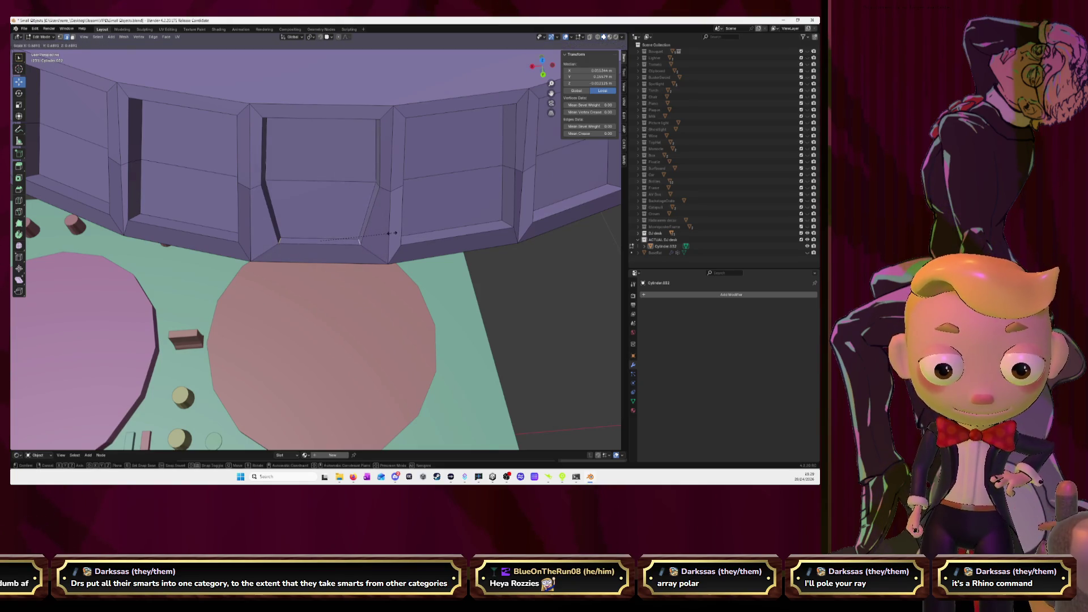
pyautogui.click(391, 233)
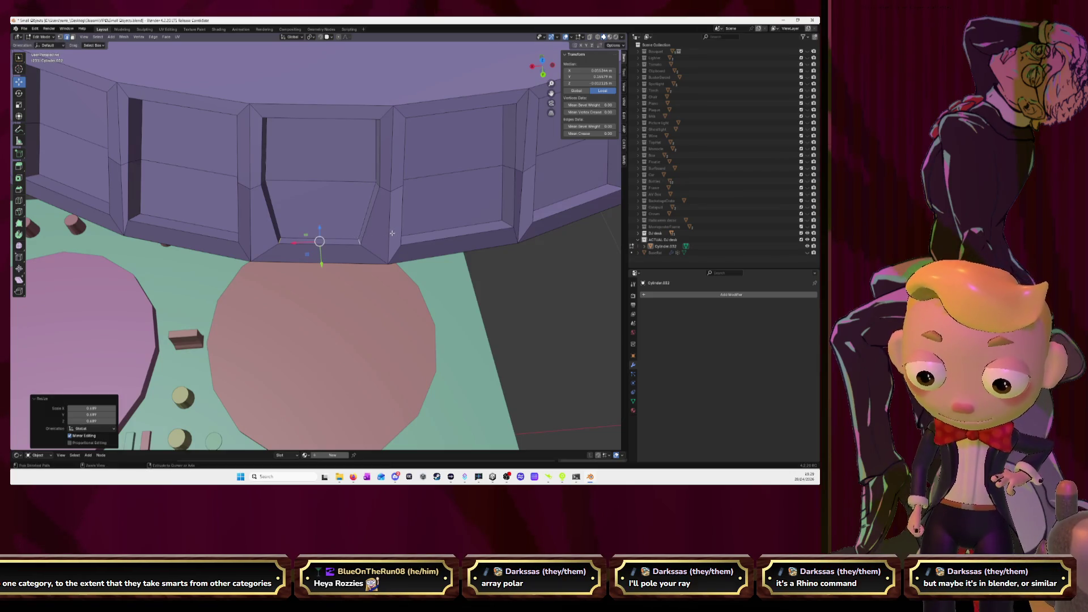
# Step: Undo the repeated narrowing of the inset's bottom edge and rescale the inset face
pyautogui.hotkey('ctrl', 'r')
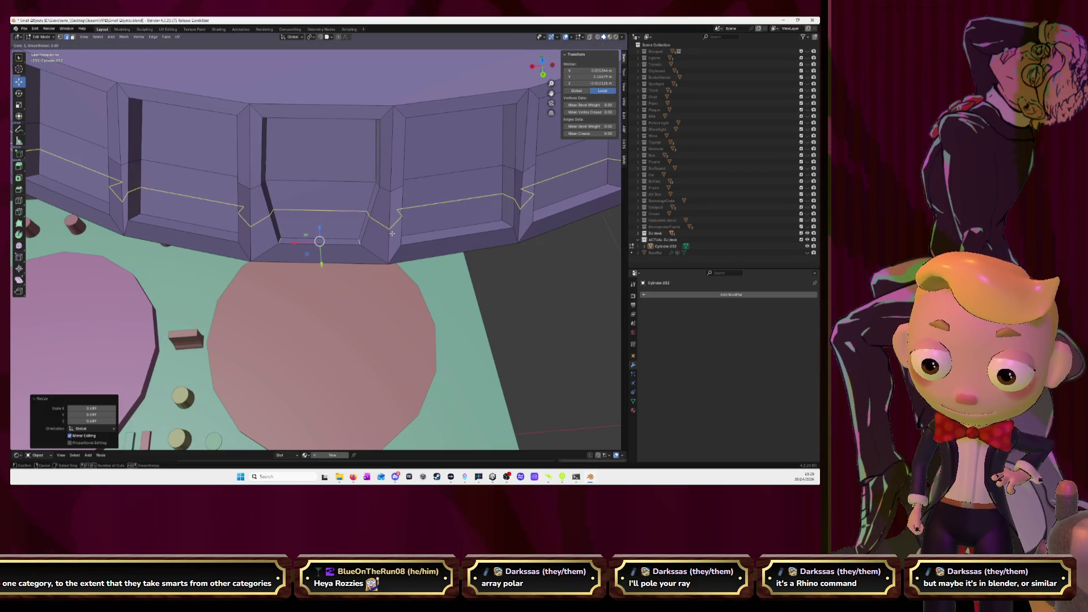
pyautogui.press('Escape')
pyautogui.hotkey('shift', 'r')
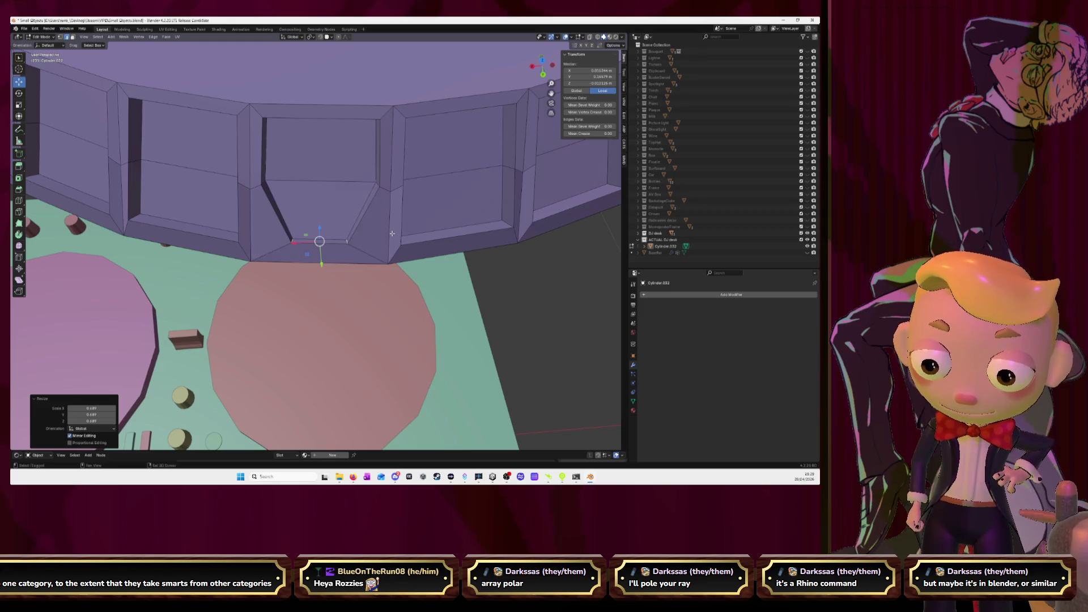
pyautogui.hotkey('shift', 'r')
pyautogui.hotkey('shift', 'r')
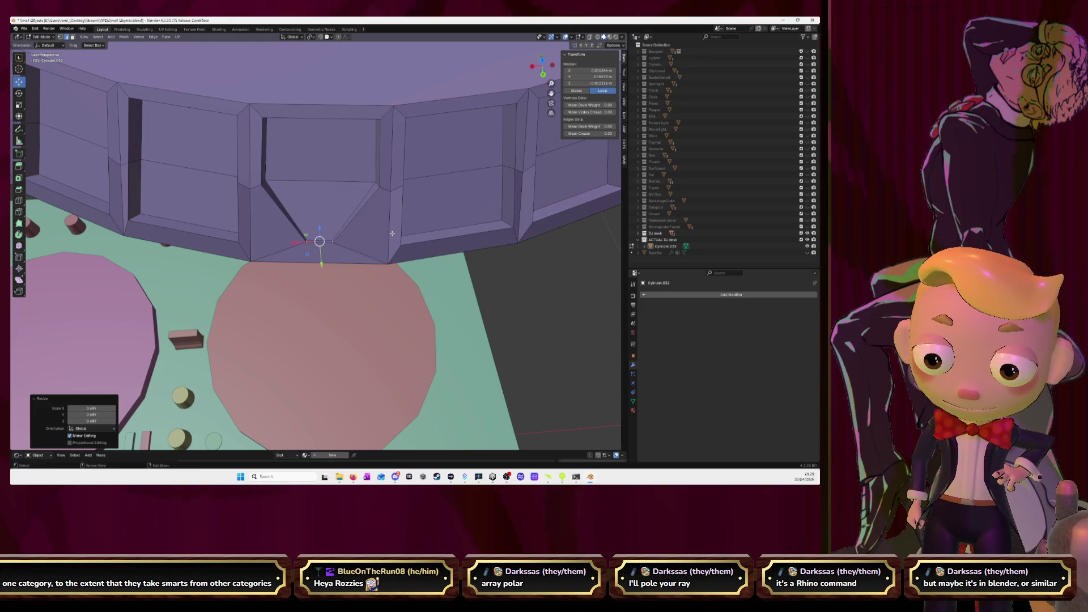
pyautogui.hotkey('ctrl', 'z')
pyautogui.hotkey('ctrl', 'z')
pyautogui.hotkey('ctrl', 'z')
pyautogui.hotkey('ctrl', 'z')
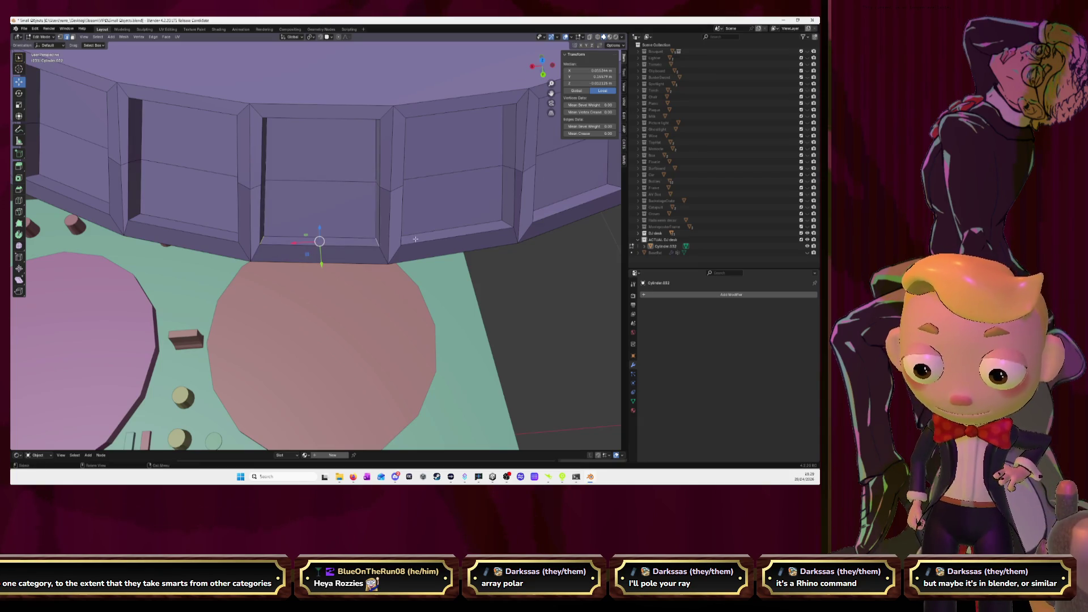
pyautogui.press('s')
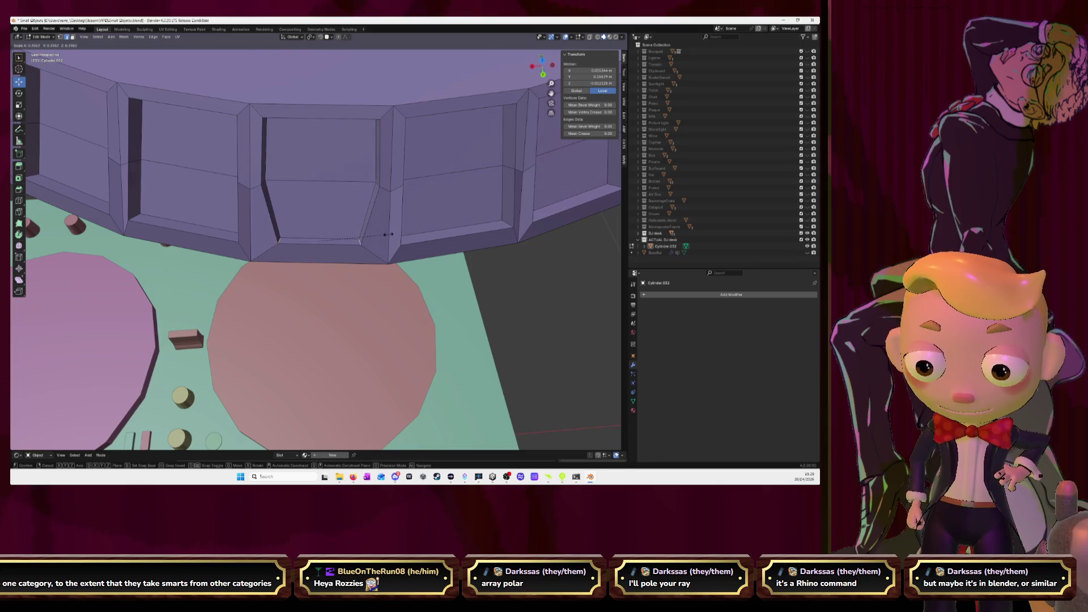
pyautogui.click(389, 234)
# Step: Step back earlier panel edits and shrink the inset face again to a narrower size
pyautogui.moveTo(315, 242)
pyautogui.mouseDown(button='middle')
pyautogui.moveTo(122, 259)
pyautogui.moveTo(154, 299)
pyautogui.mouseUp(button='middle')
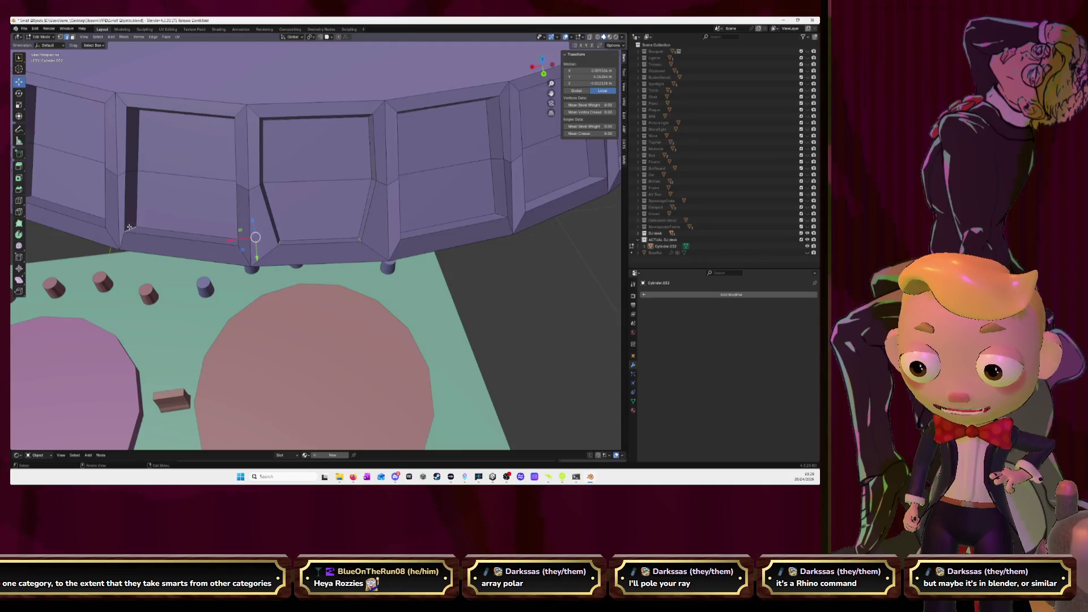
pyautogui.moveTo(129, 227)
pyautogui.mouseDown(button='middle')
pyautogui.moveTo(273, 298)
pyautogui.moveTo(352, 278)
pyautogui.mouseUp(button='middle')
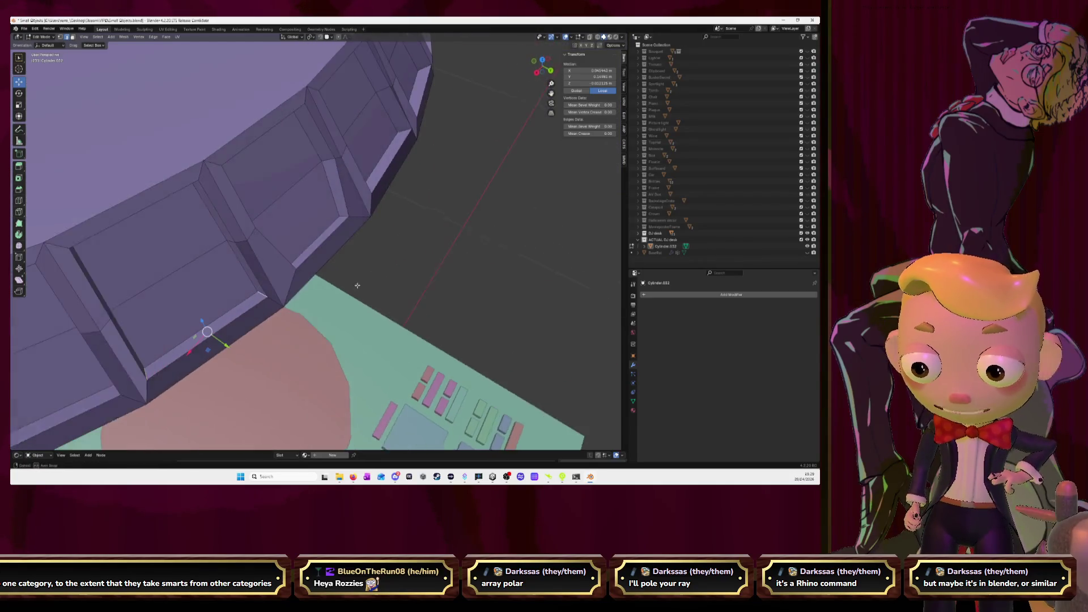
pyautogui.hotkey('ctrl', 'r')
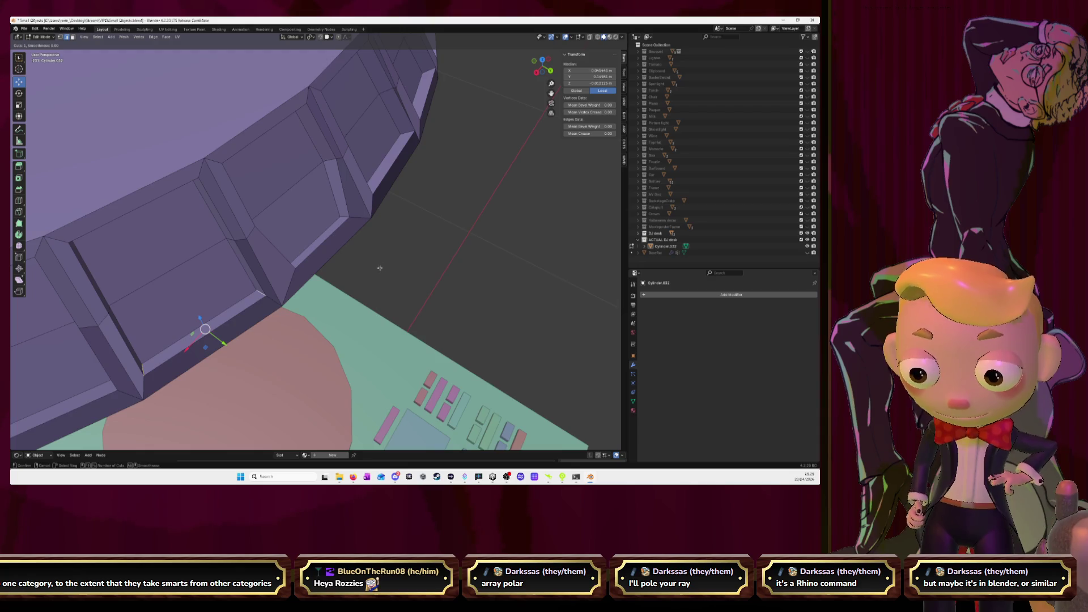
pyautogui.moveTo(404, 251); pyautogui.dragTo(380, 256, button='middle')
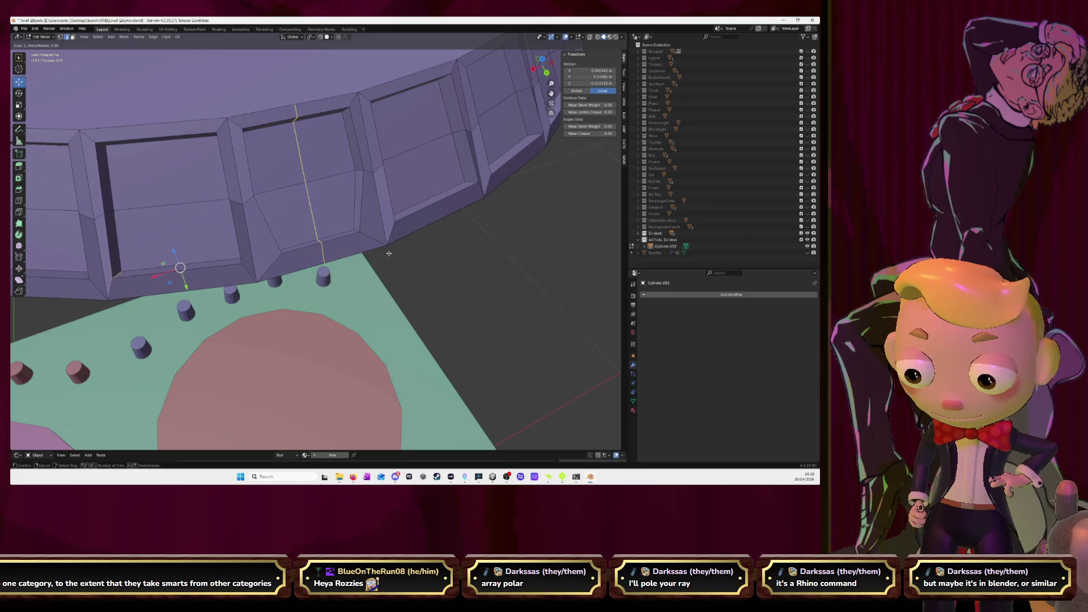
pyautogui.press('Escape')
pyautogui.hotkey('ctrl', 'z')
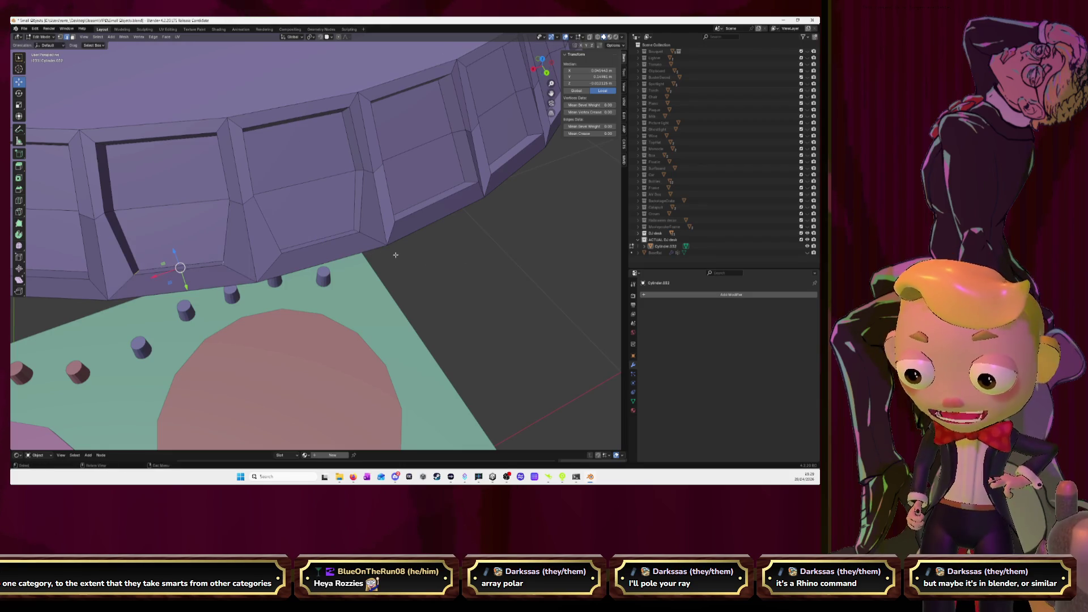
pyautogui.moveTo(394, 254); pyautogui.dragTo(441, 258, button='middle')
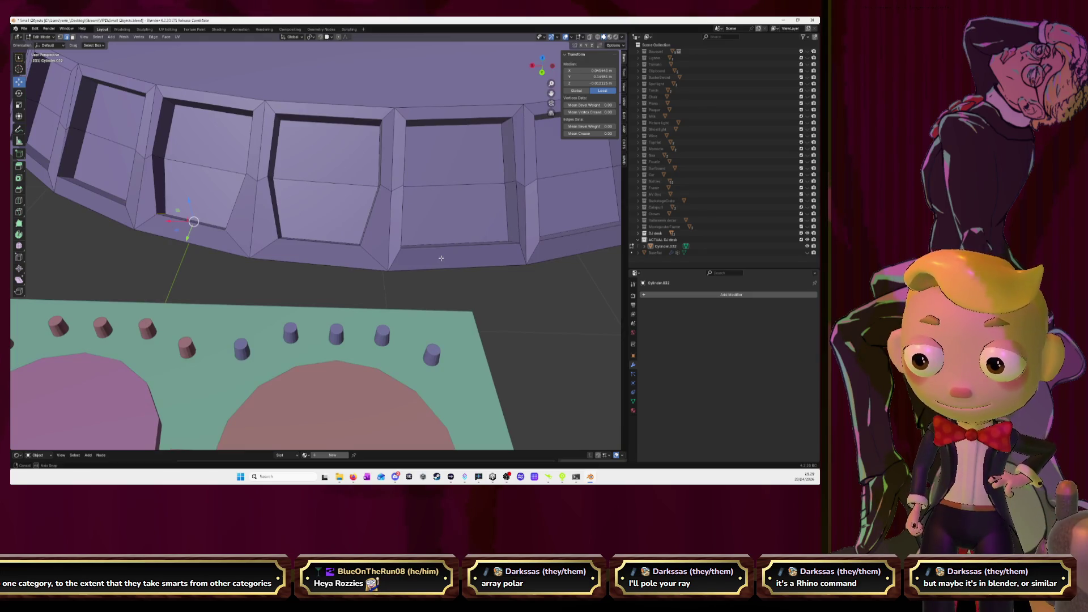
pyautogui.moveTo(441, 258); pyautogui.dragTo(448, 258, button='middle')
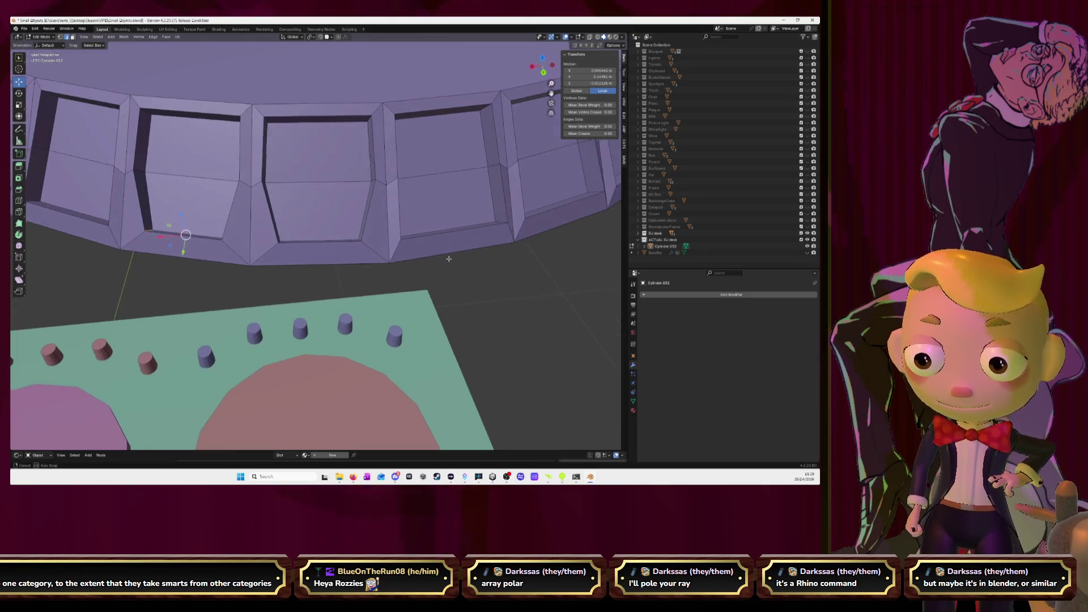
pyautogui.hotkey('ctrl', 'z')
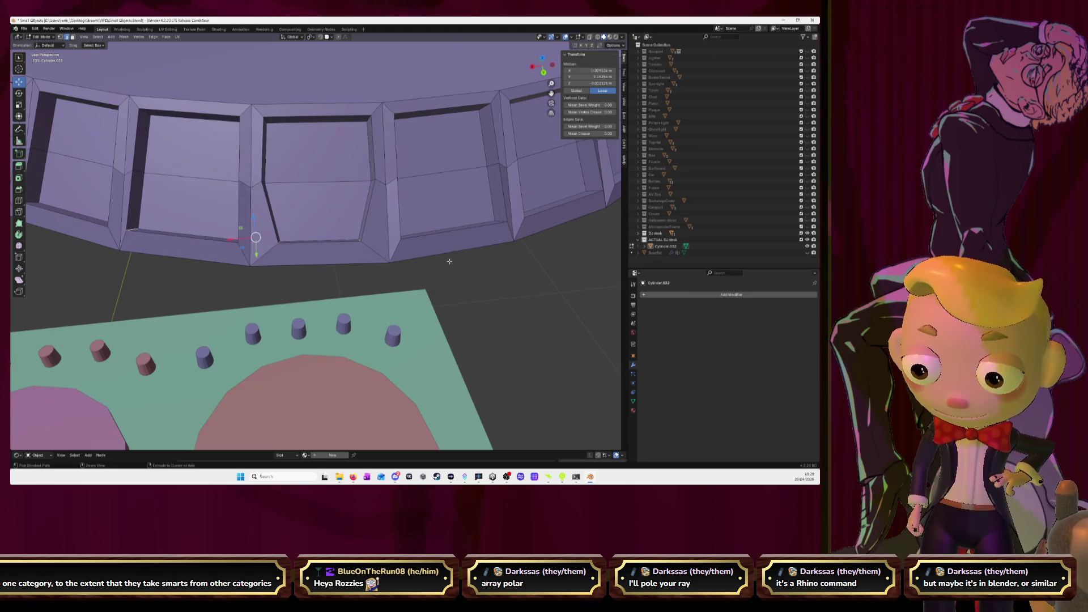
pyautogui.hotkey('ctrl', 'z')
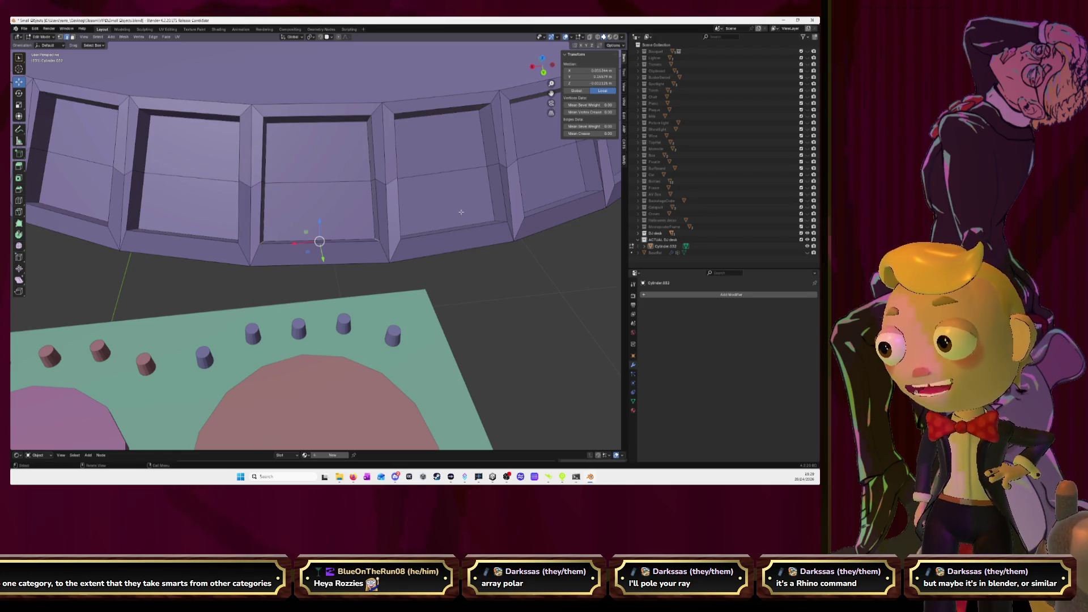
pyautogui.moveTo(462, 211); pyautogui.dragTo(467, 185, button='middle')
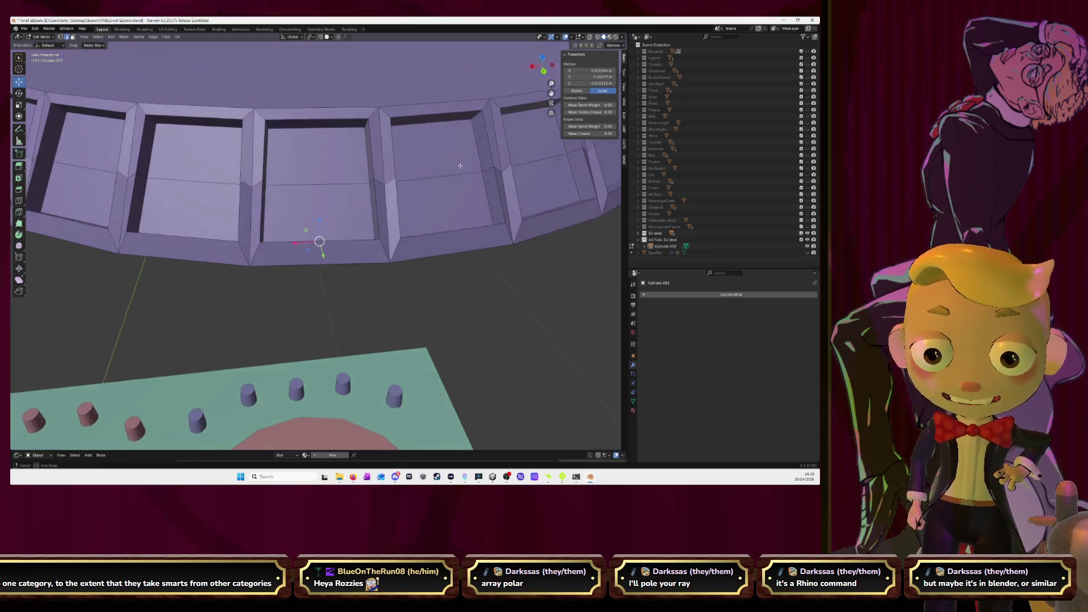
pyautogui.press('s')
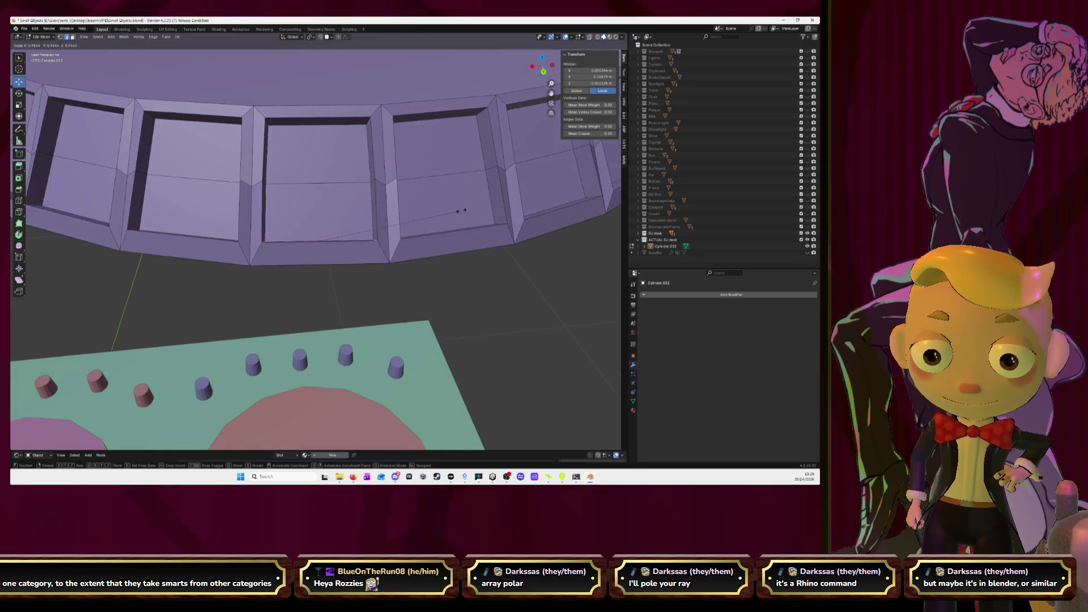
pyautogui.click(403, 218)
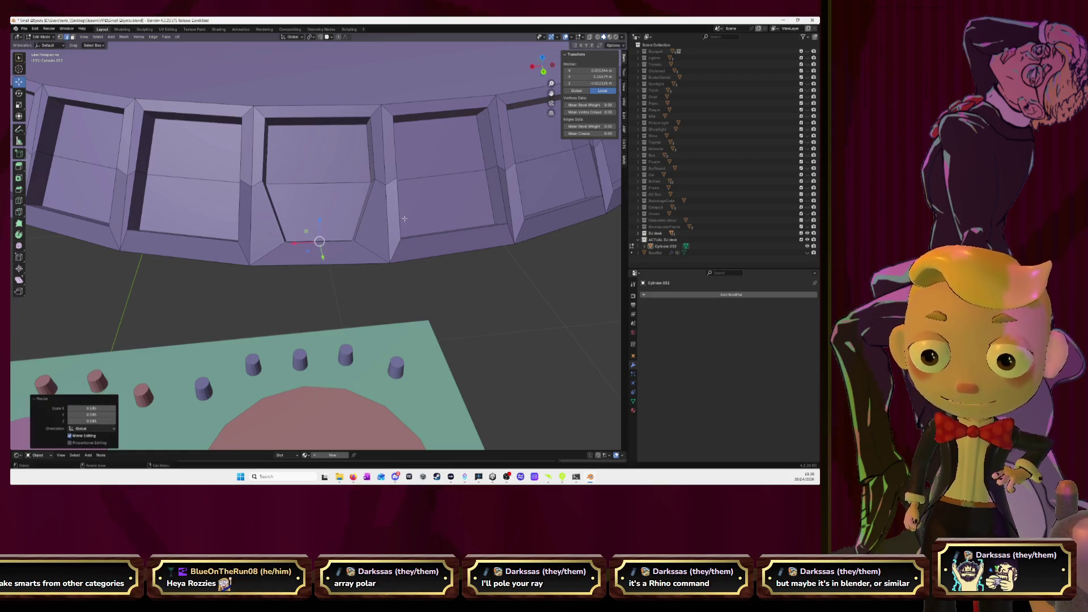
# Step: Select along the first panel inset's bottom edge, discarding a stray loop cut
pyautogui.hotkey('ctrl', 'r')
pyautogui.press('Escape')
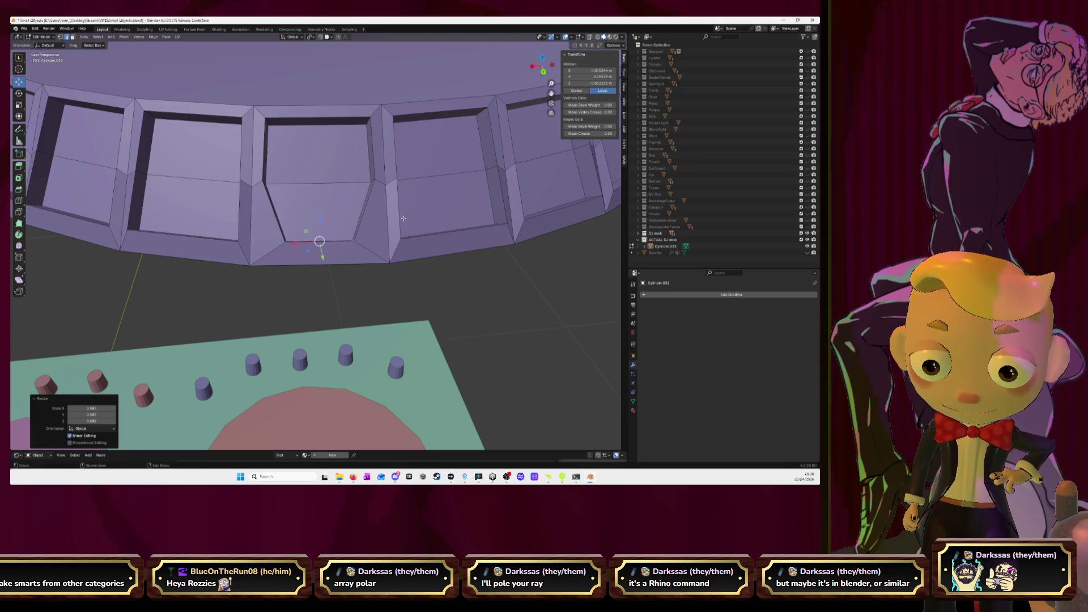
pyautogui.moveTo(403, 218)
pyautogui.mouseDown(button='middle')
pyautogui.moveTo(398, 246)
pyautogui.moveTo(474, 291)
pyautogui.mouseUp(button='middle')
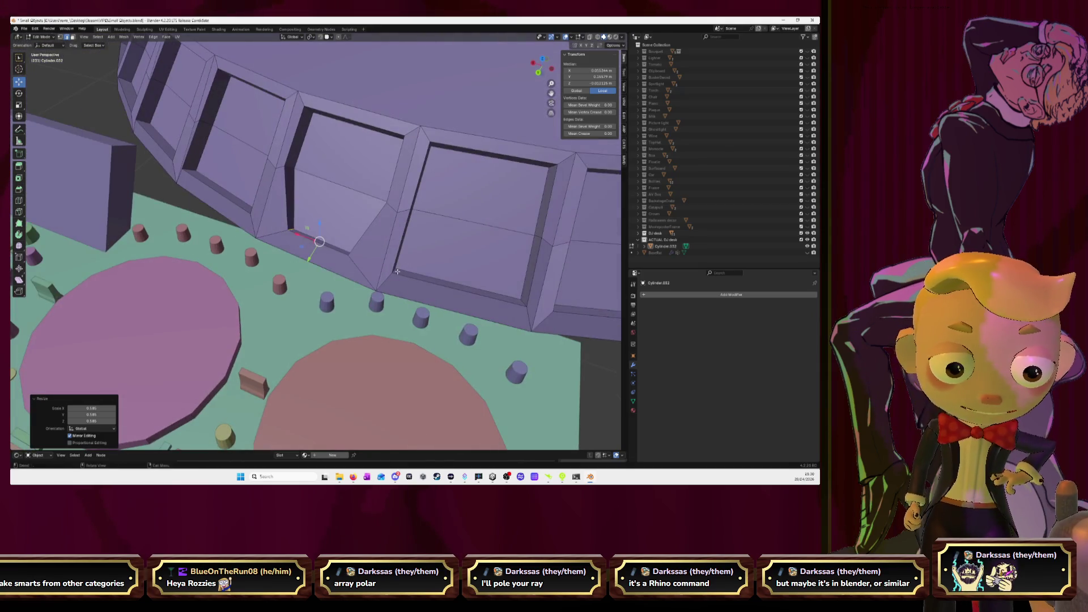
pyautogui.keyDown('ctrl'); pyautogui.click(525, 308); pyautogui.keyUp('ctrl')
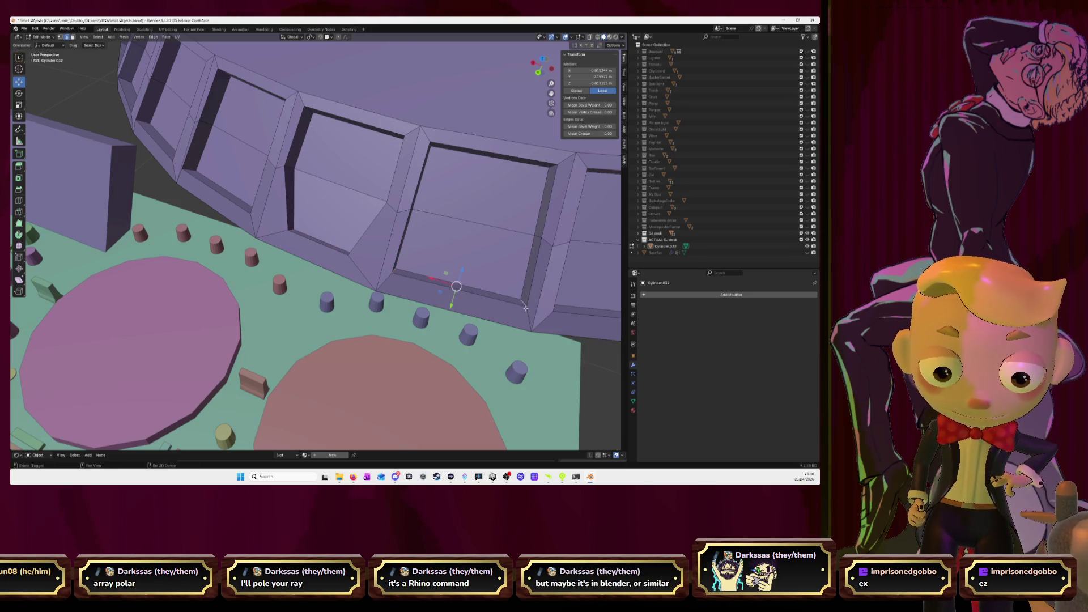
pyautogui.hotkey('ctrl', 'z')
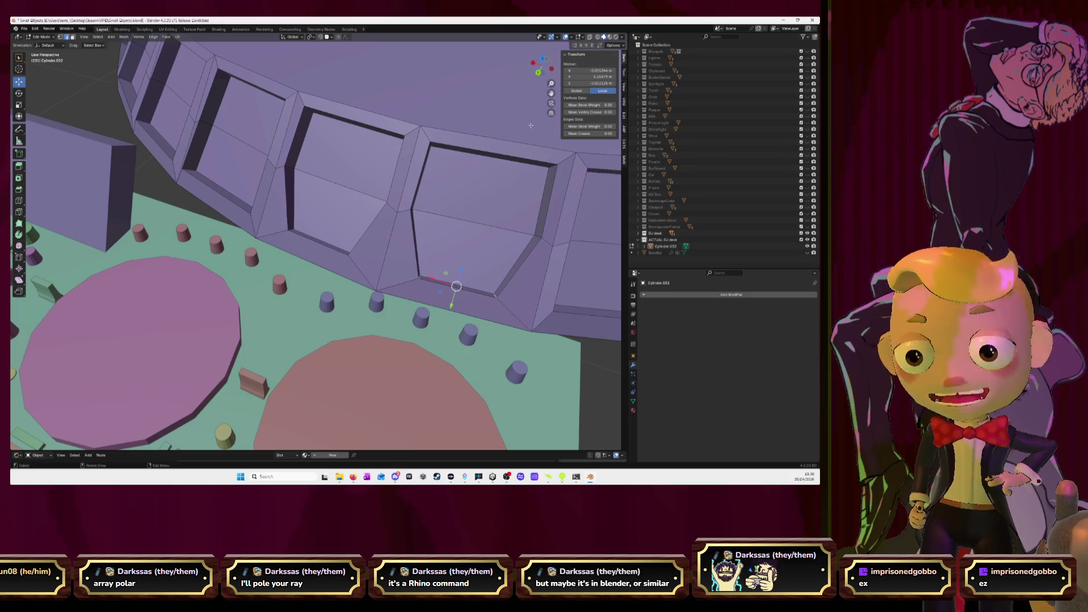
# Step: Select the next panel recess's left corner vertex and straighten its slanted inner edge vertical
pyautogui.moveTo(515, 296)
pyautogui.mouseDown(button='middle')
pyautogui.moveTo(498, 249)
pyautogui.moveTo(385, 280)
pyautogui.mouseUp(button='middle')
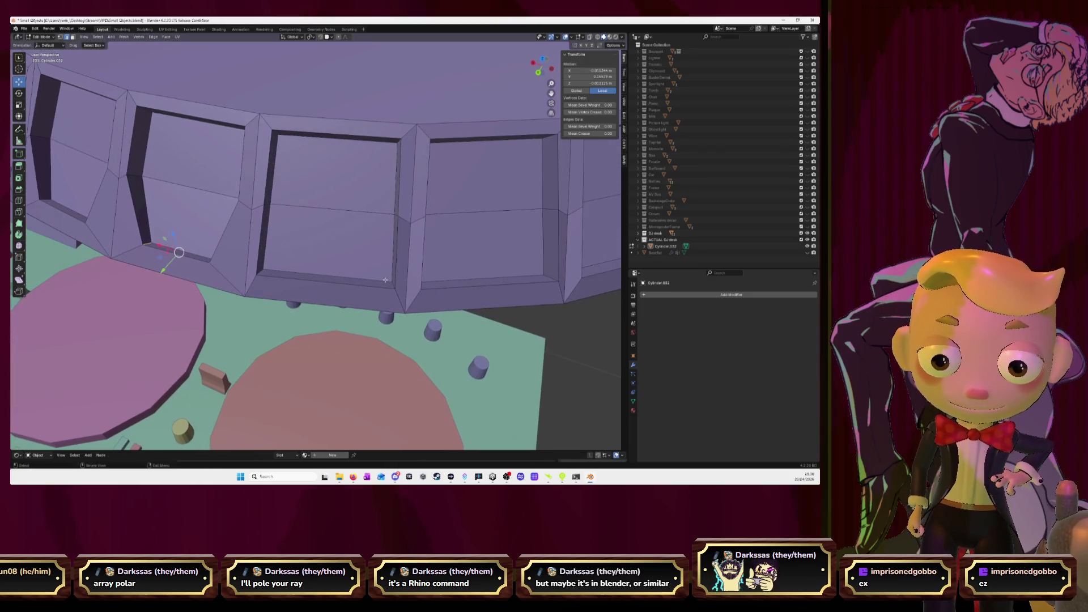
pyautogui.moveTo(259, 271); pyautogui.dragTo(305, 273, button='middle')
pyautogui.keyDown('ctrl'); pyautogui.click(273, 276); pyautogui.keyUp('ctrl')
pyautogui.click(259, 277)
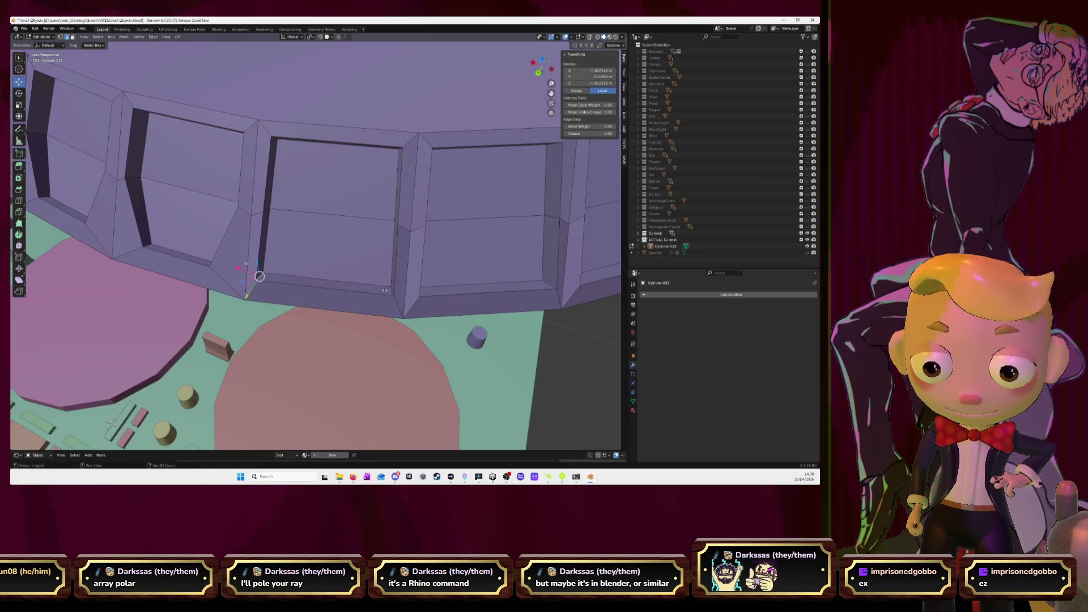
pyautogui.click(259, 276)
pyautogui.keyDown('shift'); pyautogui.click(392, 291); pyautogui.keyUp('shift')
pyautogui.hotkey('ctrl', 'z')
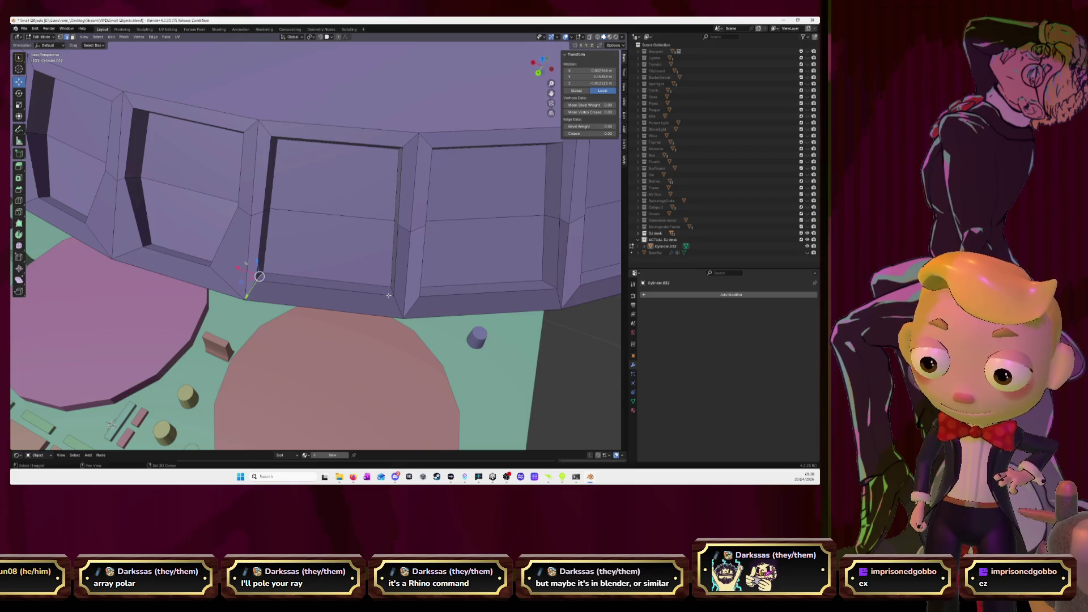
pyautogui.moveTo(325, 282); pyautogui.dragTo(341, 281, button='middle')
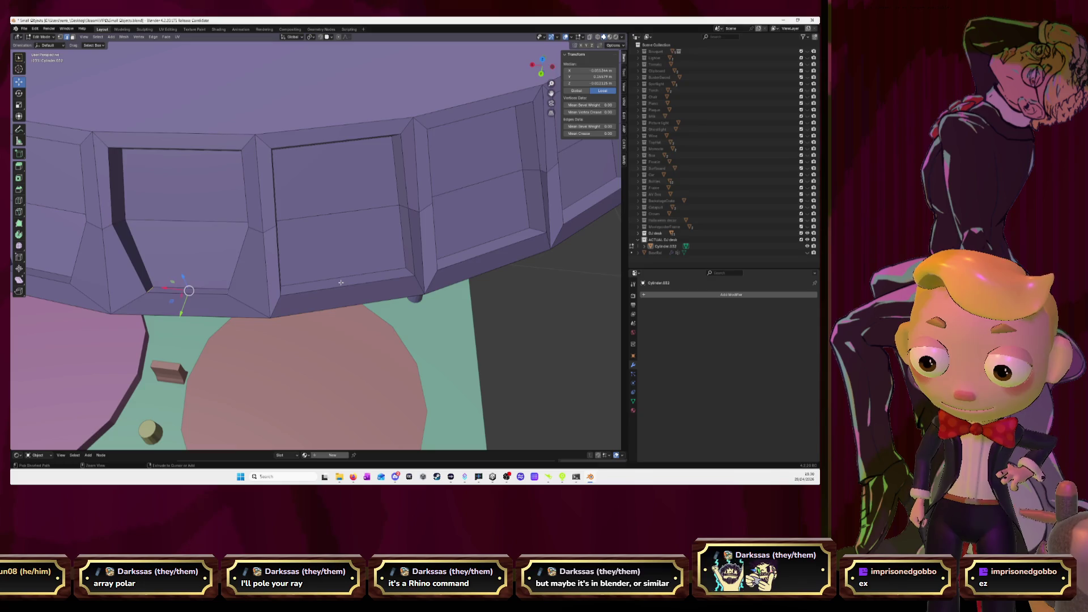
pyautogui.hotkey('ctrl', 'z')
pyautogui.scroll(-3, 340, 282)
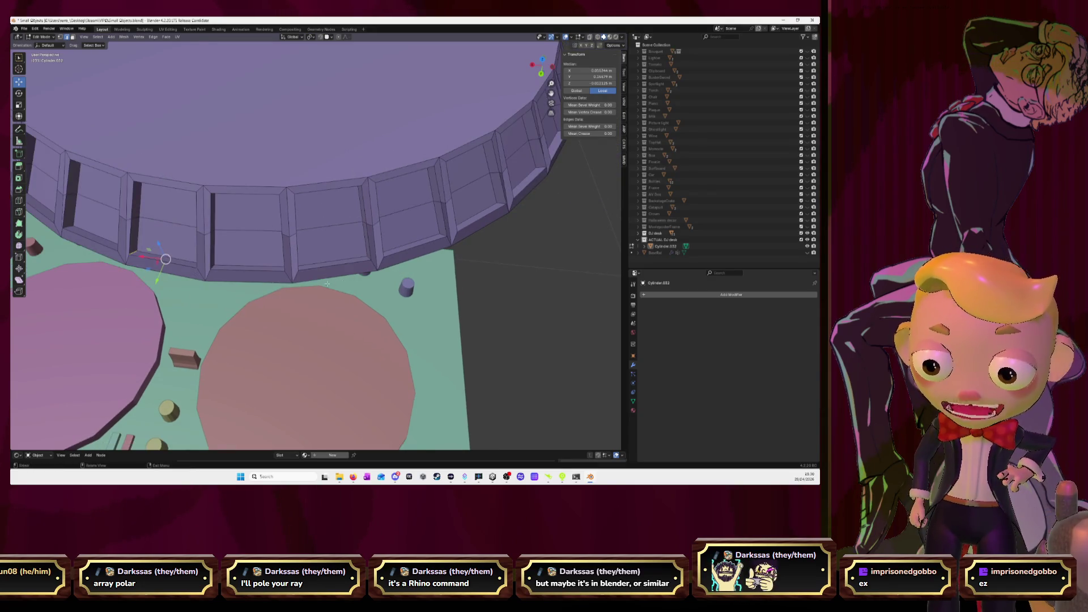
pyautogui.press('KP_Decimal')
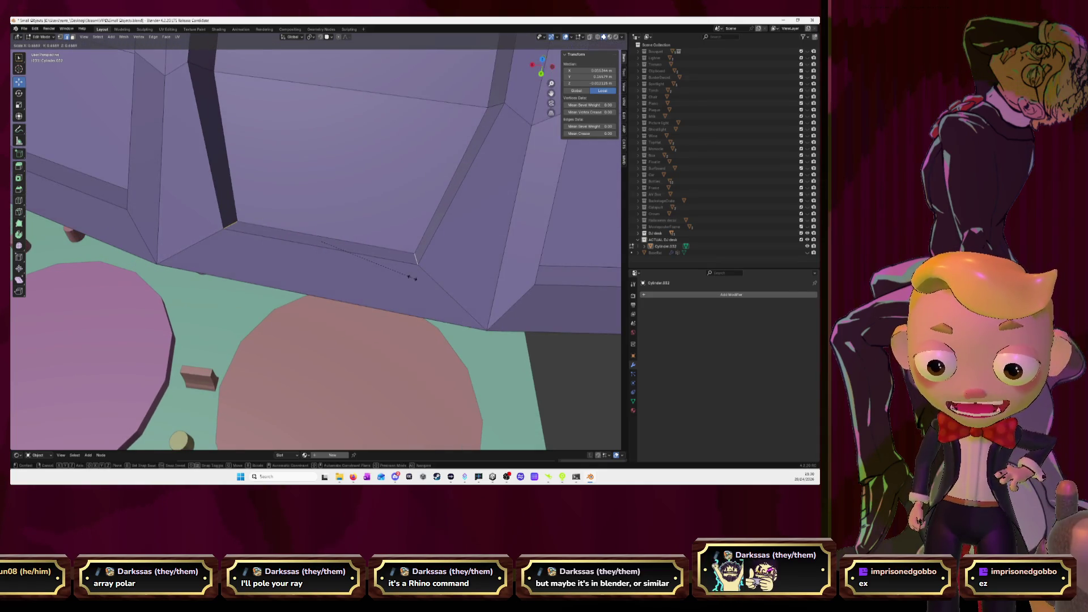
pyautogui.click(405, 275)
# Step: Shrink that panel's bottom edge toward its centre, abandoning a loop cut across the wall
pyautogui.moveTo(406, 275)
pyautogui.mouseDown(button='middle')
pyautogui.moveTo(458, 250)
pyautogui.moveTo(416, 310)
pyautogui.moveTo(471, 313)
pyautogui.moveTo(441, 241)
pyautogui.moveTo(452, 253)
pyautogui.mouseUp(button='middle')
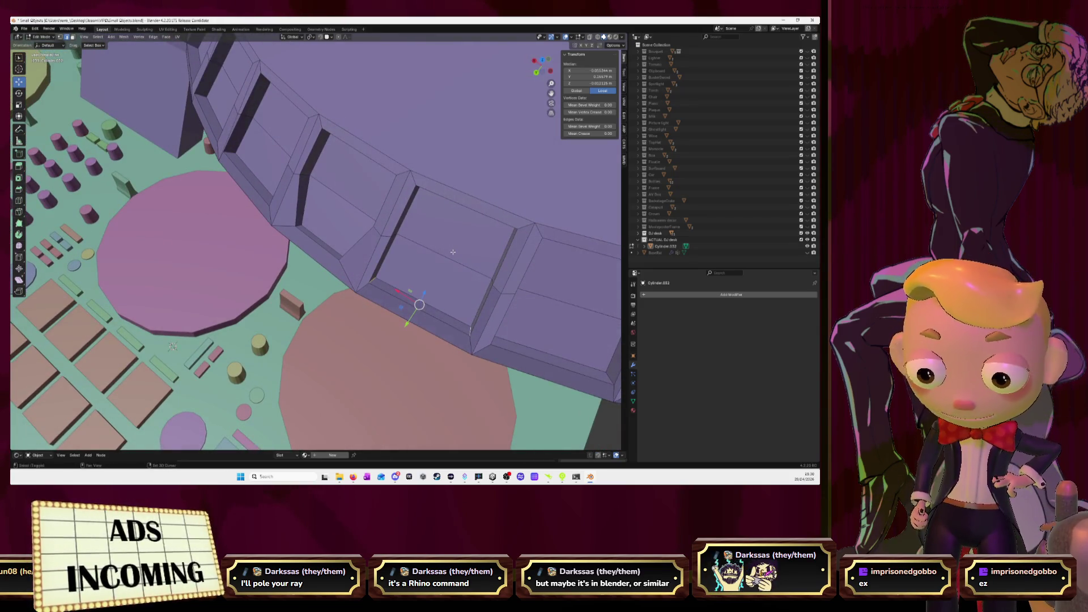
pyautogui.hotkey('ctrl', 'z')
pyautogui.keyDown('shift'); pyautogui.moveTo(453, 255); pyautogui.dragTo(444, 287, button='middle'); pyautogui.keyUp('shift')
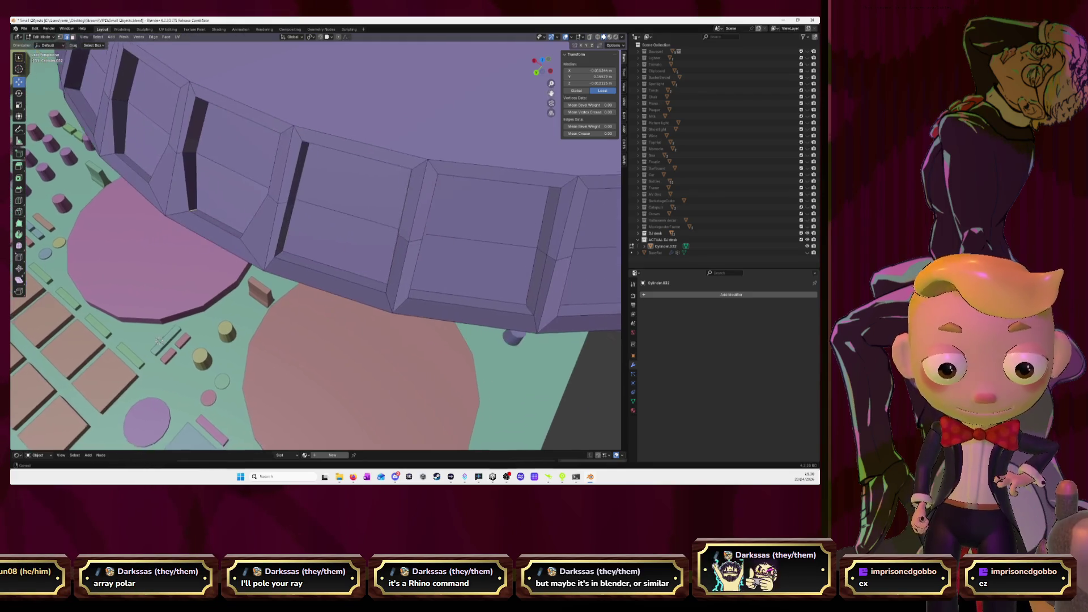
pyautogui.moveTo(291, 255); pyautogui.dragTo(393, 193, button='middle')
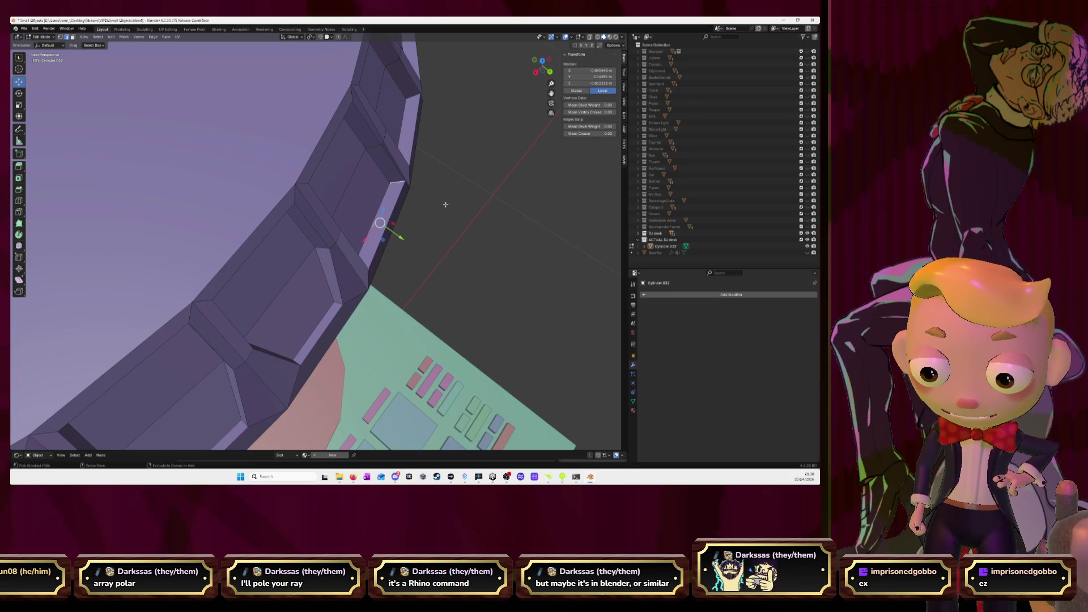
pyautogui.hotkey('ctrl', 'r')
pyautogui.press('Escape')
pyautogui.moveTo(398, 236)
pyautogui.mouseDown(button='middle')
pyautogui.moveTo(422, 217)
pyautogui.moveTo(369, 281)
pyautogui.mouseUp(button='middle')
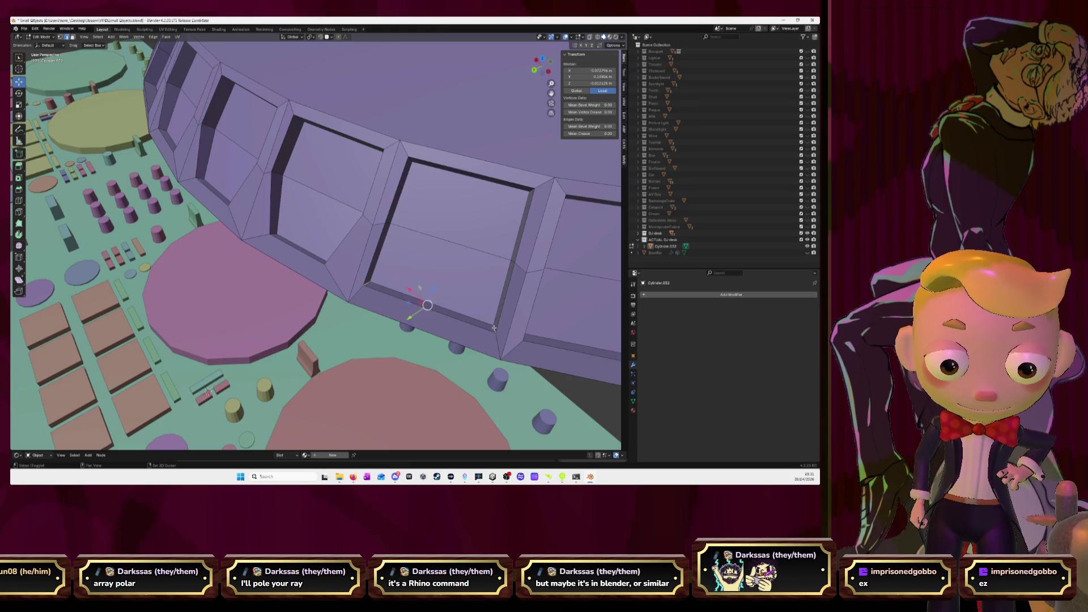
# Step: Scale the recessed panel's bottom edge narrower, then pick panel edges and clear the selection
pyautogui.press('s')
pyautogui.scroll(-4, 521, 296)
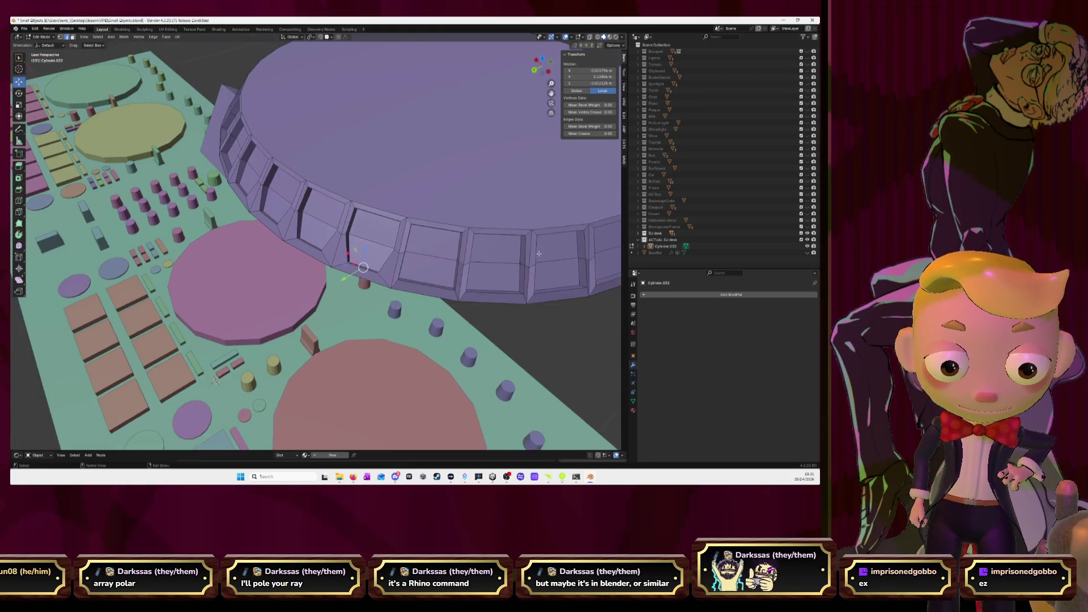
pyautogui.scroll(3, 255, 267)
pyautogui.scroll(2, 255, 266)
pyautogui.scroll(1, 255, 266)
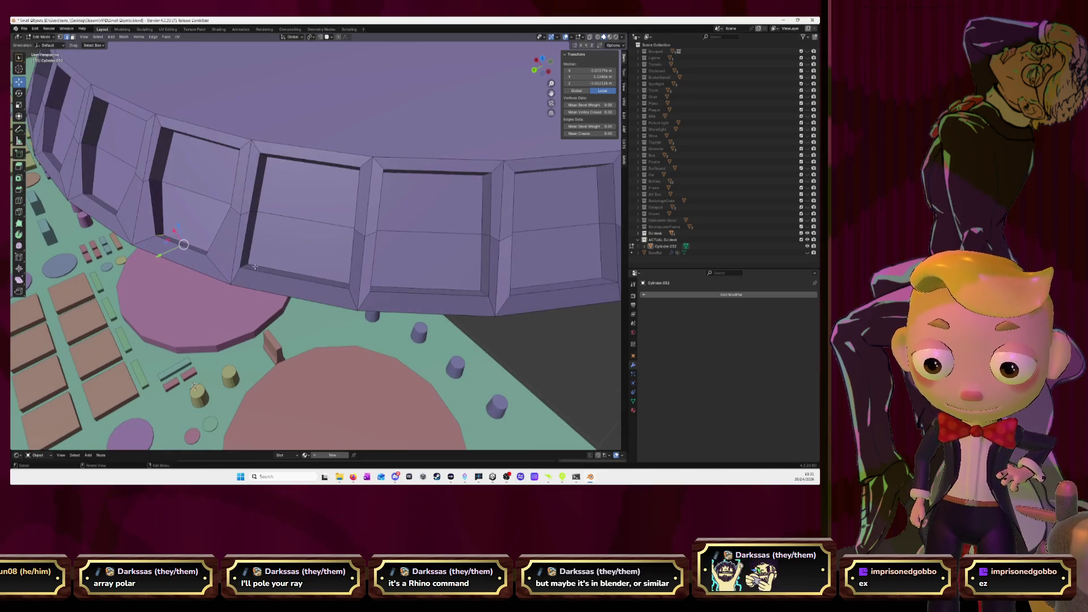
pyautogui.moveTo(347, 283); pyautogui.dragTo(400, 263, button='middle')
pyautogui.keyDown('ctrl'); pyautogui.click(414, 256); pyautogui.keyUp('ctrl')
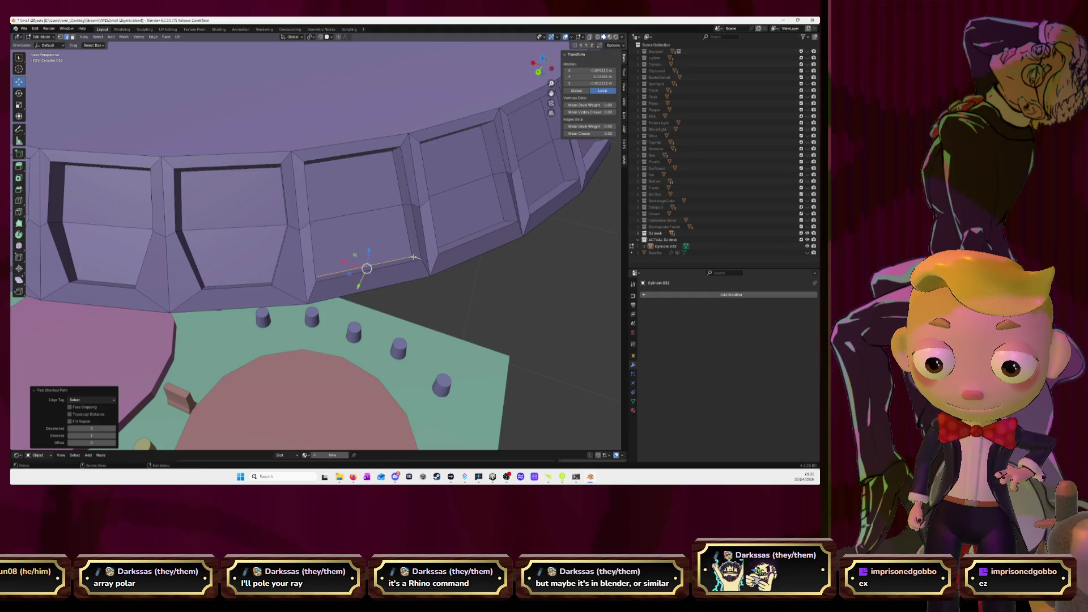
pyautogui.moveTo(417, 260)
pyautogui.mouseDown(button='middle')
pyautogui.moveTo(265, 271)
pyautogui.moveTo(413, 252)
pyautogui.mouseUp(button='middle')
pyautogui.click(268, 277)
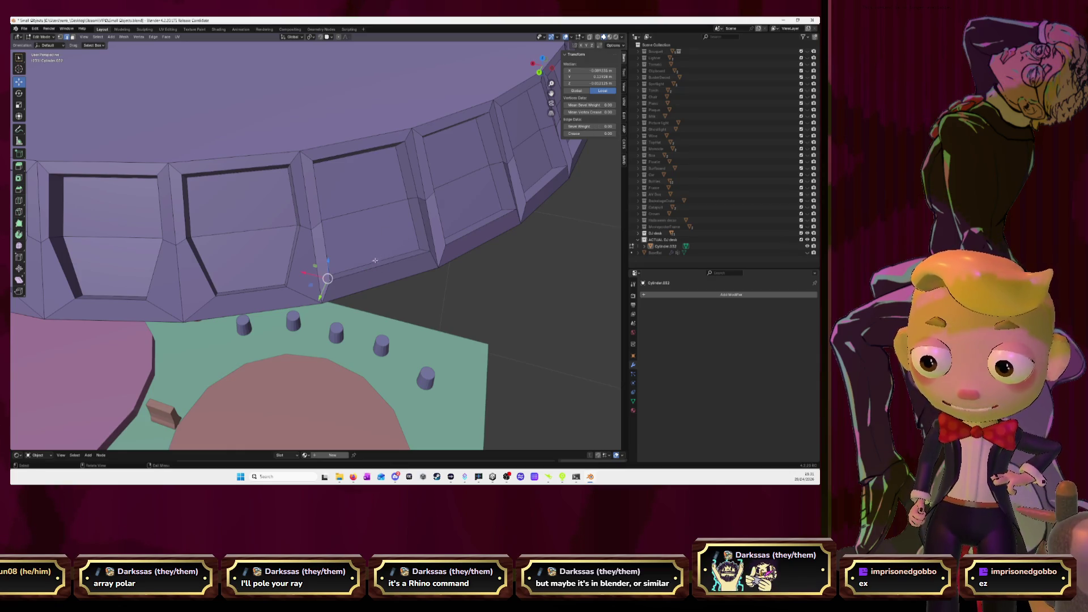
pyautogui.scroll(-4, 374, 261)
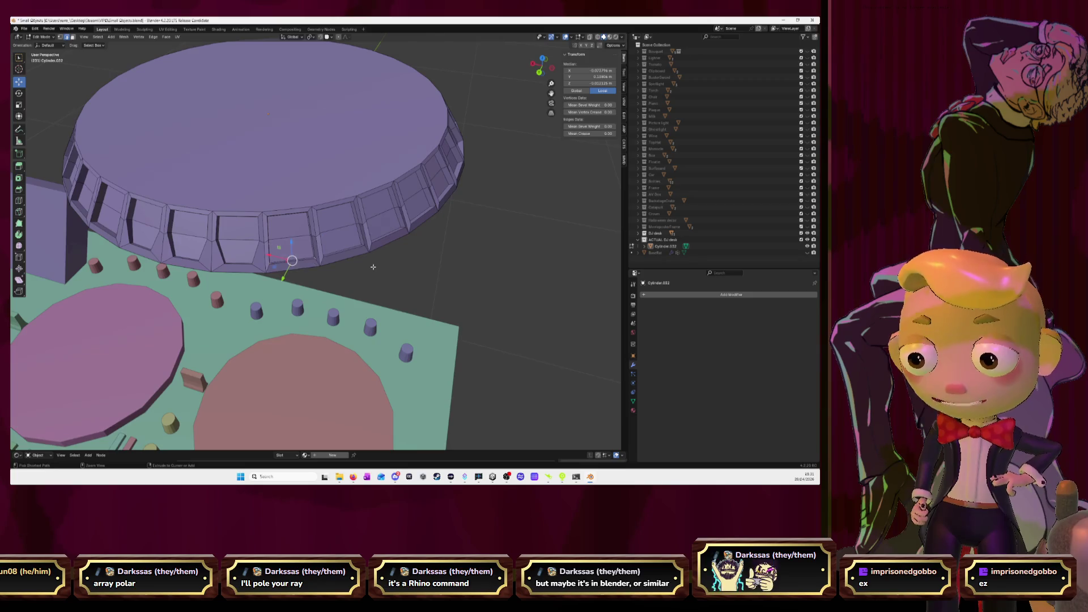
pyautogui.keyDown('ctrl'); pyautogui.scroll(-2, 373, 266); pyautogui.keyUp('ctrl')
pyautogui.keyDown('ctrl'); pyautogui.scroll(-2, 373, 266); pyautogui.keyUp('ctrl')
pyautogui.keyDown('ctrl'); pyautogui.scroll(-1, 373, 266); pyautogui.keyUp('ctrl')
pyautogui.keyDown('ctrl'); pyautogui.scroll(-1, 373, 267); pyautogui.keyUp('ctrl')
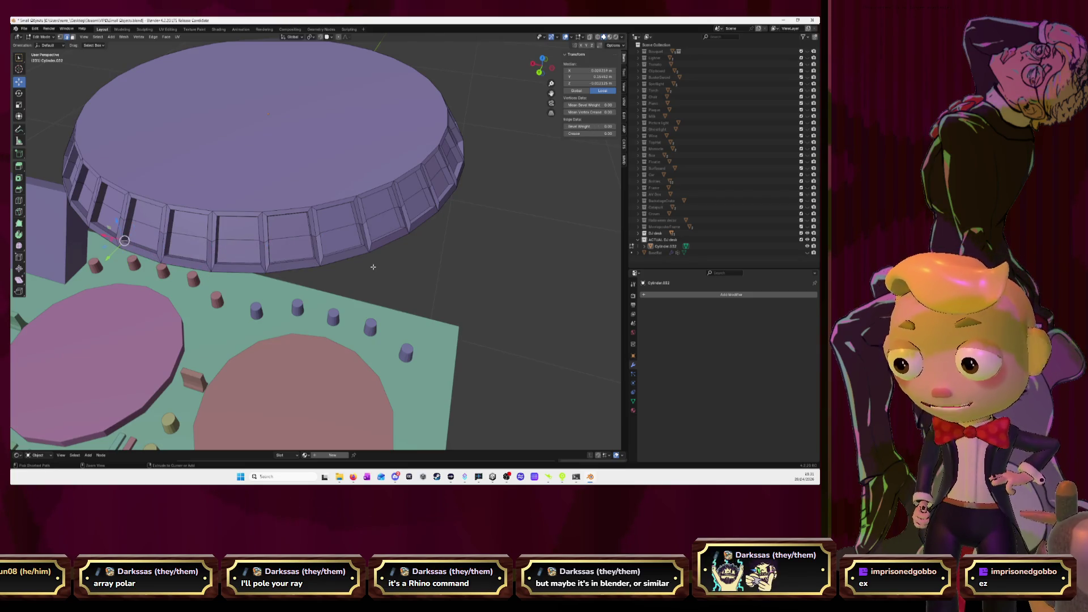
pyautogui.click(373, 266)
pyautogui.moveTo(373, 266); pyautogui.dragTo(309, 252, button='middle')
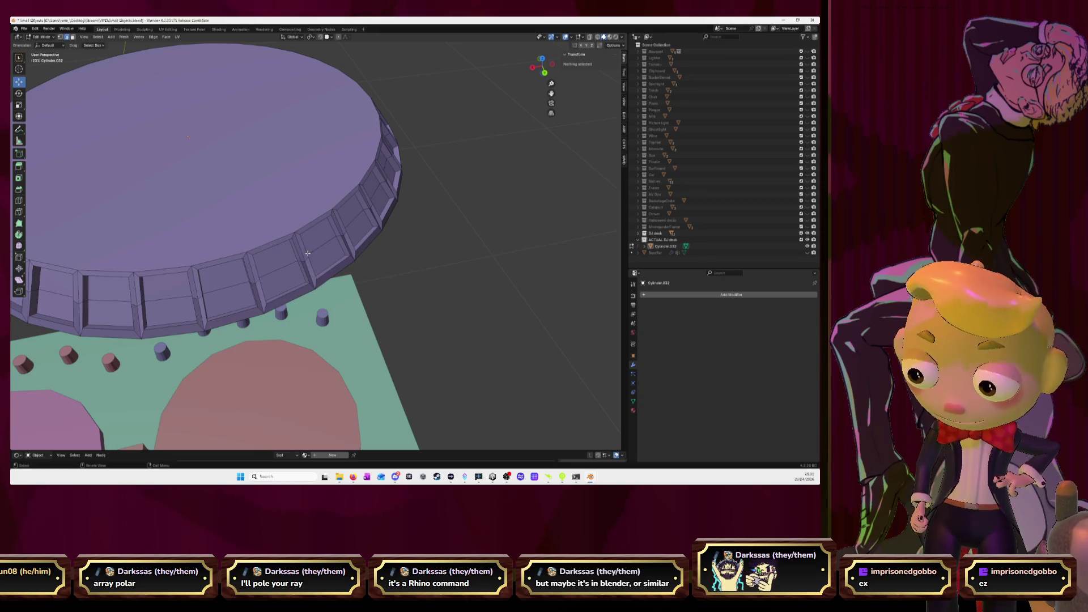
# Step: Select a vertex on the bevelled rim and scale it in
pyautogui.click(542, 59)
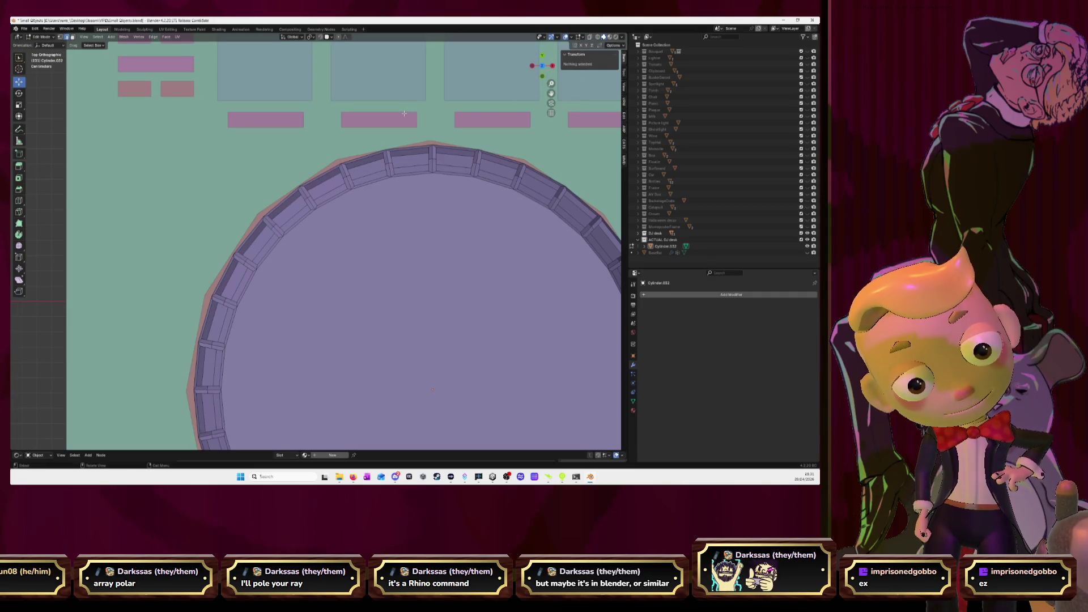
pyautogui.moveTo(404, 113)
pyautogui.mouseDown(button='middle')
pyautogui.moveTo(345, 195)
pyautogui.moveTo(241, 279)
pyautogui.moveTo(273, 264)
pyautogui.mouseUp(button='middle')
pyautogui.scroll(3, 345, 195)
pyautogui.click(194, 272)
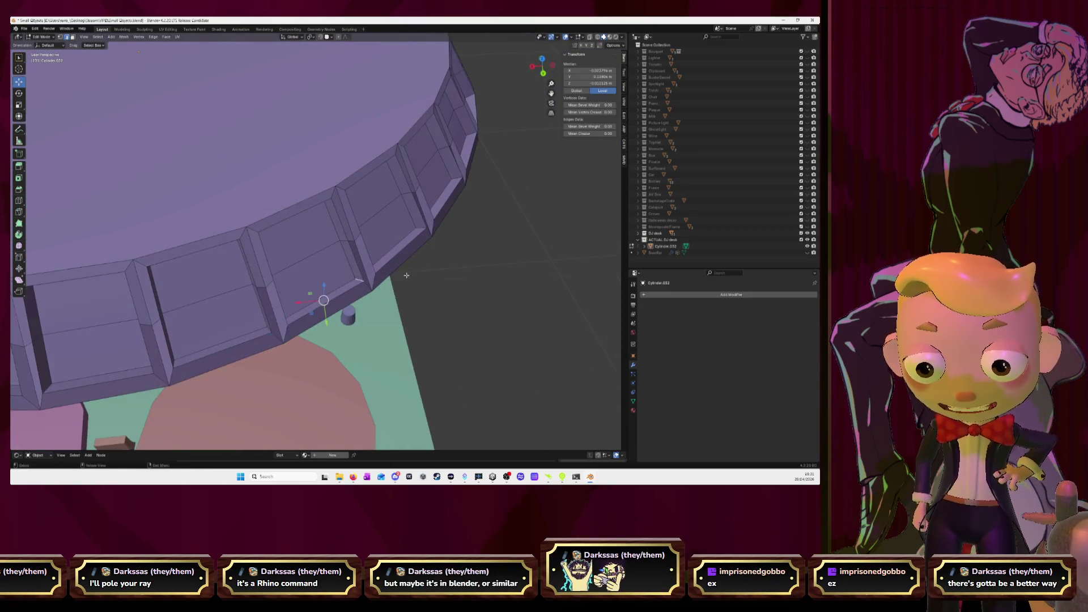
pyautogui.moveTo(407, 275); pyautogui.dragTo(353, 277, button='middle')
pyautogui.press('s')
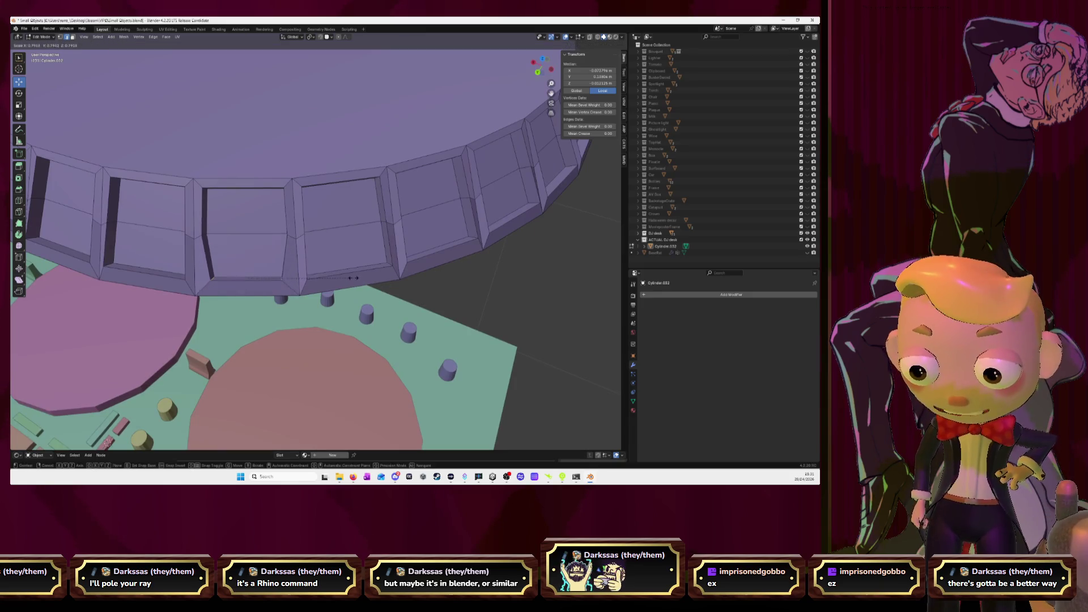
pyautogui.click(331, 278)
pyautogui.moveTo(331, 278)
pyautogui.mouseDown(button='middle')
pyautogui.moveTo(298, 281)
pyautogui.moveTo(377, 256)
pyautogui.mouseUp(button='middle')
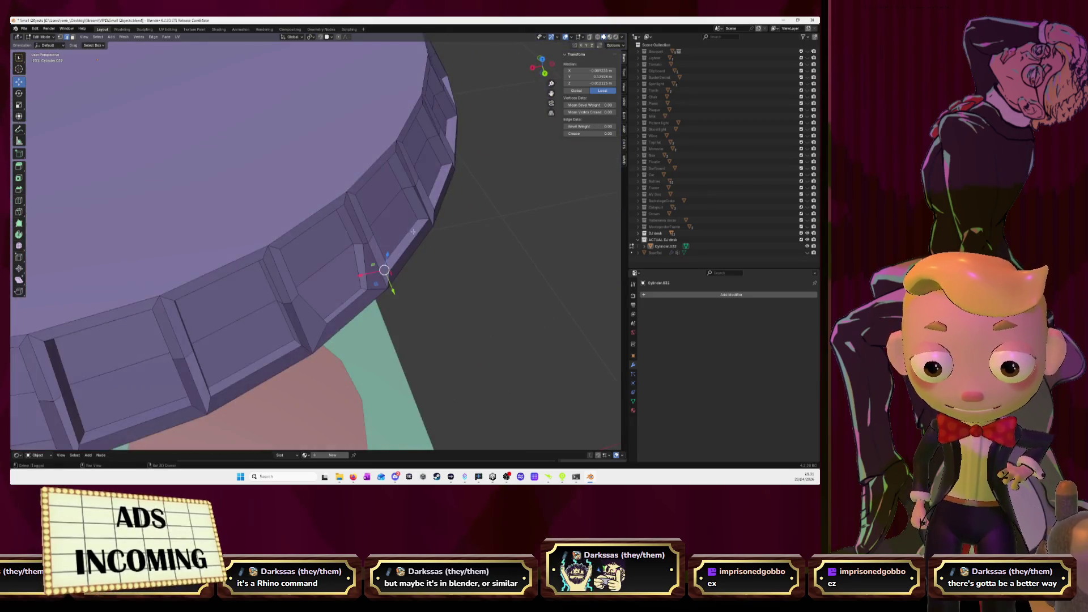
# Step: Select the bottom edges of the front rim panels
pyautogui.click(405, 244)
pyautogui.click(421, 220)
pyautogui.moveTo(421, 220)
pyautogui.mouseDown(button='middle')
pyautogui.moveTo(345, 280)
pyautogui.moveTo(456, 266)
pyautogui.moveTo(414, 333)
pyautogui.mouseUp(button='middle')
pyautogui.keyDown('shift'); pyautogui.click(456, 266); pyautogui.keyUp('shift')
pyautogui.click(415, 334)
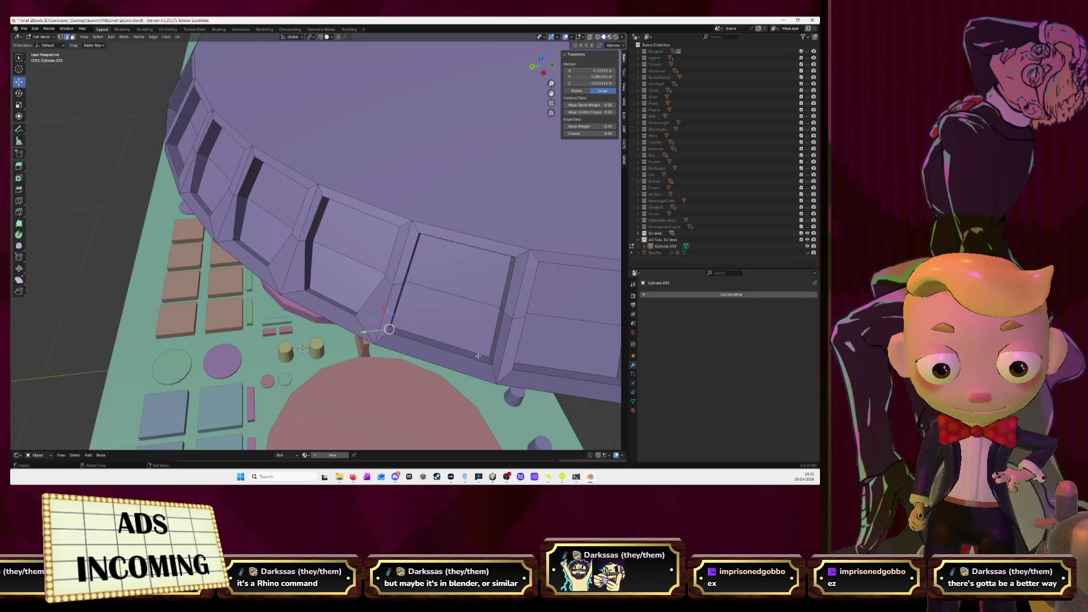
pyautogui.keyDown('shift'); pyautogui.click(414, 333); pyautogui.keyUp('shift')
pyautogui.moveTo(415, 333); pyautogui.dragTo(458, 324, button='middle')
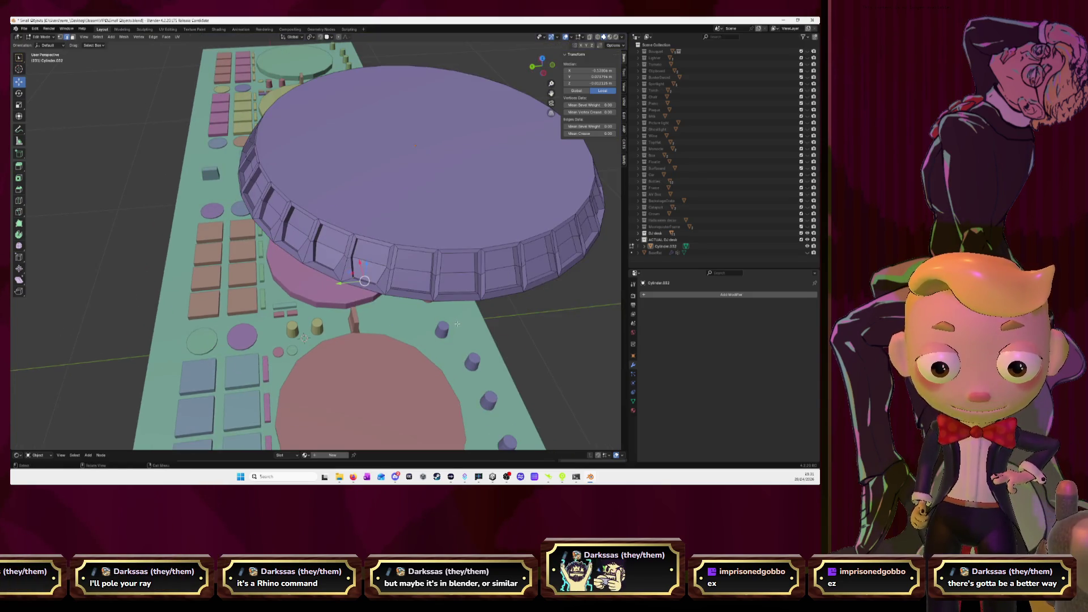
pyautogui.moveTo(340, 255); pyautogui.dragTo(264, 308, button='middle')
pyautogui.scroll(5, 264, 308)
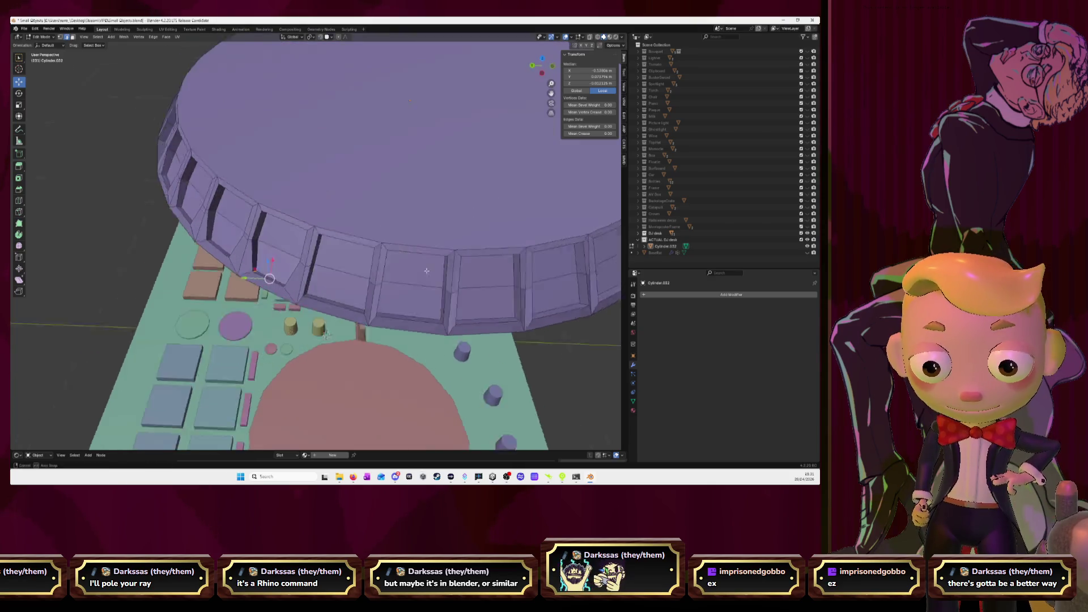
pyautogui.scroll(-4, 403, 320)
pyautogui.moveTo(403, 320)
pyautogui.mouseDown(button='middle')
pyautogui.moveTo(435, 284)
pyautogui.moveTo(435, 259)
pyautogui.mouseUp(button='middle')
pyautogui.scroll(3, 434, 284)
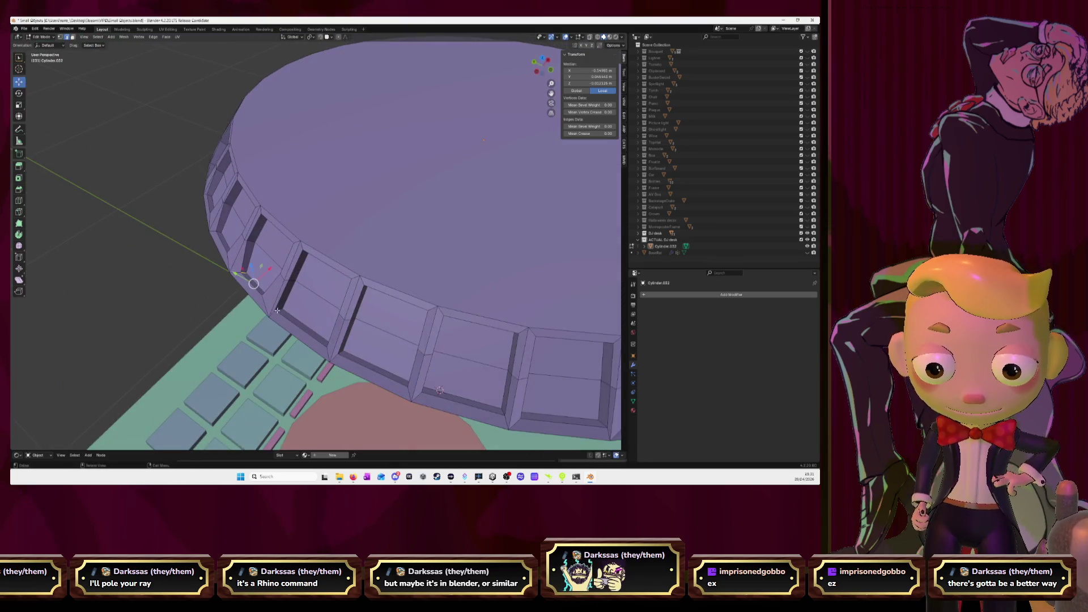
pyautogui.moveTo(321, 300); pyautogui.dragTo(462, 310, button='middle')
# Step: Continue picking bottom edges on the neighbouring rim panels
pyautogui.keyDown('shift'); pyautogui.click(468, 304); pyautogui.keyUp('shift')
pyautogui.moveTo(518, 281); pyautogui.dragTo(372, 313, button='middle')
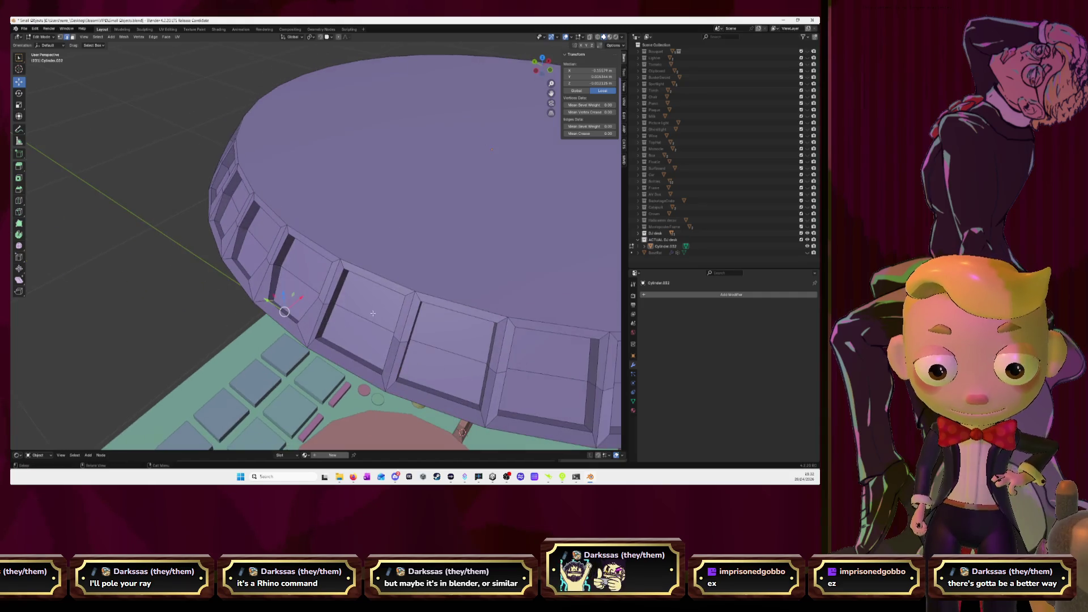
pyautogui.click(319, 338)
pyautogui.moveTo(318, 337)
pyautogui.mouseDown(button='middle')
pyautogui.moveTo(493, 335)
pyautogui.moveTo(374, 389)
pyautogui.moveTo(551, 369)
pyautogui.moveTo(443, 352)
pyautogui.moveTo(526, 137)
pyautogui.mouseUp(button='middle')
pyautogui.keyDown('shift'); pyautogui.click(508, 337); pyautogui.keyUp('shift')
pyautogui.click(374, 389)
pyautogui.keyDown('shift'); pyautogui.click(561, 366); pyautogui.keyUp('shift')
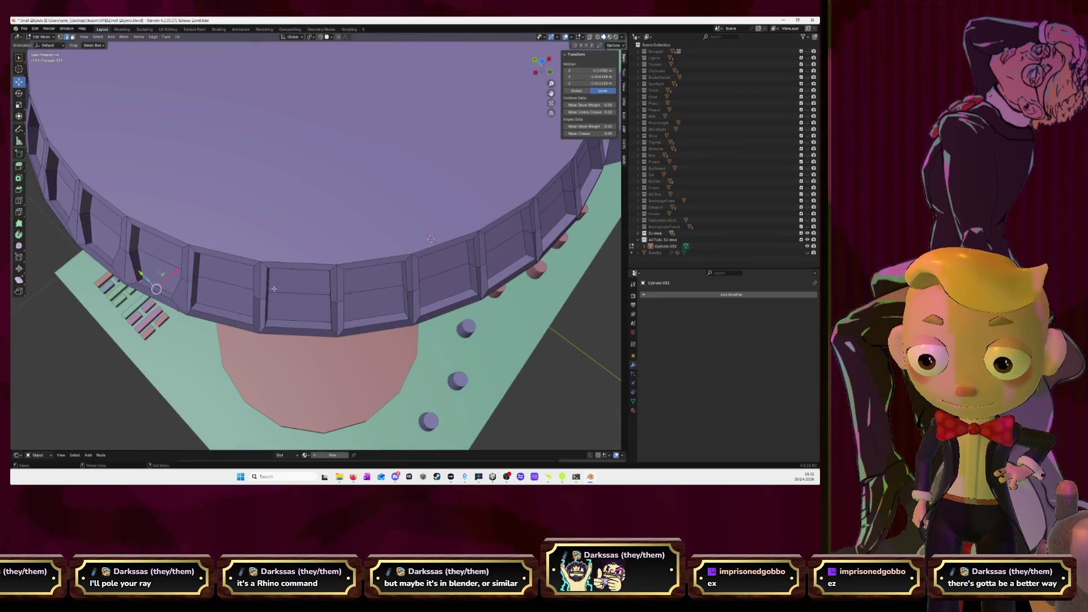
pyautogui.moveTo(248, 314)
pyautogui.mouseDown(button='middle')
pyautogui.moveTo(338, 310)
pyautogui.moveTo(220, 303)
pyautogui.moveTo(327, 291)
pyautogui.mouseUp(button='middle')
pyautogui.keyDown('shift'); pyautogui.click(353, 310); pyautogui.keyUp('shift')
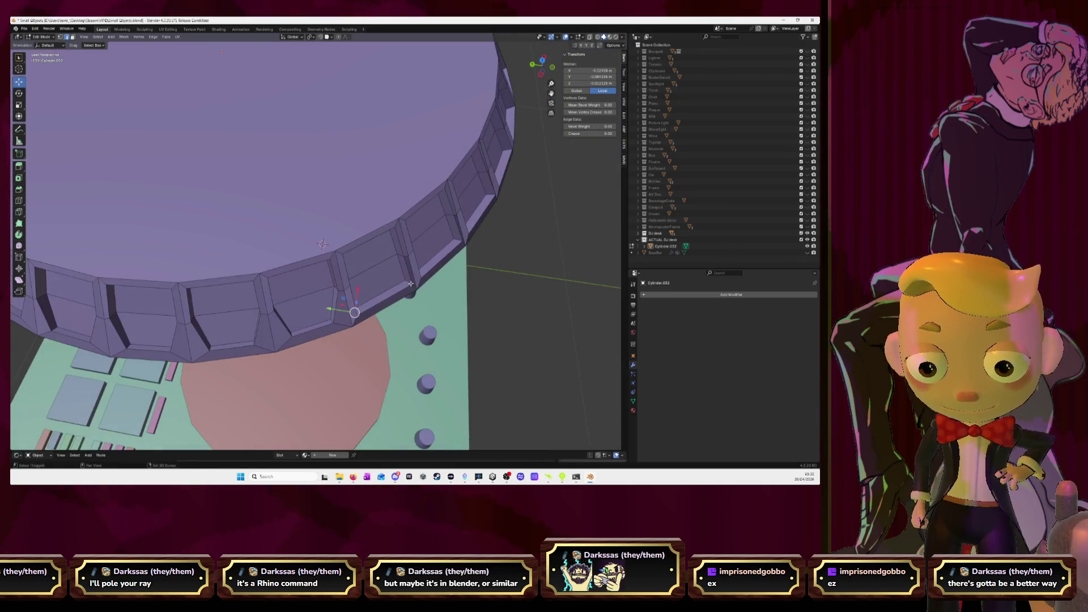
# Step: Pick the vertical and bottom edges of the next panels further around the rim
pyautogui.moveTo(409, 283); pyautogui.dragTo(341, 297, button='middle')
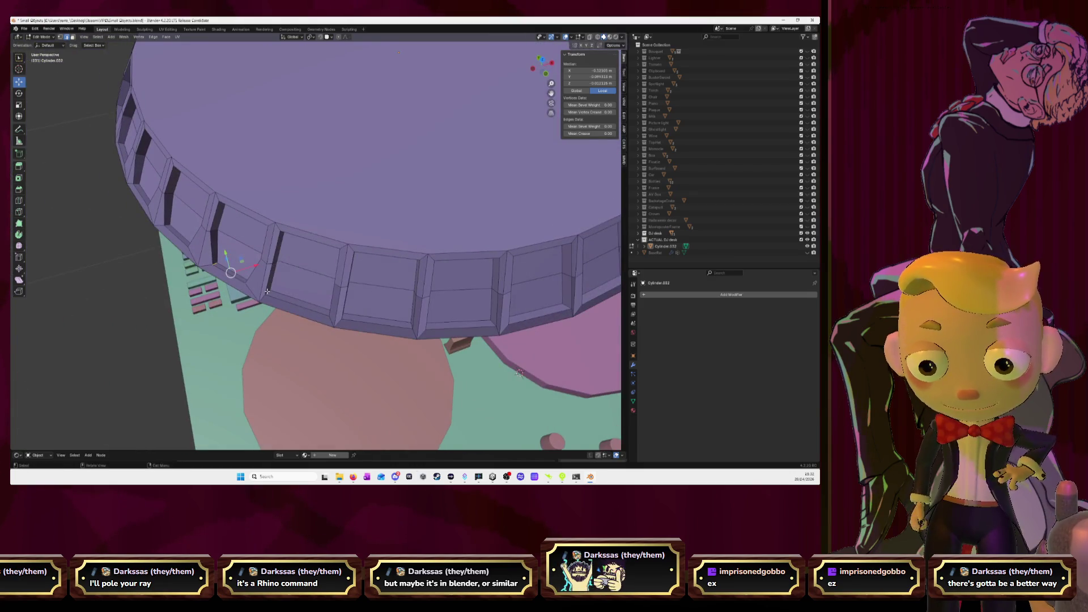
pyautogui.click(267, 291)
pyautogui.moveTo(266, 291); pyautogui.dragTo(396, 300, button='middle')
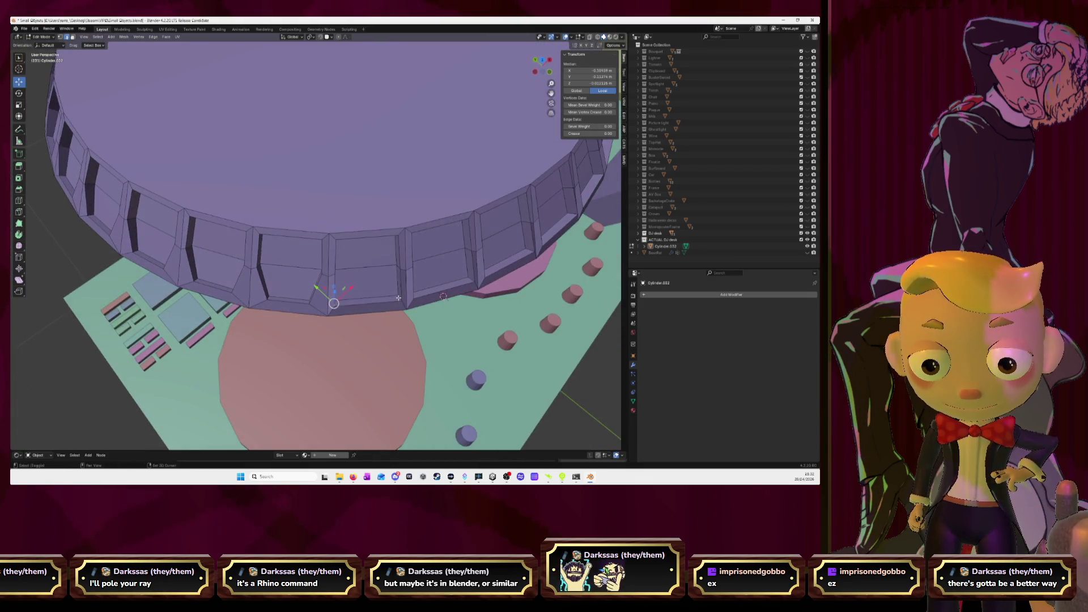
pyautogui.keyDown('shift'); pyautogui.click(399, 297); pyautogui.keyUp('shift')
pyautogui.moveTo(398, 297); pyautogui.dragTo(331, 305, button='middle')
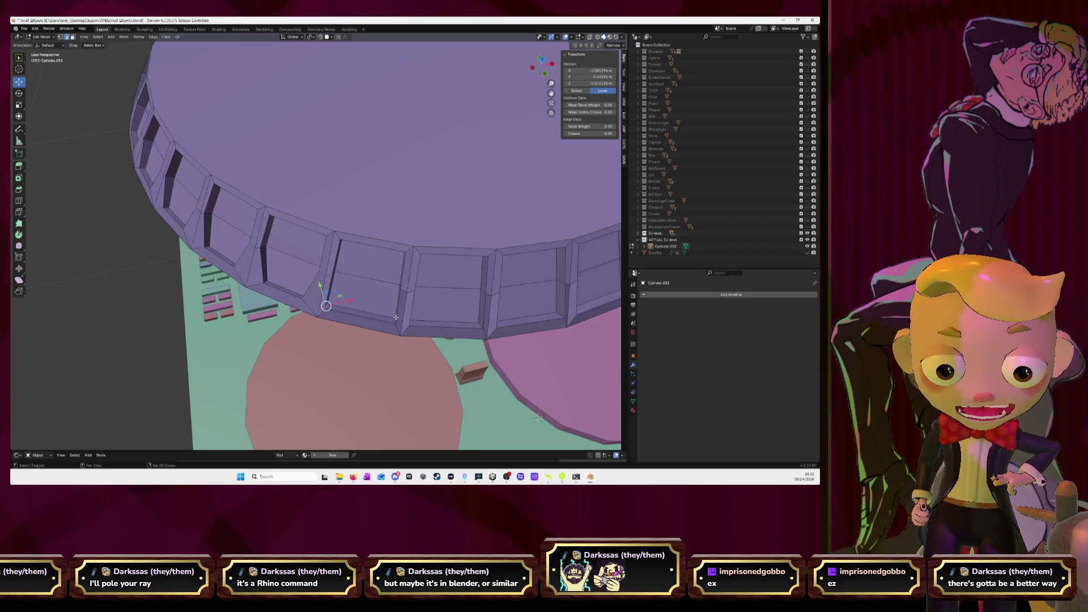
pyautogui.moveTo(394, 320); pyautogui.dragTo(440, 310, button='middle')
pyautogui.moveTo(484, 271)
pyautogui.mouseDown(button='middle')
pyautogui.moveTo(344, 292)
pyautogui.moveTo(360, 311)
pyautogui.moveTo(327, 315)
pyautogui.moveTo(477, 309)
pyautogui.moveTo(478, 291)
pyautogui.mouseUp(button='middle')
pyautogui.click(299, 308)
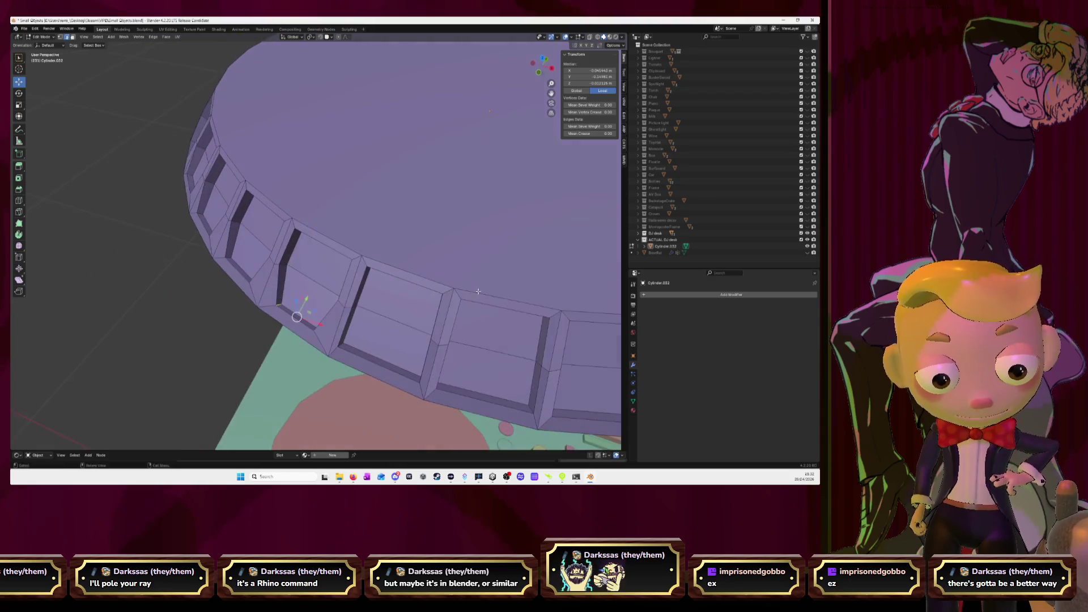
pyautogui.moveTo(341, 345); pyautogui.dragTo(525, 404, button='middle')
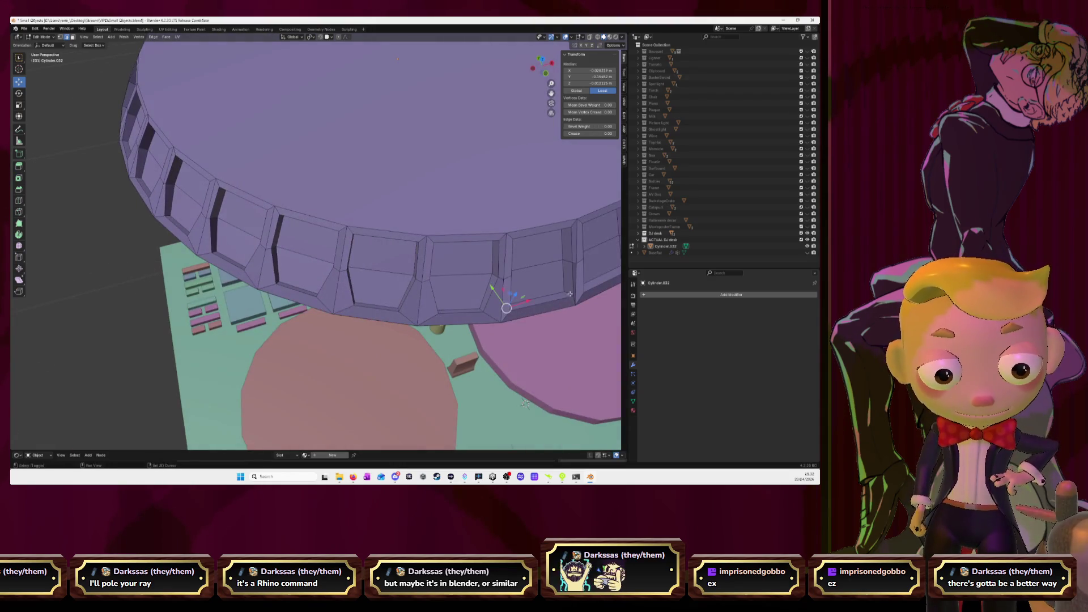
pyautogui.keyDown('shift'); pyautogui.click(567, 294); pyautogui.keyUp('shift')
pyautogui.moveTo(551, 93); pyautogui.dragTo(563, 112)
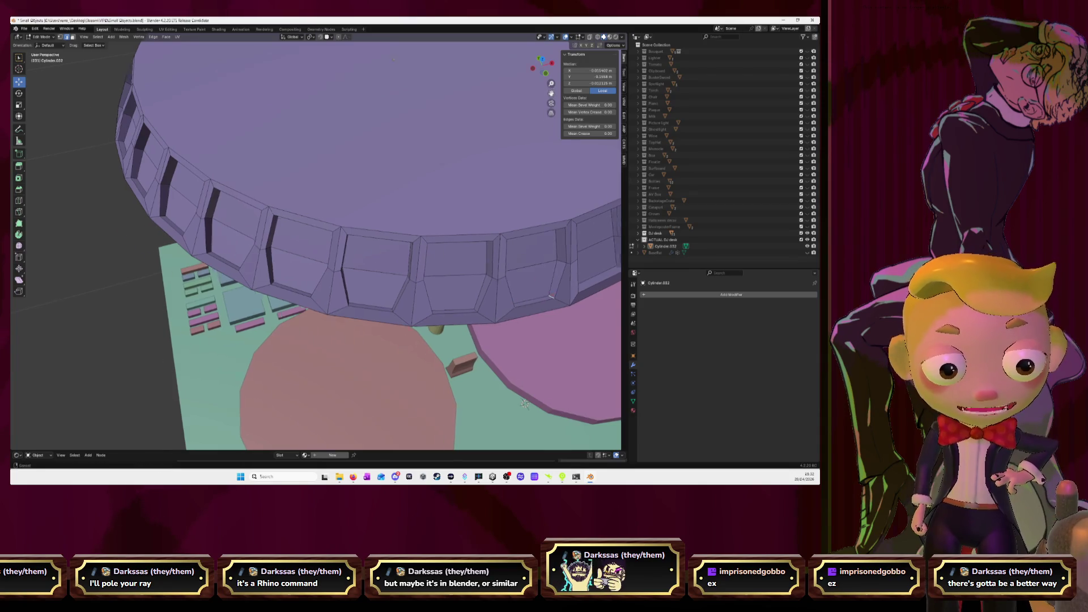
pyautogui.scroll(3, 430, 281)
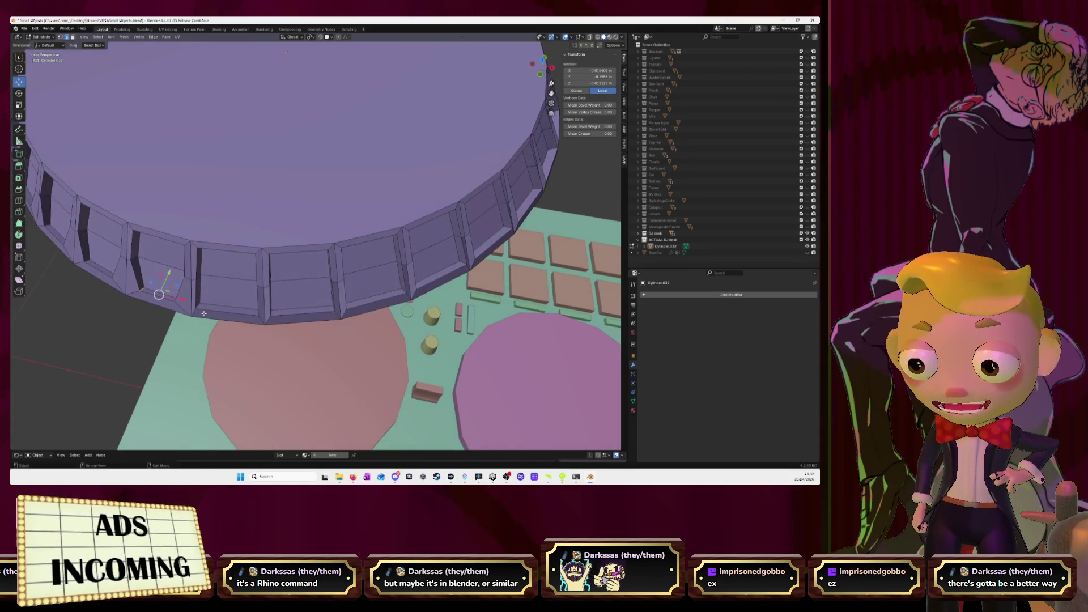
# Step: Select the stray edges along the cap's rim
pyautogui.click(242, 288)
pyautogui.scroll(-3, 242, 288)
pyautogui.click(340, 300)
pyautogui.scroll(3, 373, 296)
pyautogui.scroll(-3, 373, 296)
pyautogui.keyDown('shift'); pyautogui.click(269, 292); pyautogui.keyUp('shift')
pyautogui.scroll(3, 358, 285)
pyautogui.click(358, 286)
pyautogui.moveTo(358, 286)
pyautogui.mouseDown(button='middle')
pyautogui.moveTo(330, 297)
pyautogui.moveTo(403, 294)
pyautogui.moveTo(342, 301)
pyautogui.moveTo(465, 246)
pyautogui.moveTo(320, 327)
pyautogui.moveTo(454, 280)
pyautogui.moveTo(479, 248)
pyautogui.mouseUp(button='middle')
pyautogui.click(330, 297)
pyautogui.keyDown('shift'); pyautogui.click(403, 294); pyautogui.keyUp('shift')
pyautogui.click(291, 315)
pyautogui.keyDown('shift'); pyautogui.click(466, 243); pyautogui.keyUp('shift')
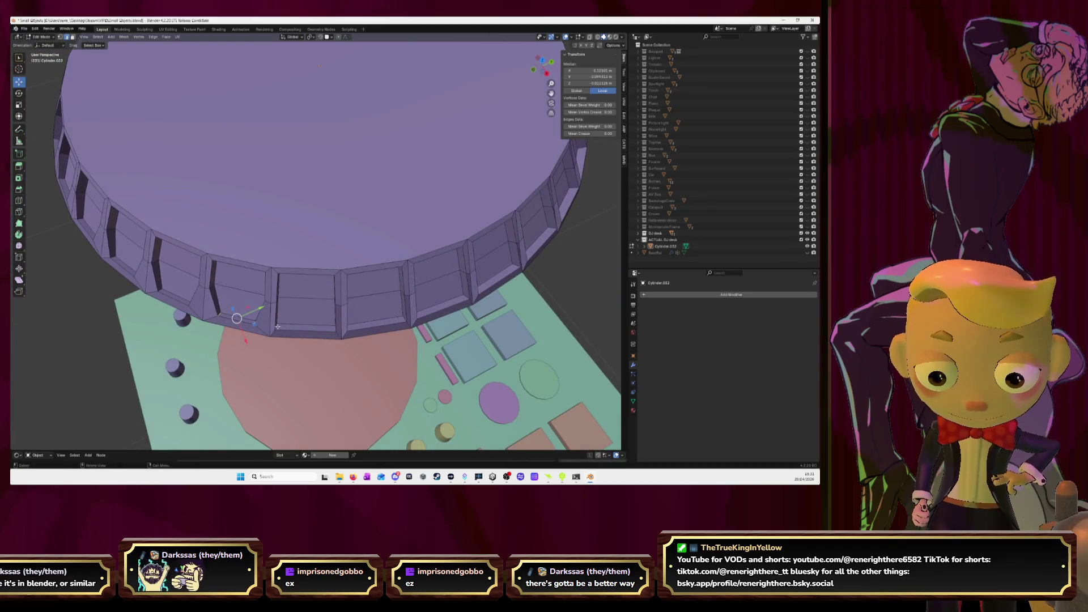
# Step: Orbit along the rim and add further stray rim vertices to the selection
pyautogui.moveTo(287, 316); pyautogui.dragTo(351, 296, button='middle')
pyautogui.scroll(4, 350, 296)
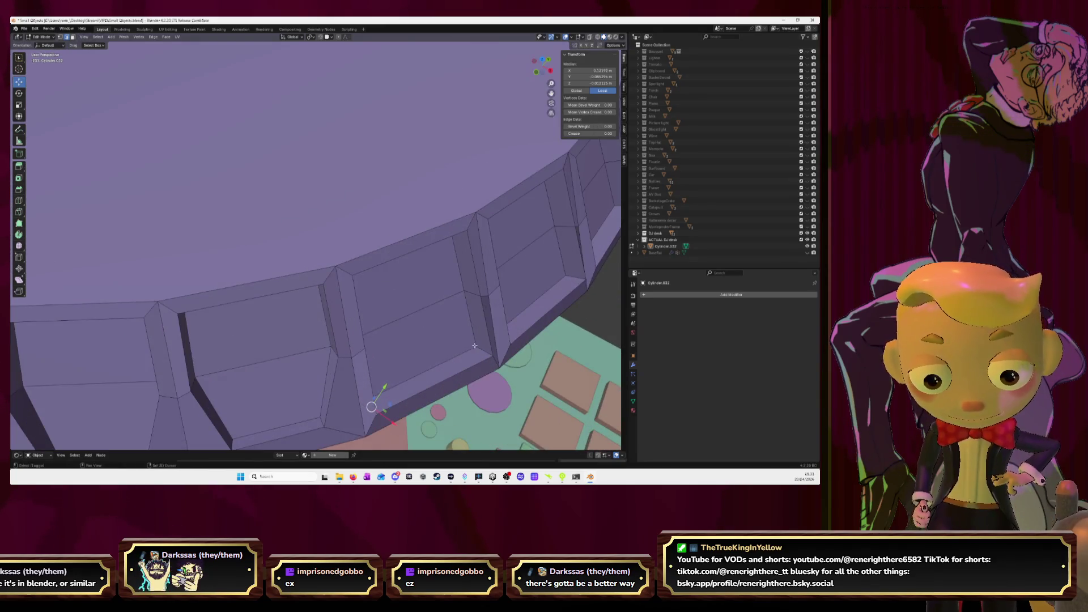
pyautogui.moveTo(484, 333); pyautogui.dragTo(382, 118, button='middle')
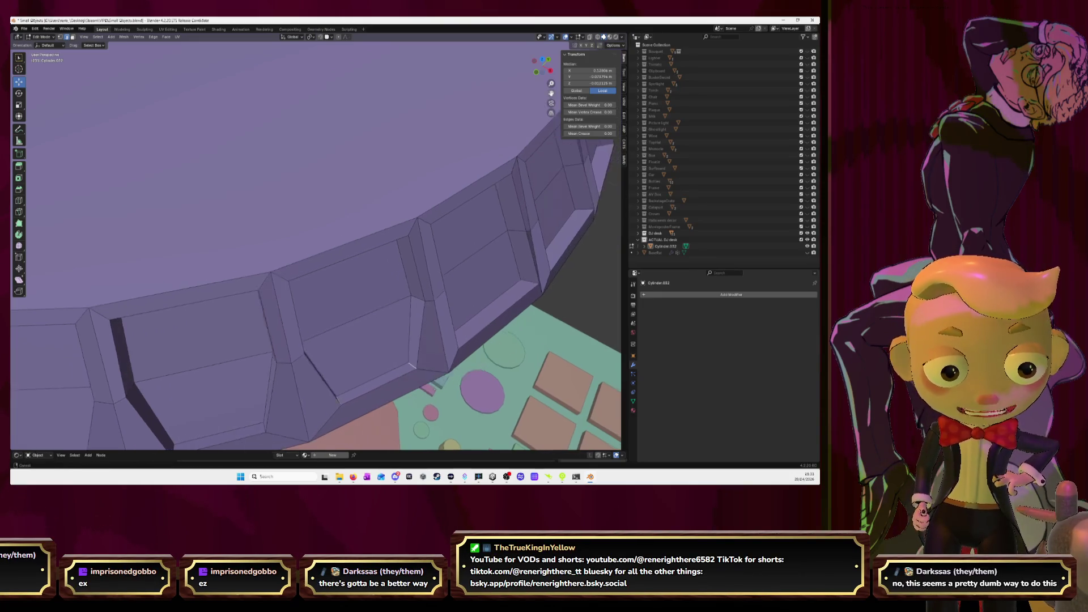
pyautogui.moveTo(291, 317); pyautogui.dragTo(210, 334, button='middle')
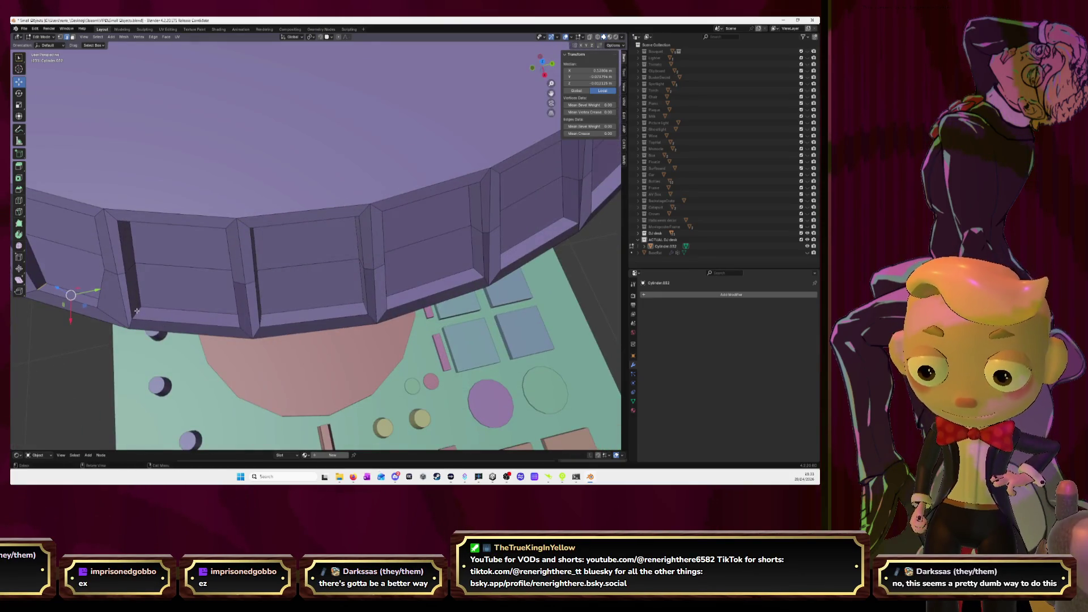
pyautogui.moveTo(137, 311); pyautogui.dragTo(230, 300, button='middle')
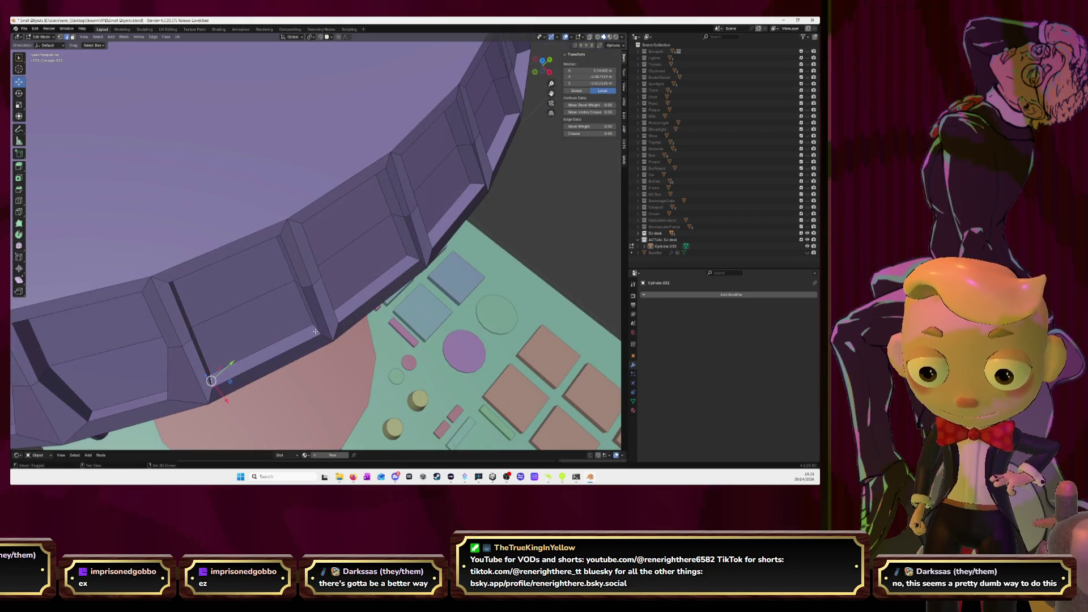
pyautogui.moveTo(316, 330)
pyautogui.mouseDown(button='middle')
pyautogui.moveTo(255, 281)
pyautogui.moveTo(421, 268)
pyautogui.moveTo(459, 287)
pyautogui.moveTo(379, 318)
pyautogui.mouseUp(button='middle')
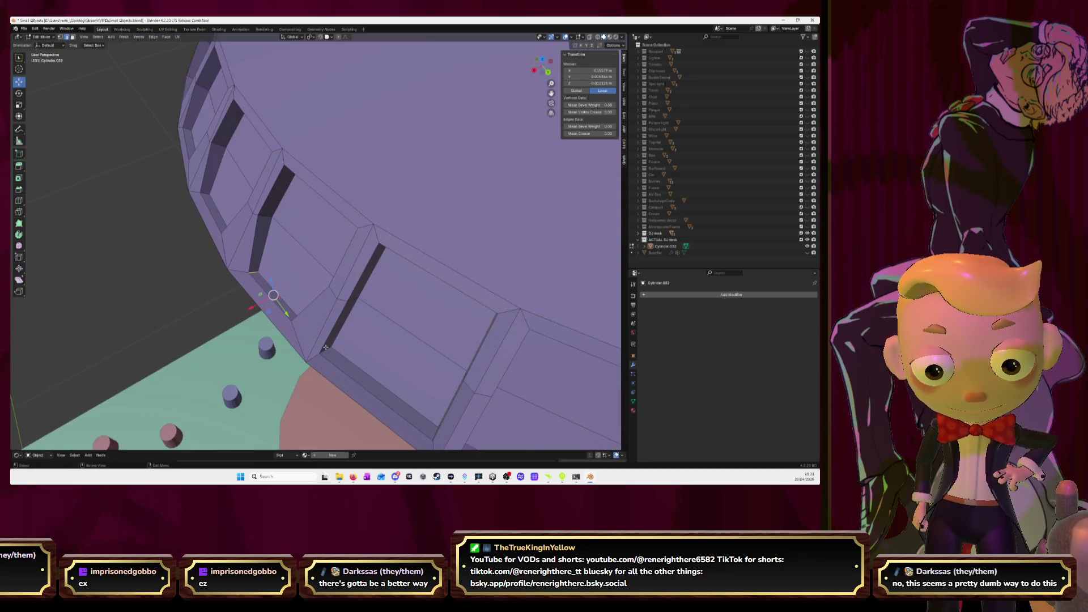
pyautogui.moveTo(325, 347); pyautogui.dragTo(537, 276, button='middle')
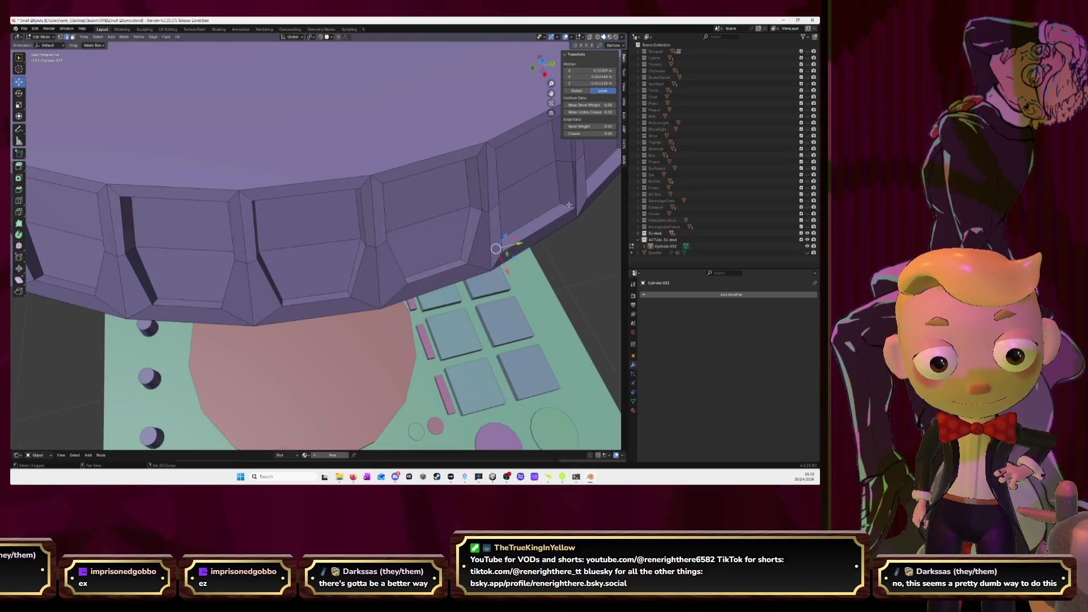
pyautogui.click(574, 234)
pyautogui.moveTo(552, 93); pyautogui.dragTo(489, 185)
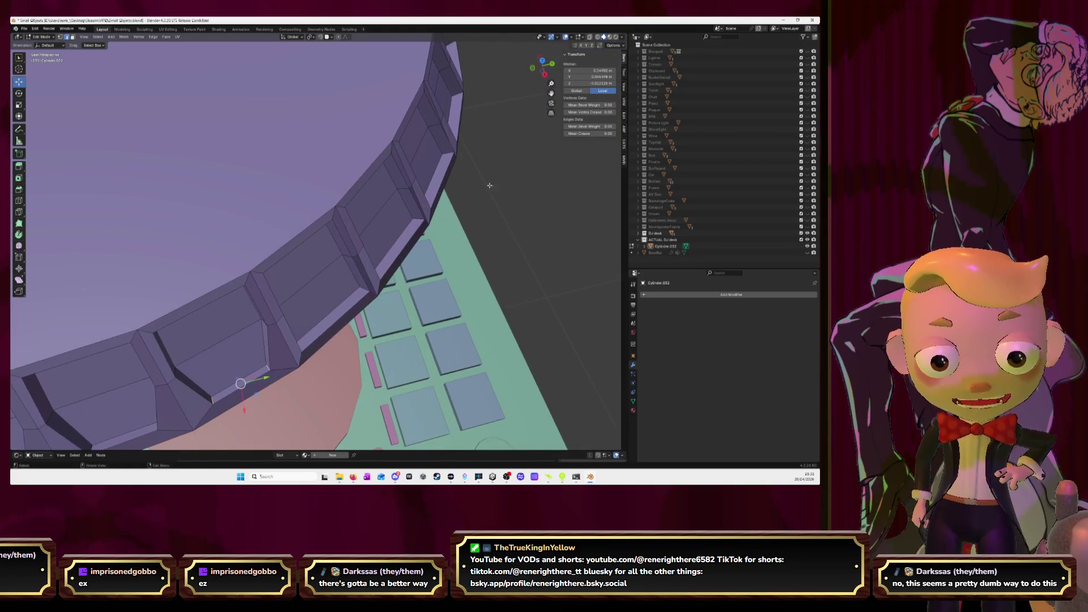
pyautogui.moveTo(419, 210); pyautogui.dragTo(373, 217, button='middle')
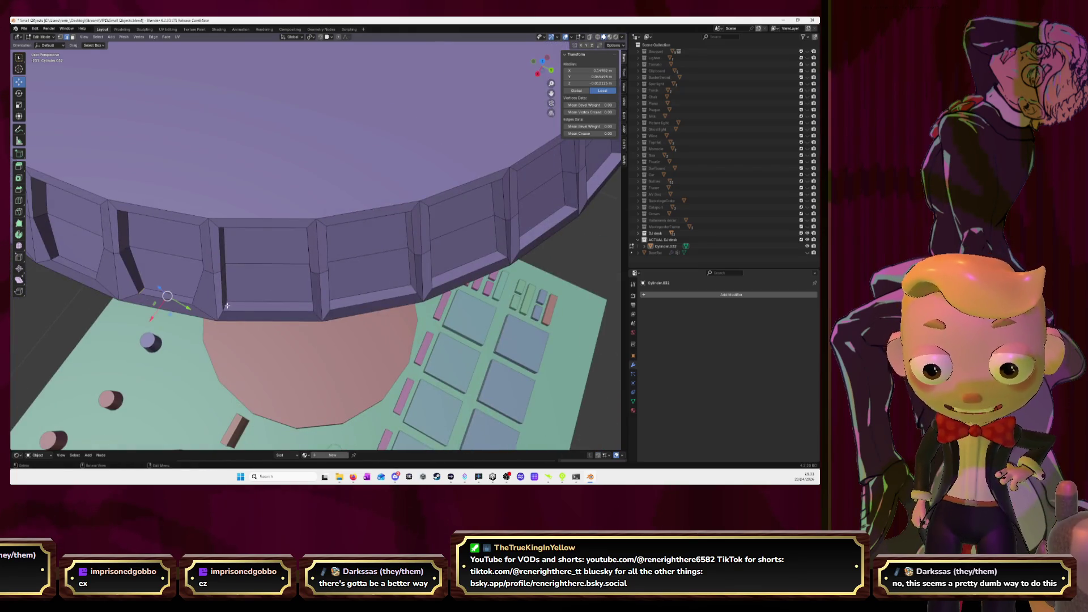
pyautogui.moveTo(291, 306)
pyautogui.mouseDown(button='middle')
pyautogui.moveTo(351, 303)
pyautogui.moveTo(302, 304)
pyautogui.moveTo(409, 276)
pyautogui.moveTo(445, 246)
pyautogui.moveTo(373, 331)
pyautogui.mouseUp(button='middle')
pyautogui.moveTo(418, 298)
pyautogui.mouseDown(button='middle')
pyautogui.moveTo(512, 309)
pyautogui.moveTo(295, 287)
pyautogui.moveTo(368, 282)
pyautogui.moveTo(355, 309)
pyautogui.moveTo(342, 305)
pyautogui.moveTo(439, 314)
pyautogui.moveTo(319, 323)
pyautogui.moveTo(265, 285)
pyautogui.moveTo(458, 267)
pyautogui.moveTo(349, 312)
pyautogui.moveTo(465, 311)
pyautogui.mouseUp(button='middle')
pyautogui.keyDown('shift'); pyautogui.click(504, 280); pyautogui.keyUp('shift')
# Step: Slide the selected rim vertices back into line along their edges
pyautogui.moveTo(467, 272); pyautogui.dragTo(516, 322)
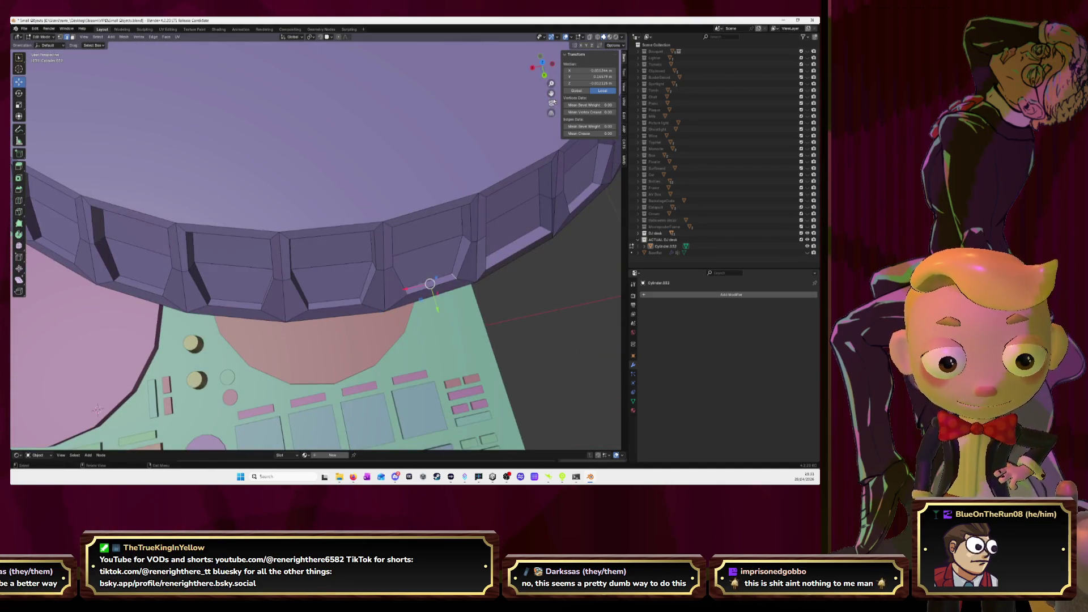
pyautogui.moveTo(553, 102); pyautogui.dragTo(430, 262, button='middle')
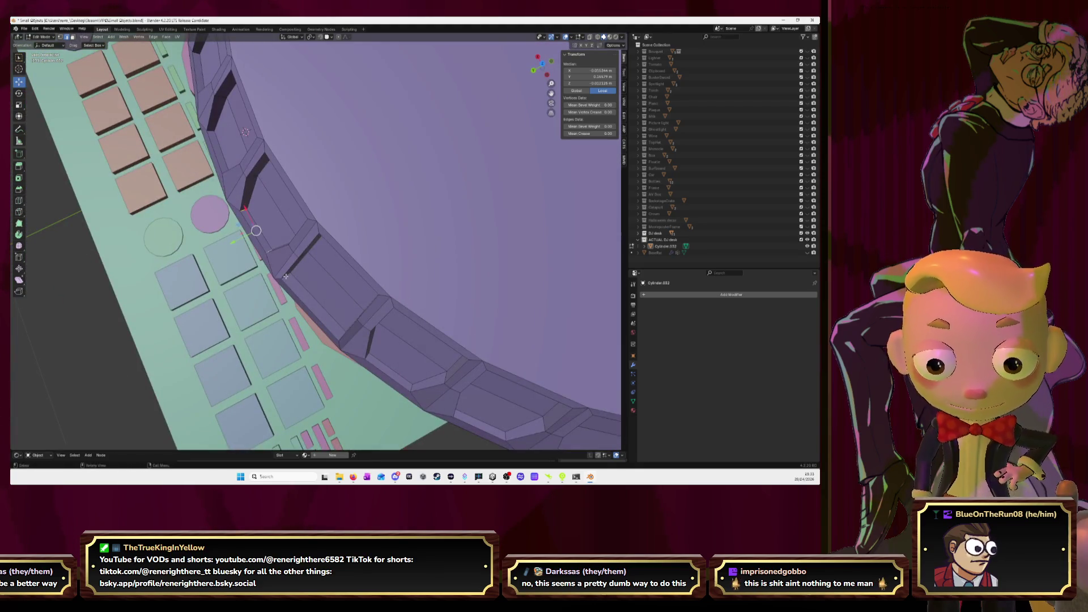
pyautogui.hotkey('shift', 'v')
# Step: Deselect all, zoom out and return to Object Mode to view the whole cap
pyautogui.click(387, 290)
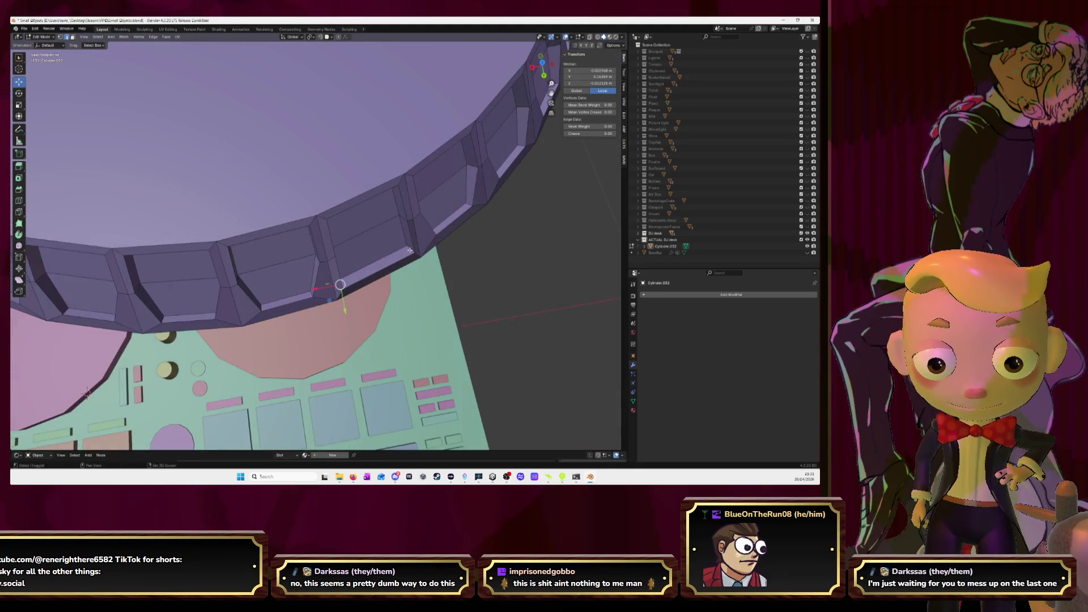
pyautogui.scroll(-3, 519, 310)
pyautogui.scroll(-2, 451, 234)
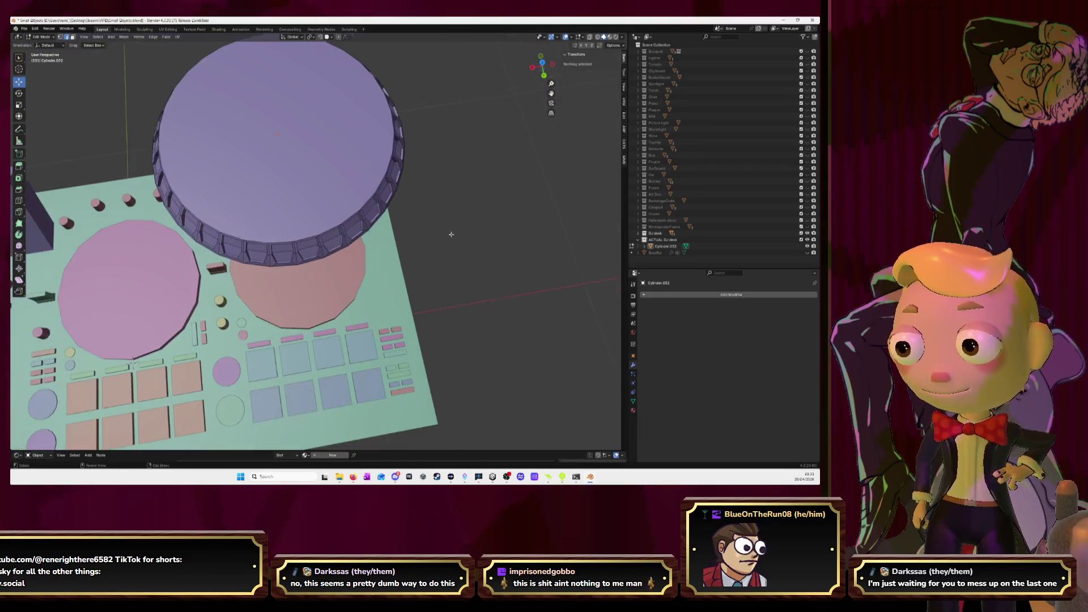
pyautogui.moveTo(482, 291); pyautogui.dragTo(467, 229, button='middle')
pyautogui.press('Tab')
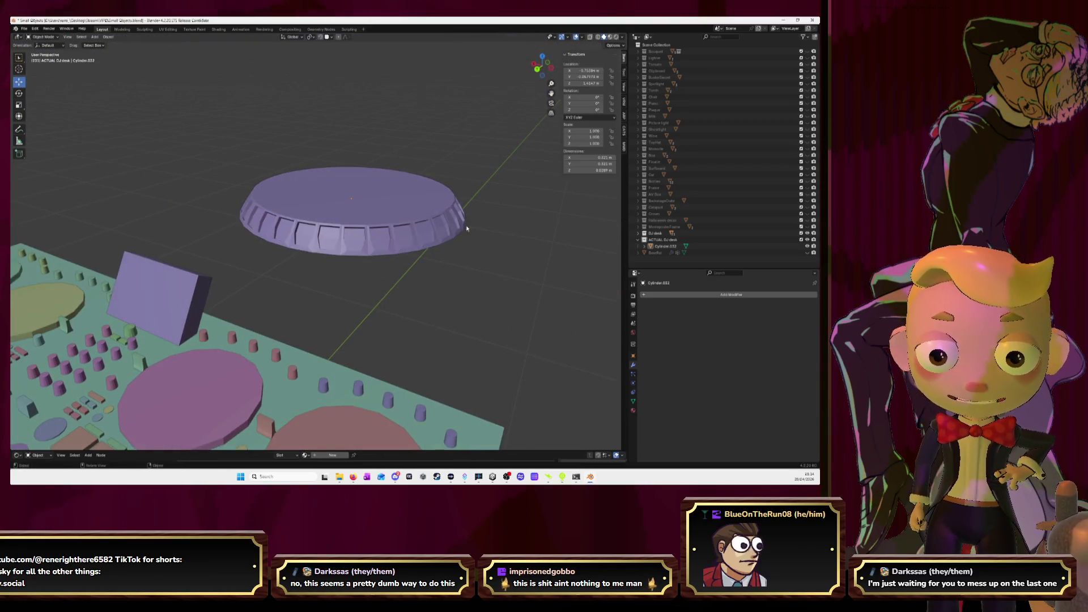
pyautogui.moveTo(492, 165)
pyautogui.mouseDown(button='middle')
pyautogui.moveTo(409, 180)
pyautogui.moveTo(427, 165)
pyautogui.mouseUp(button='middle')
pyautogui.press('Tab')
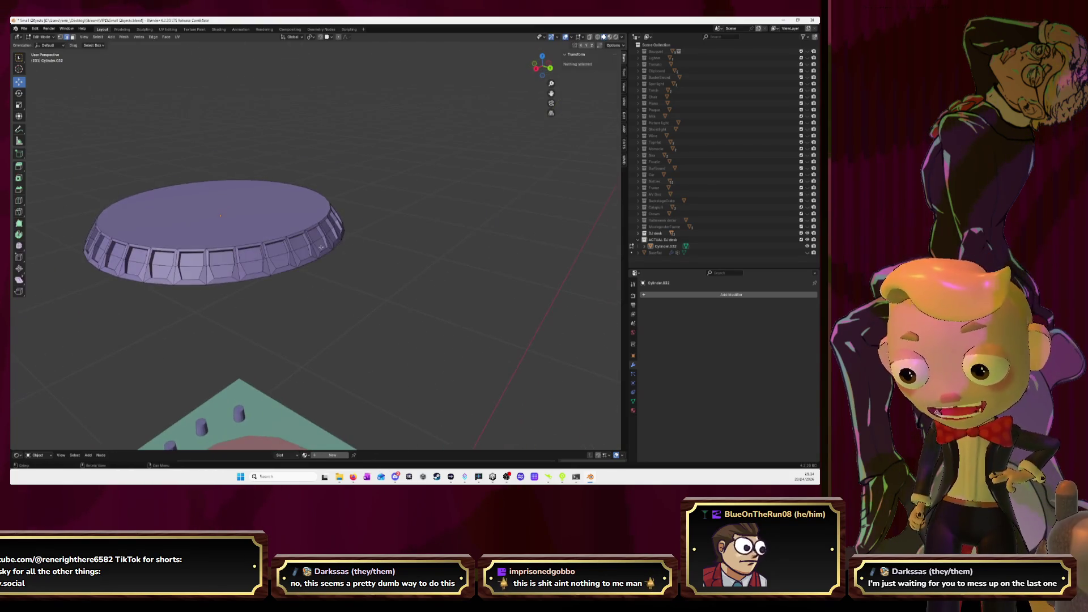
pyautogui.scroll(3, 327, 235)
pyautogui.scroll(2, 327, 235)
pyautogui.moveTo(327, 235); pyautogui.dragTo(216, 196, button='middle')
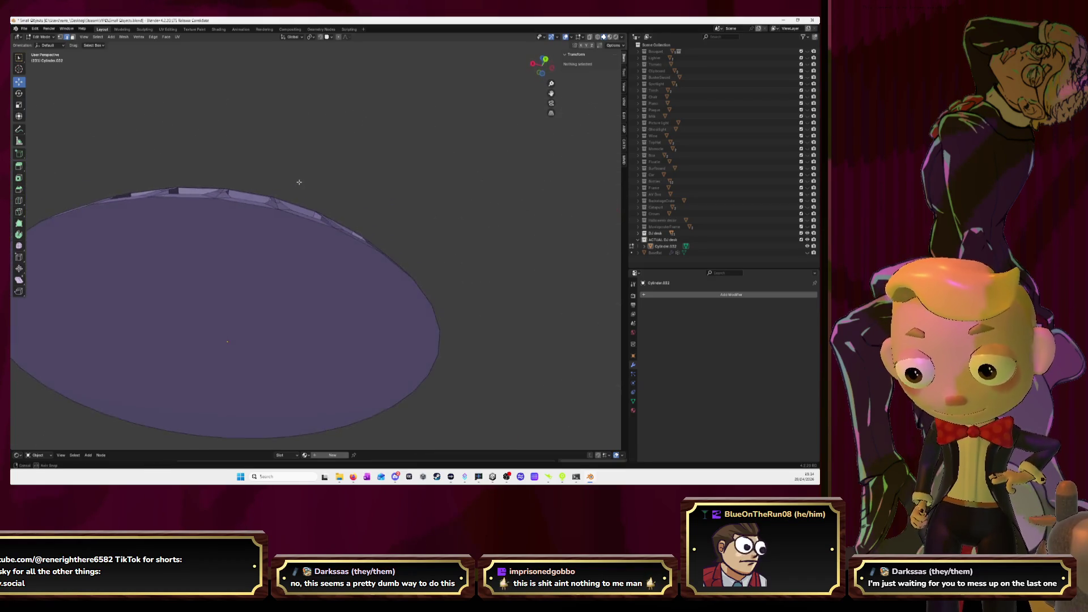
pyautogui.moveTo(292, 183); pyautogui.dragTo(334, 223, button='middle')
pyautogui.press('Tab')
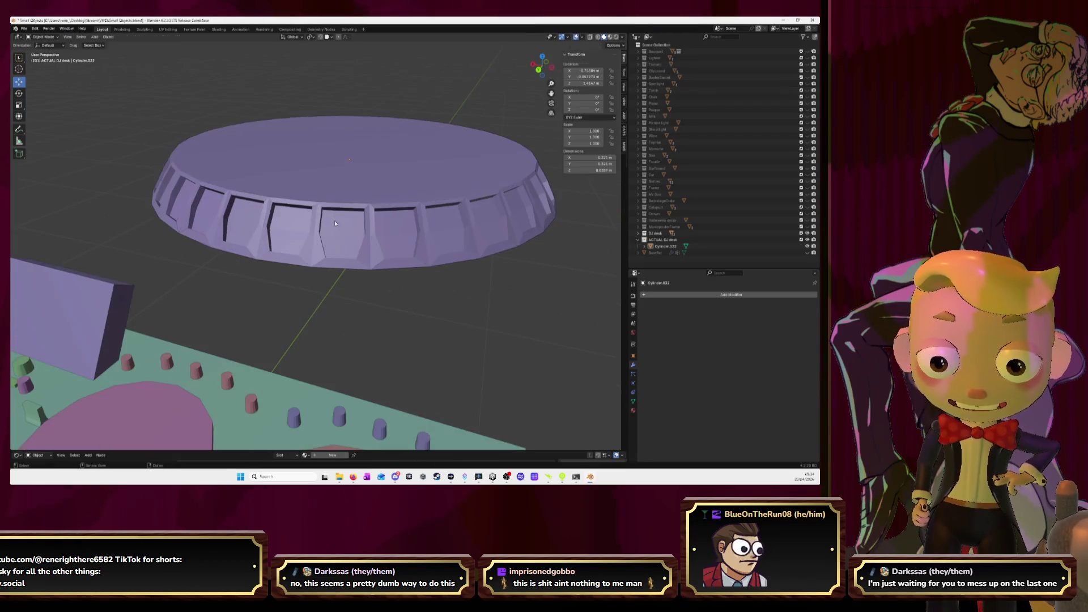
pyautogui.scroll(-3, 382, 162)
pyautogui.moveTo(382, 163); pyautogui.dragTo(374, 207, button='middle')
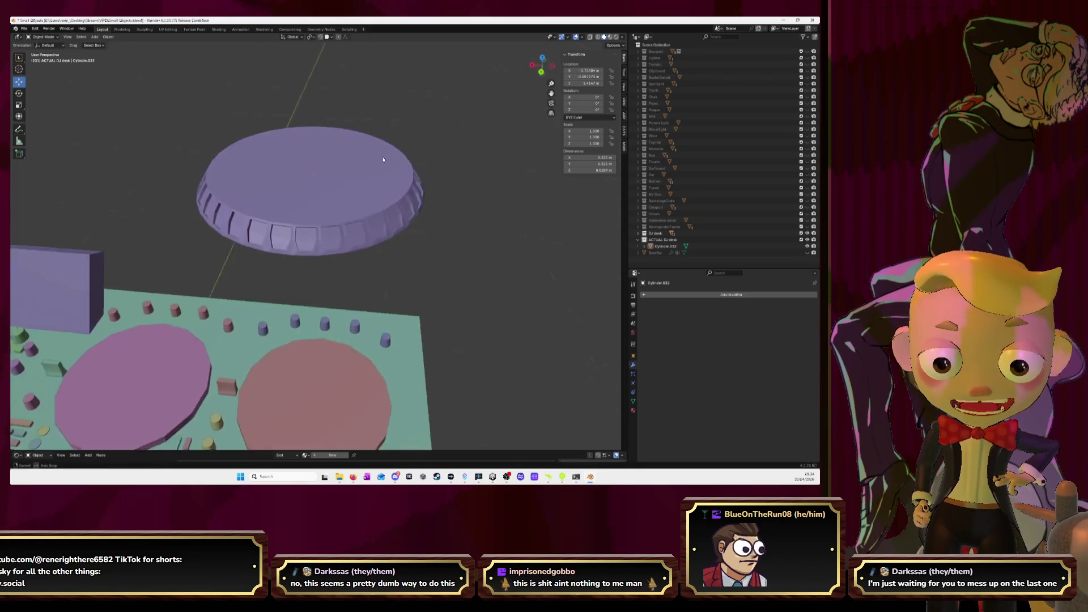
pyautogui.scroll(3, 373, 207)
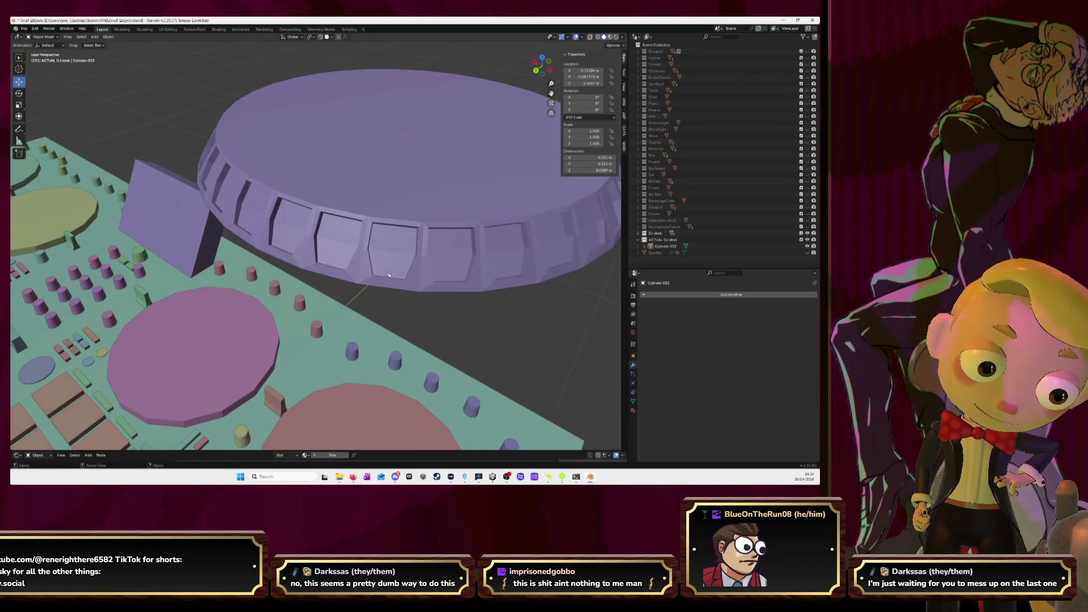
pyautogui.click(669, 297)
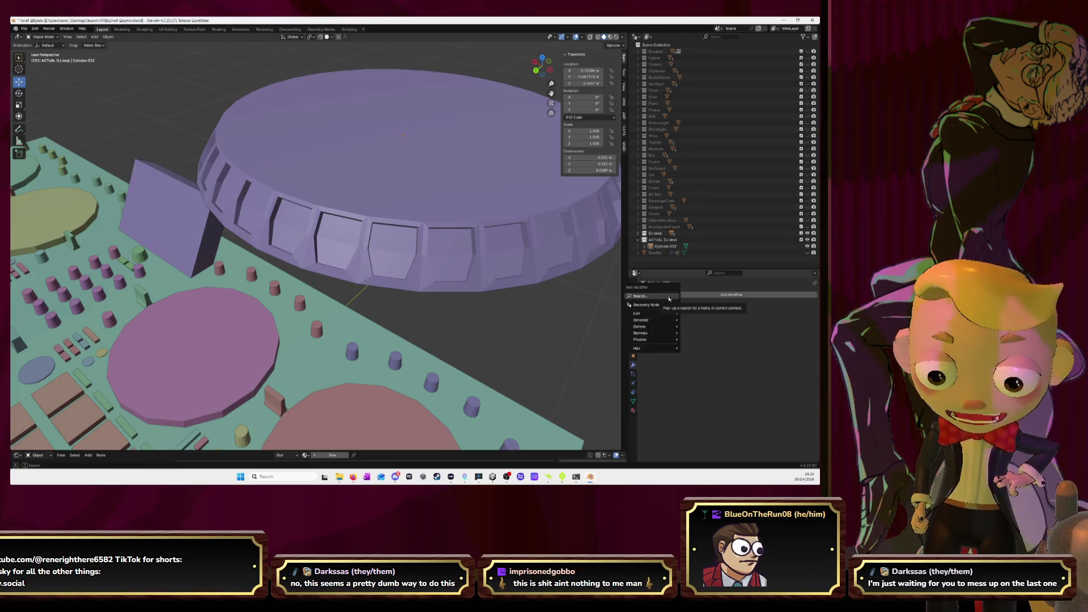
pyautogui.write('sub')
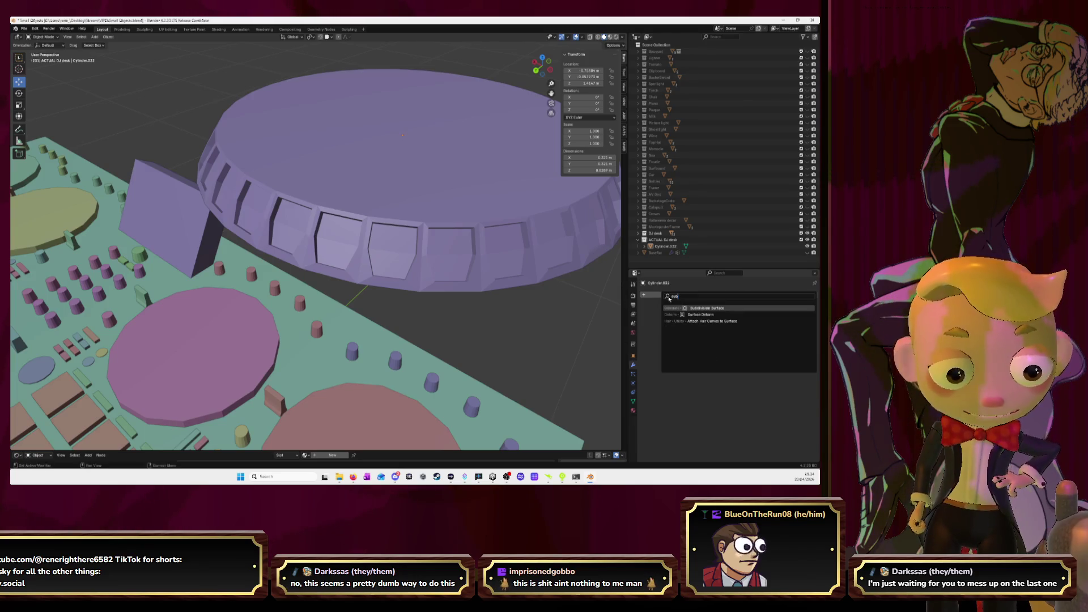
pyautogui.press('Return')
pyautogui.scroll(-3, 317, 255)
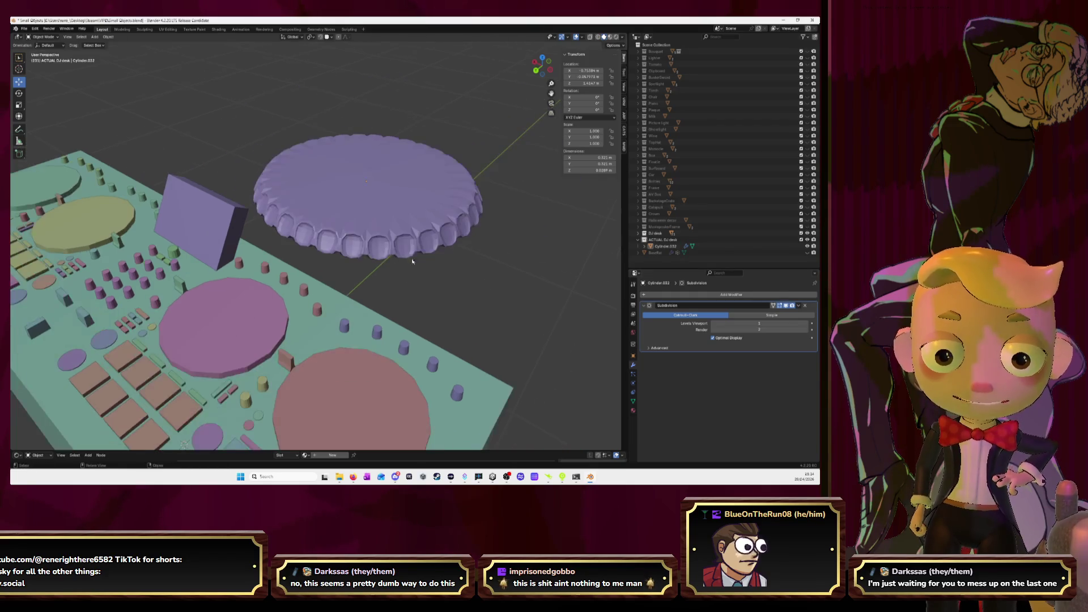
pyautogui.scroll(-3, 317, 255)
pyautogui.scroll(-2, 317, 255)
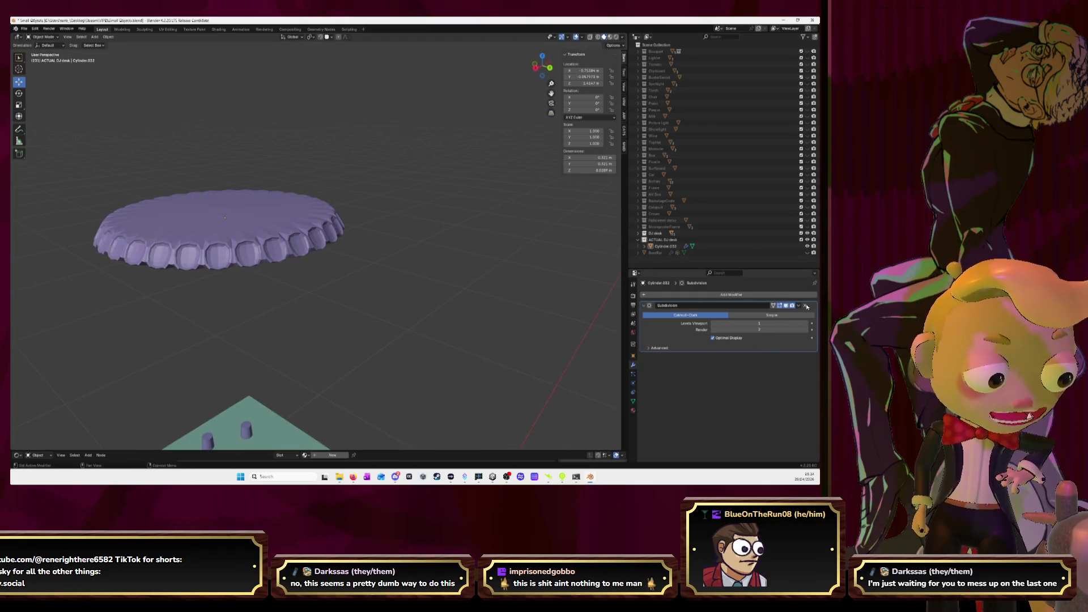
pyautogui.hotkey('ctrl', 'z')
pyautogui.moveTo(454, 227); pyautogui.dragTo(334, 250, button='middle')
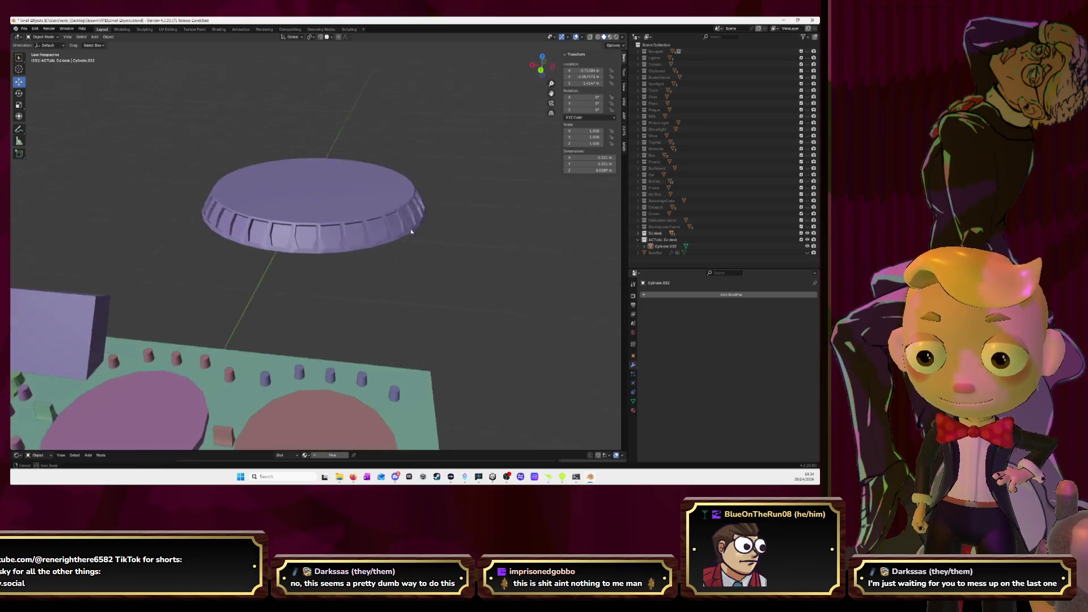
pyautogui.press('Tab')
pyautogui.scroll(4, 261, 241)
# Step: Select a vertical rim edge and edge-slide it around the ring
pyautogui.keyDown('alt'); pyautogui.click(271, 249); pyautogui.keyUp('alt')
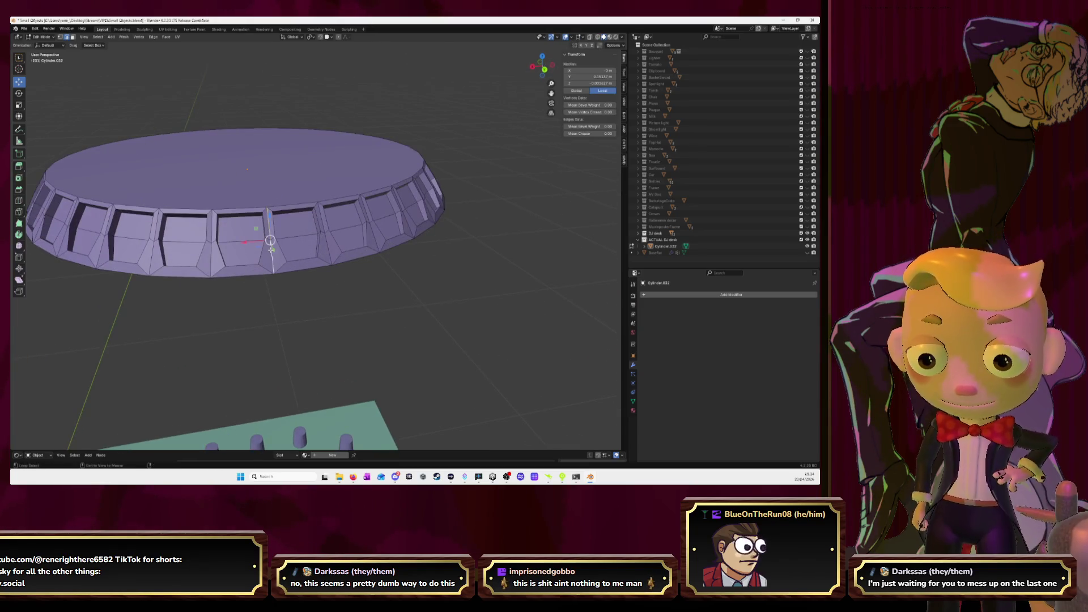
pyautogui.keyDown('alt'); pyautogui.click(327, 240); pyautogui.keyUp('alt')
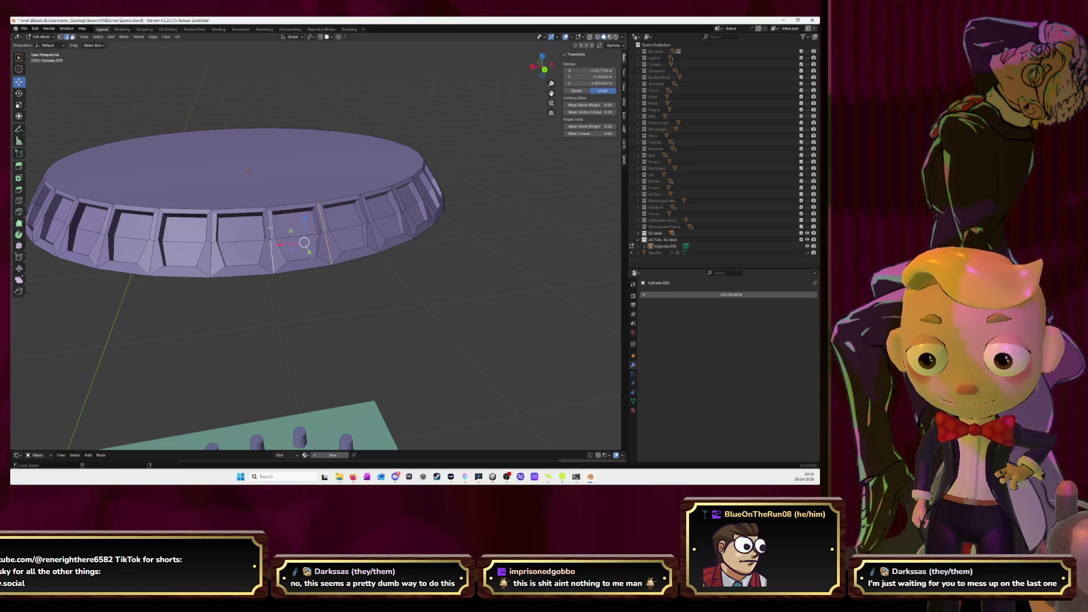
pyautogui.moveTo(433, 231); pyautogui.dragTo(398, 248, button='middle')
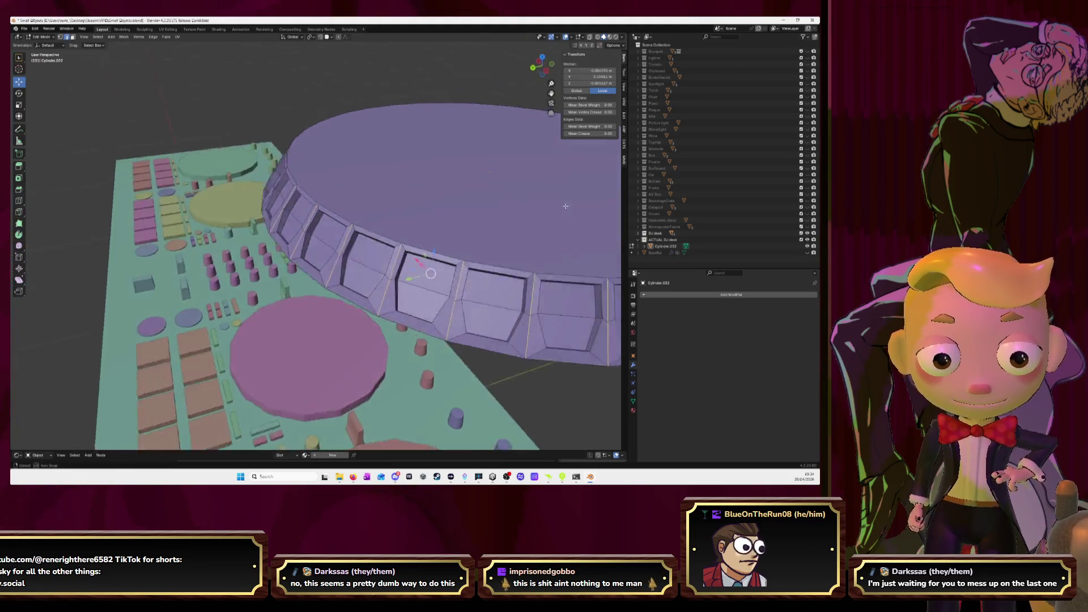
pyautogui.moveTo(583, 210); pyautogui.dragTo(526, 226, button='middle')
pyautogui.scroll(-3, 525, 226)
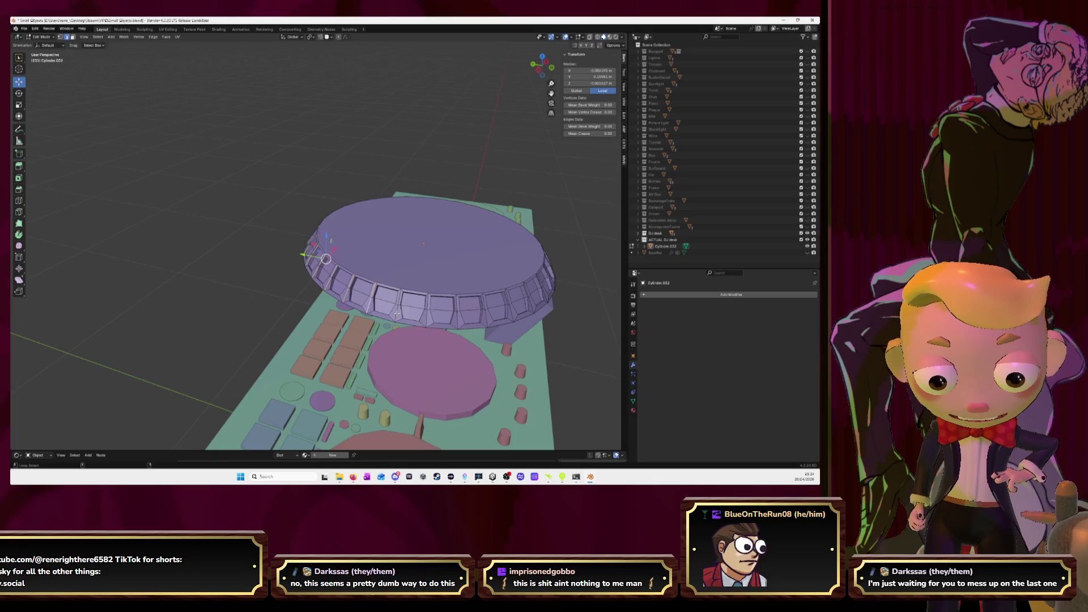
pyautogui.press('g')
pyautogui.press('g')
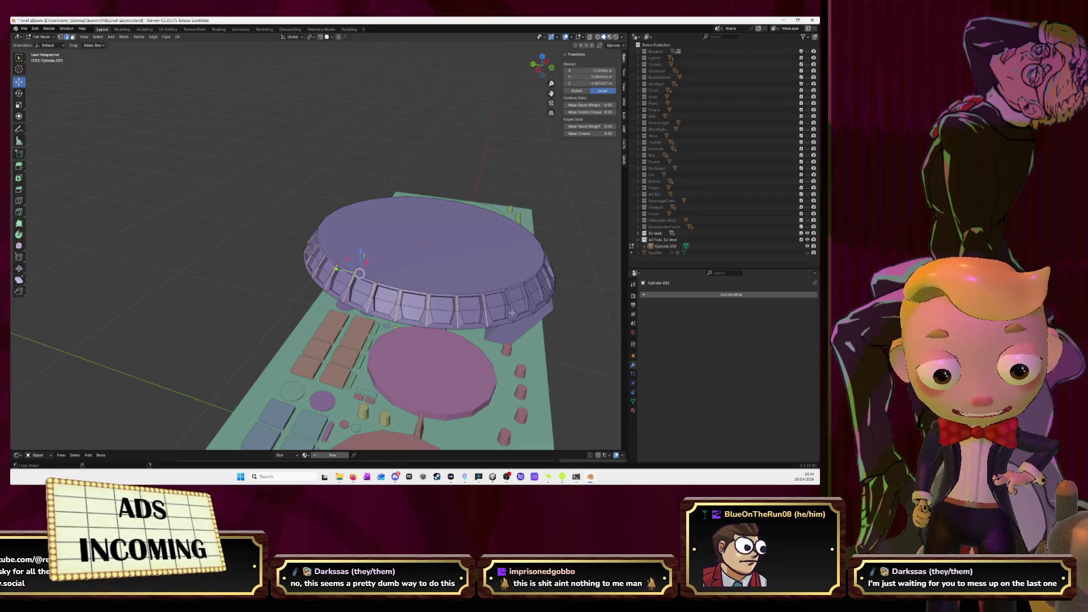
pyautogui.click(540, 304)
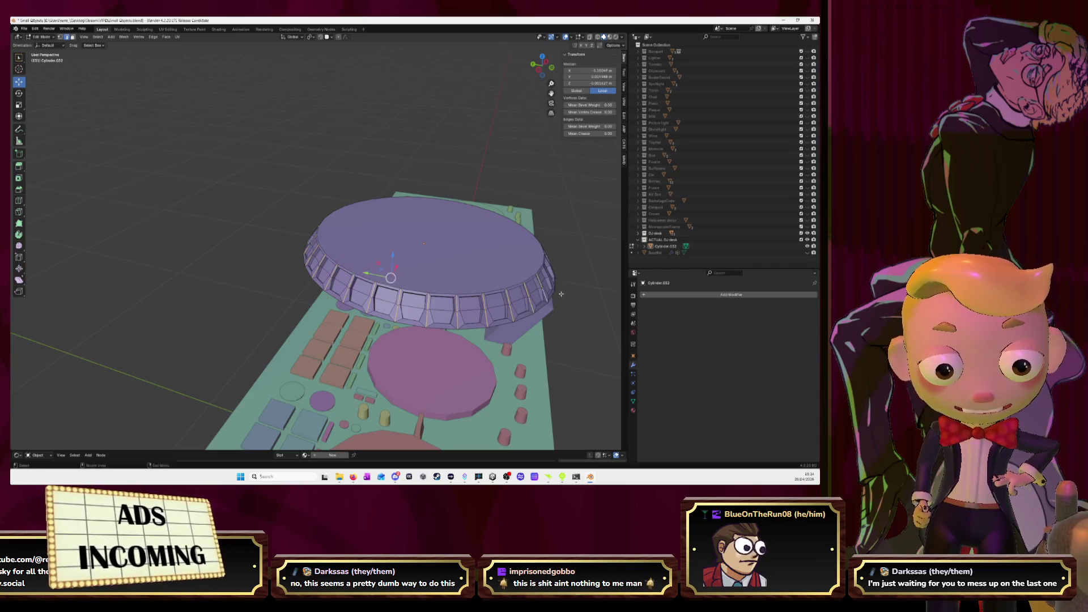
# Step: Select further rim edges and shift them slightly to even out the panel spacing
pyautogui.moveTo(540, 304); pyautogui.dragTo(464, 338, button='middle')
pyautogui.keyDown('alt'); pyautogui.click(518, 330); pyautogui.keyUp('alt')
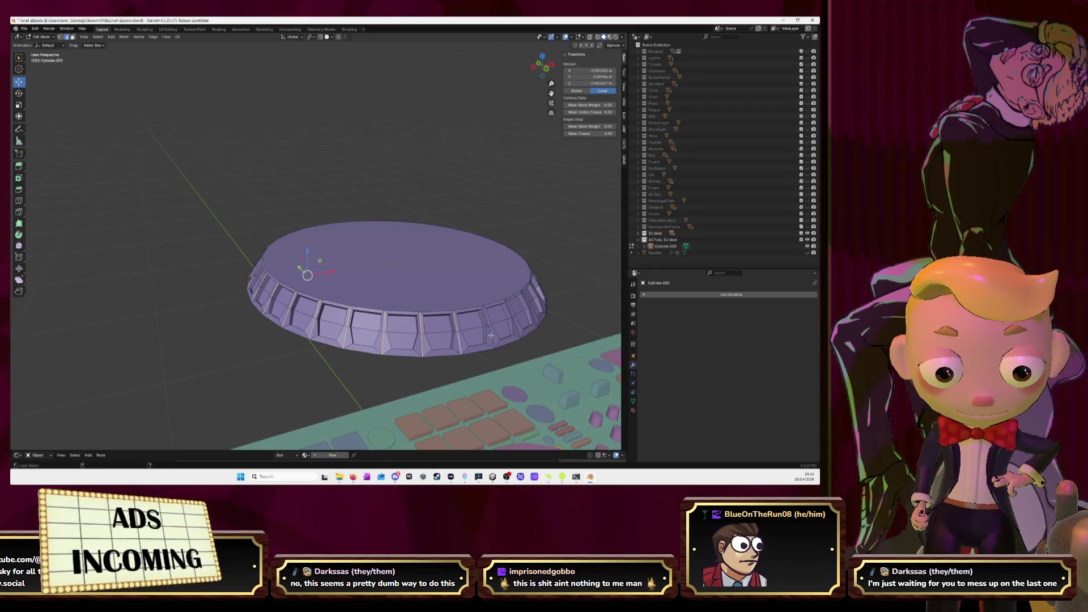
pyautogui.moveTo(517, 330)
pyautogui.mouseDown(button='middle')
pyautogui.moveTo(452, 306)
pyautogui.moveTo(306, 323)
pyautogui.mouseUp(button='middle')
pyautogui.keyDown('alt'); pyautogui.click(452, 306); pyautogui.keyUp('alt')
pyautogui.keyDown('alt'); pyautogui.click(451, 306); pyautogui.keyUp('alt')
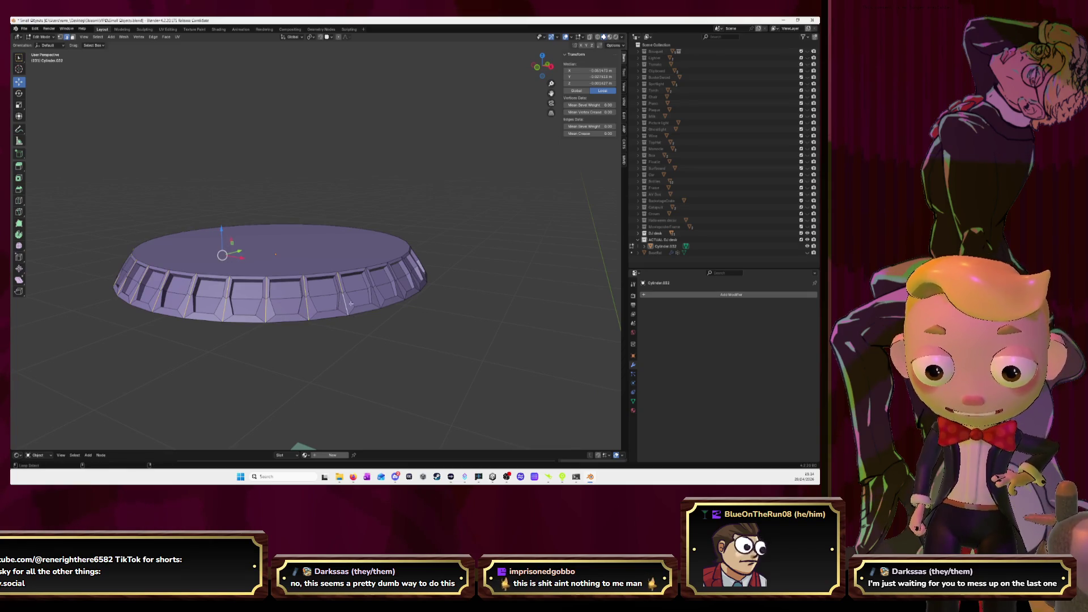
pyautogui.moveTo(416, 294)
pyautogui.mouseDown(button='middle')
pyautogui.moveTo(437, 287)
pyautogui.moveTo(337, 325)
pyautogui.mouseUp(button='middle')
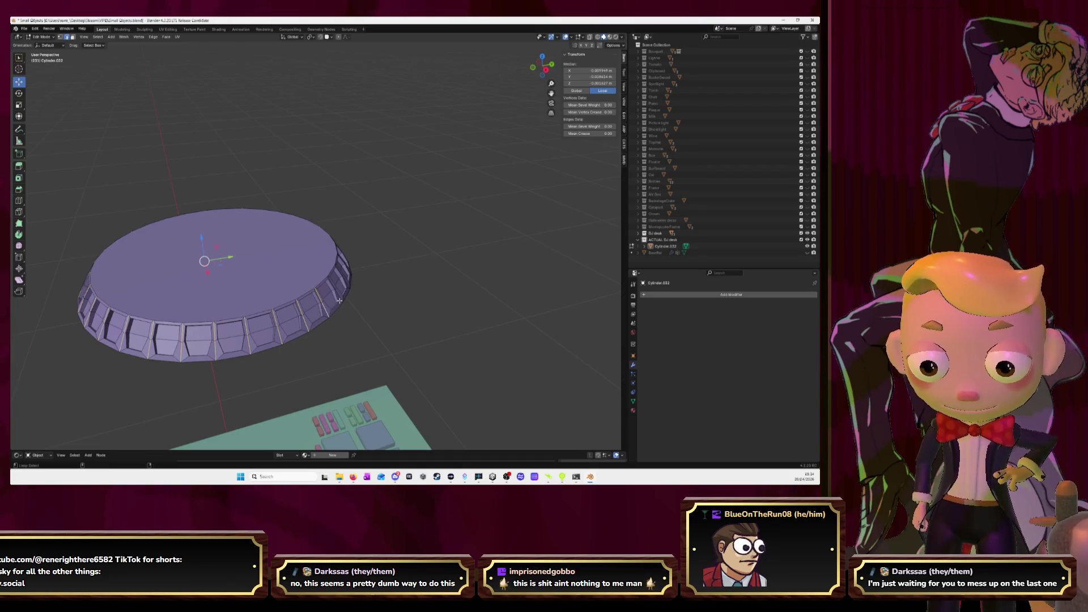
pyautogui.moveTo(340, 298)
pyautogui.mouseDown(button='middle')
pyautogui.moveTo(372, 297)
pyautogui.moveTo(328, 312)
pyautogui.mouseUp(button='middle')
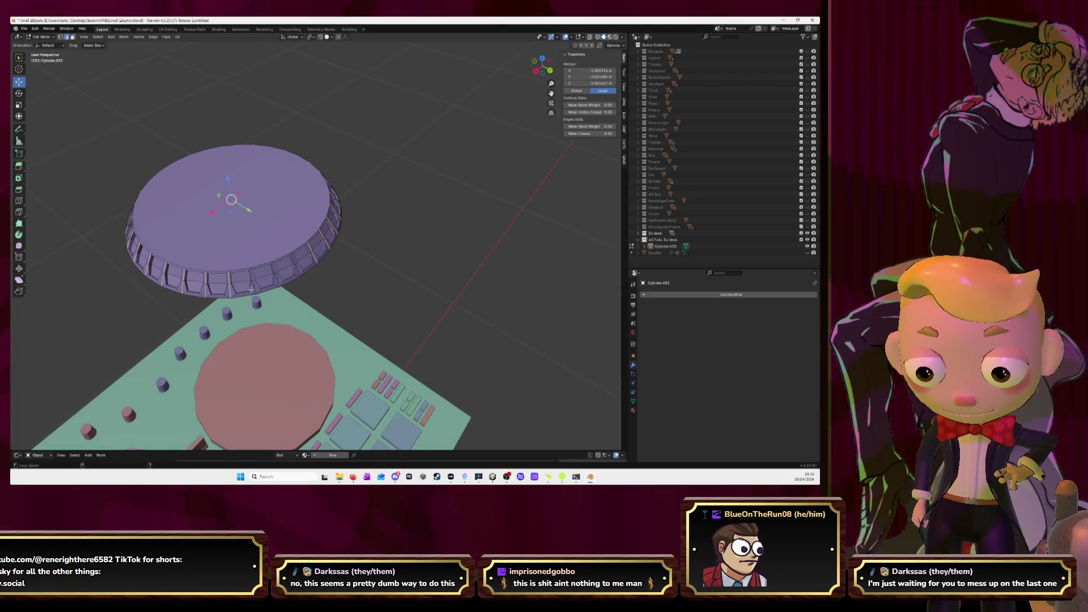
pyautogui.moveTo(252, 290); pyautogui.dragTo(257, 289)
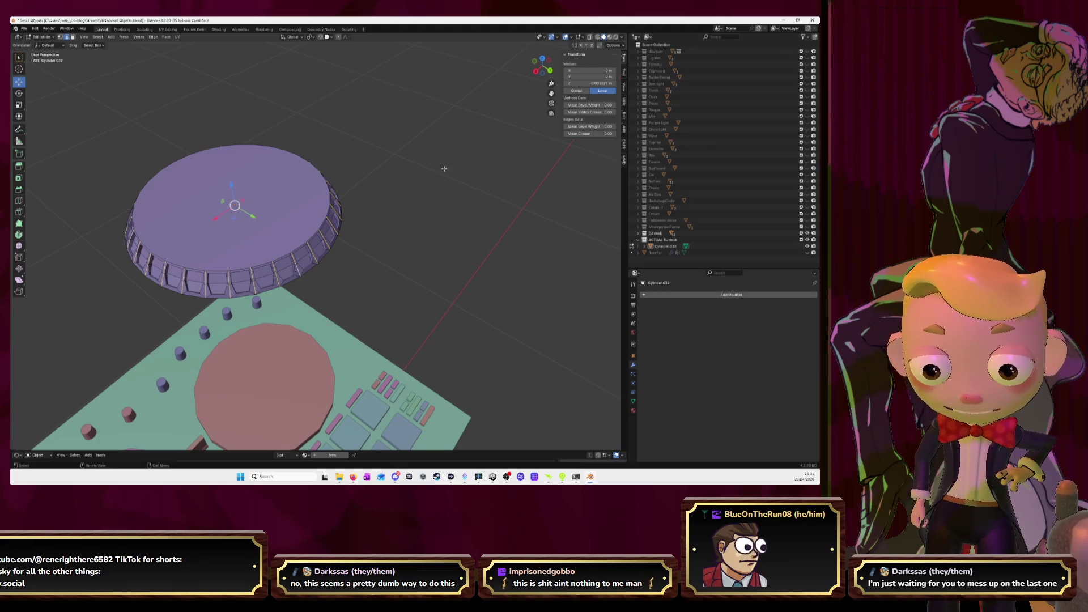
# Step: From top view, scale the ring in two passes to match the desk's circular pad
pyautogui.click(543, 58)
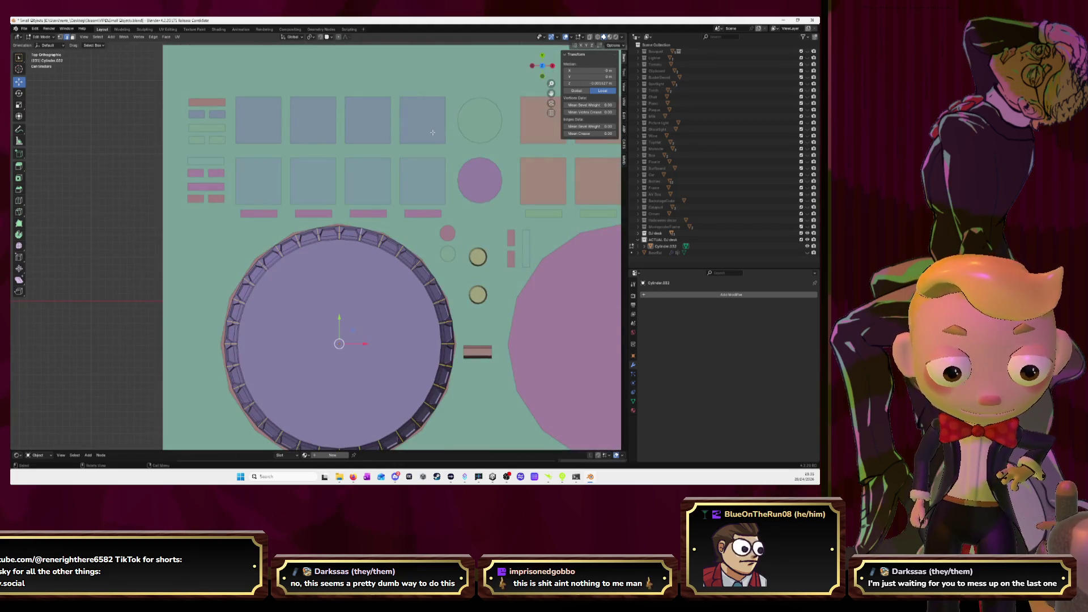
pyautogui.press('KP_Decimal')
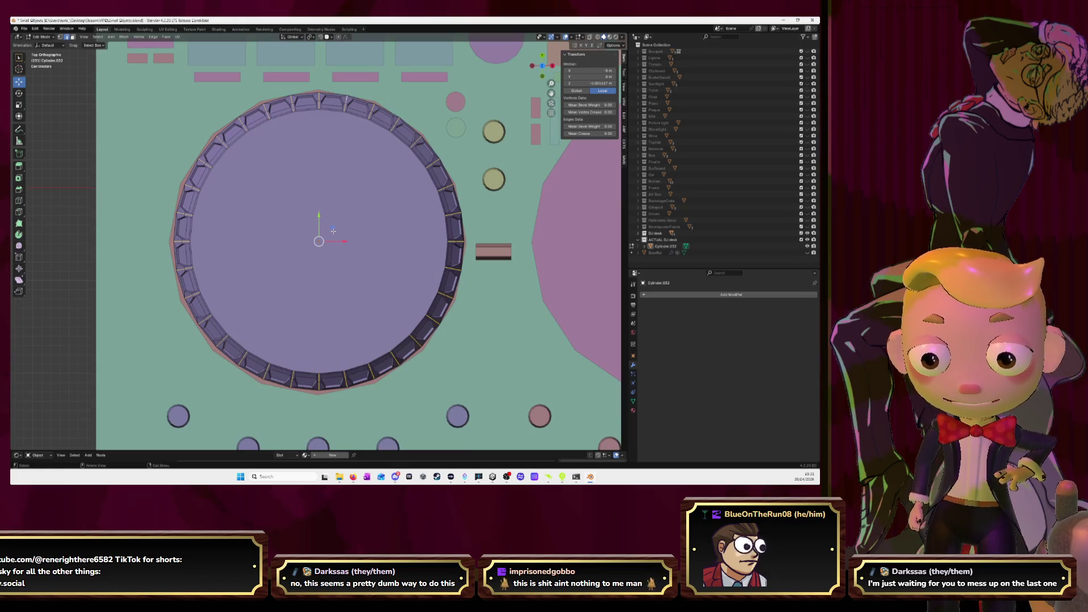
pyautogui.press('s')
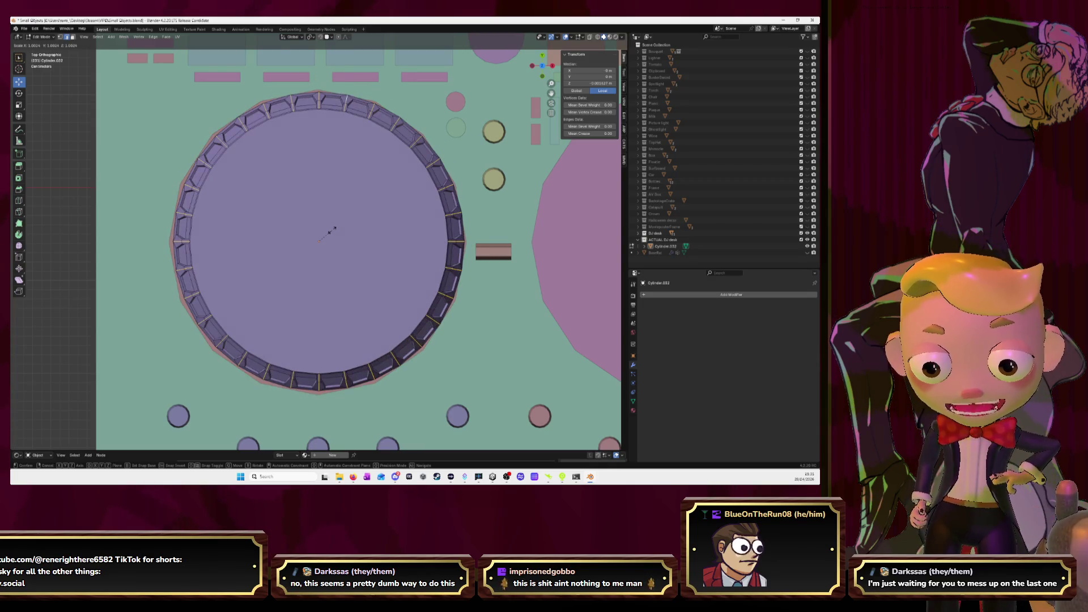
pyautogui.click(332, 229)
pyautogui.press('s')
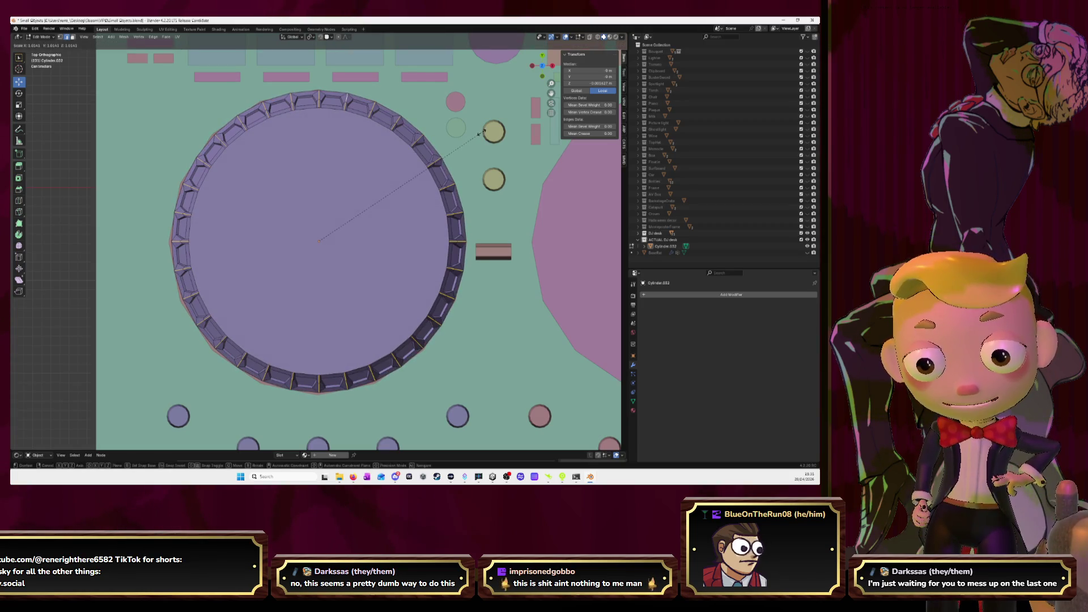
pyautogui.click(481, 132)
pyautogui.moveTo(318, 231)
pyautogui.mouseDown(button='middle')
pyautogui.moveTo(448, 174)
pyautogui.moveTo(554, 161)
pyautogui.moveTo(548, 180)
pyautogui.mouseUp(button='middle')
# Step: Return to Object Mode and toggle Face Orientation on and off to check the normals
pyautogui.press('Tab')
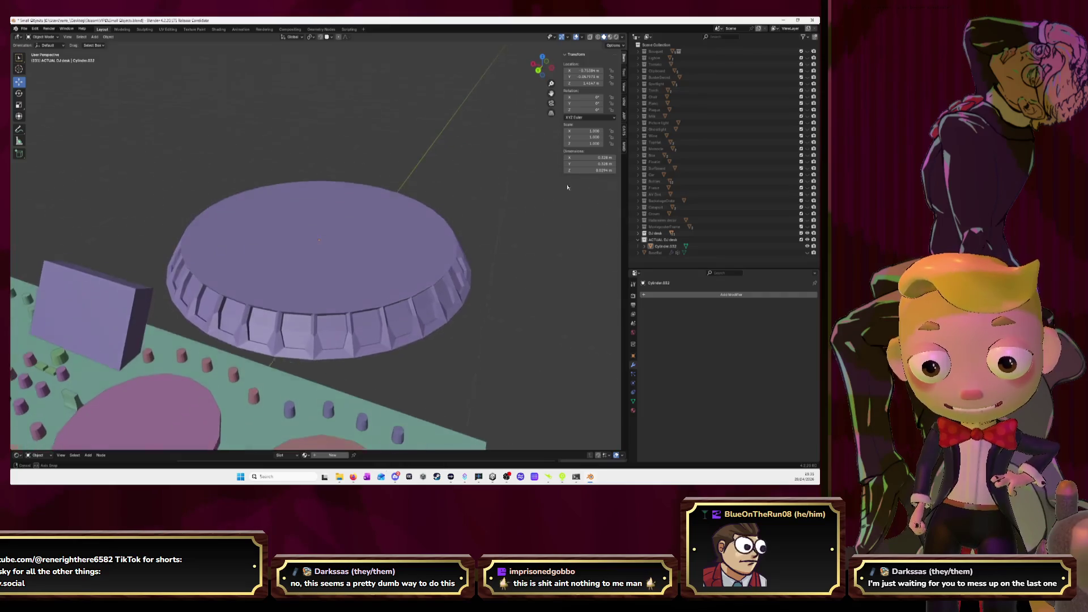
pyautogui.click(581, 38)
pyautogui.click(544, 155)
pyautogui.moveTo(413, 213)
pyautogui.mouseDown(button='middle')
pyautogui.moveTo(450, 183)
pyautogui.moveTo(447, 205)
pyautogui.moveTo(392, 200)
pyautogui.moveTo(406, 204)
pyautogui.mouseUp(button='middle')
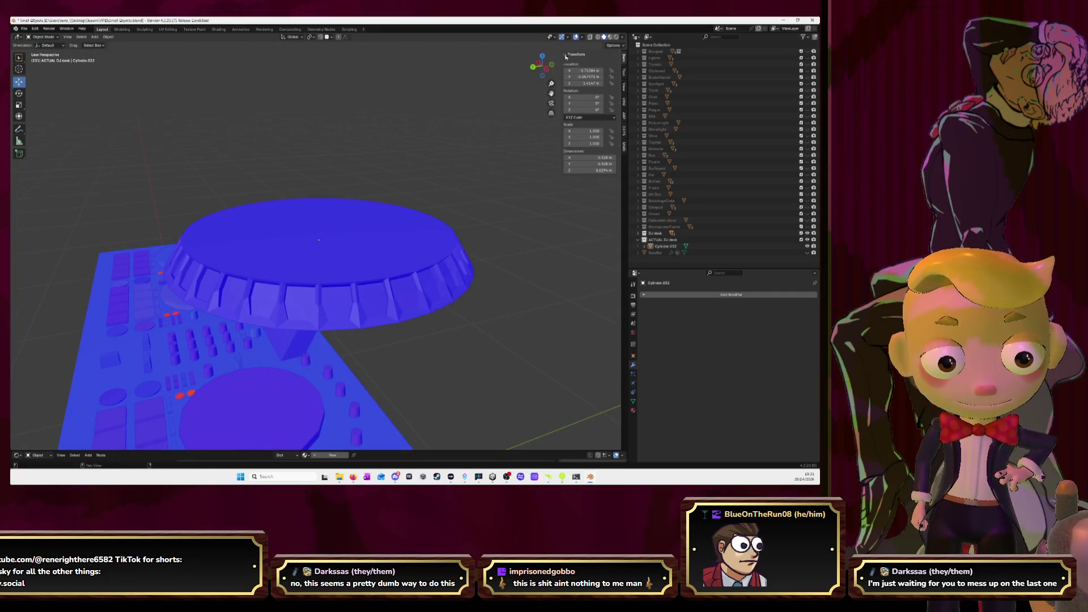
pyautogui.click(582, 37)
pyautogui.click(543, 154)
pyautogui.moveTo(444, 190); pyautogui.dragTo(525, 180, button='middle')
pyautogui.click(342, 228)
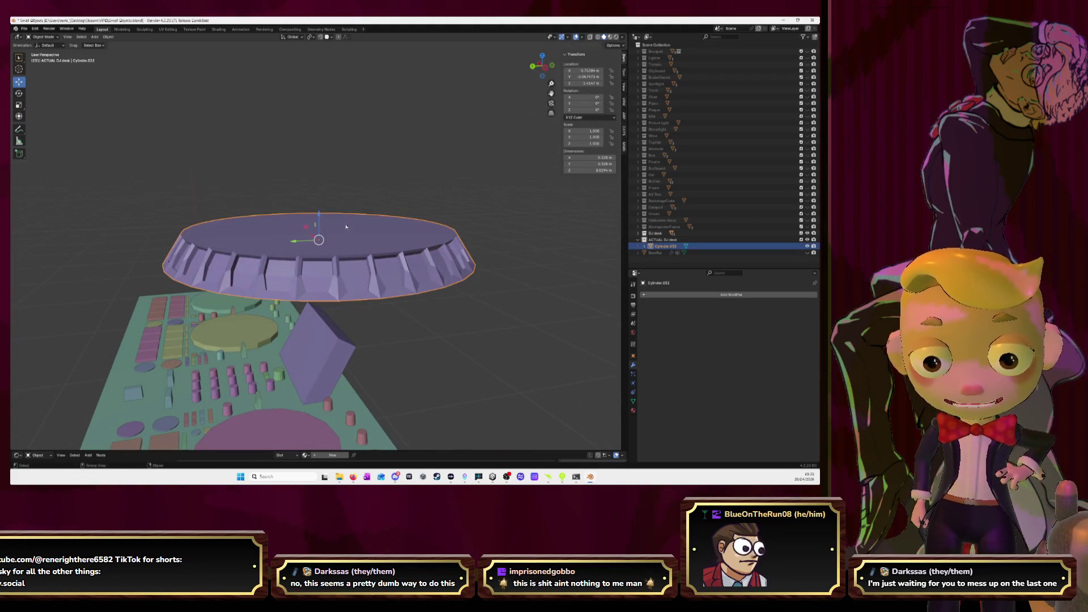
# Step: Inset the cap's top face and move the inset along Z to form a first step
pyautogui.press('Tab')
pyautogui.moveTo(346, 227); pyautogui.dragTo(357, 248, button='middle')
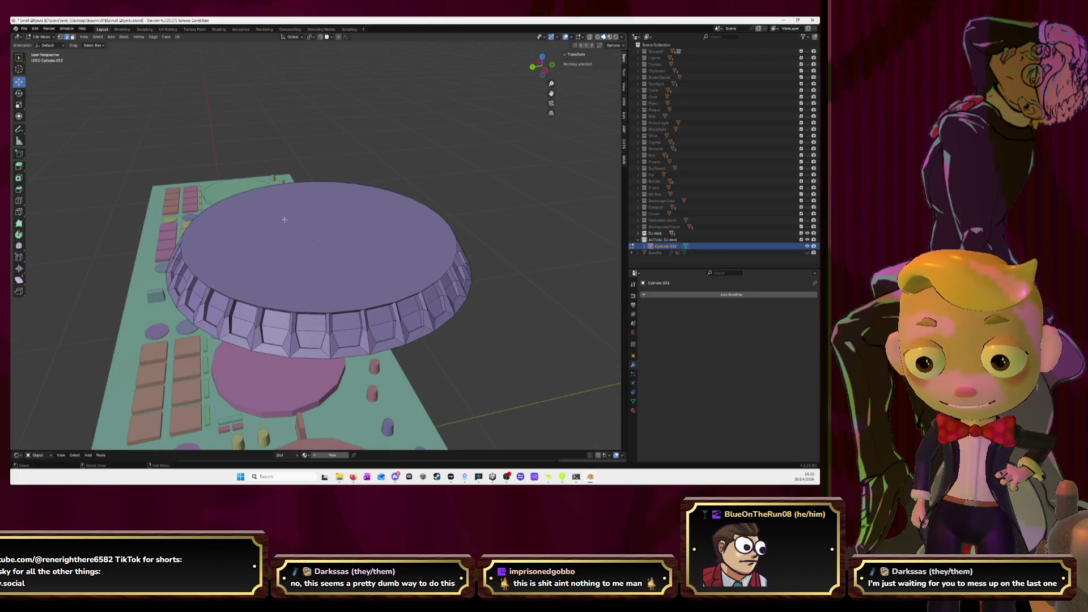
pyautogui.click(319, 247)
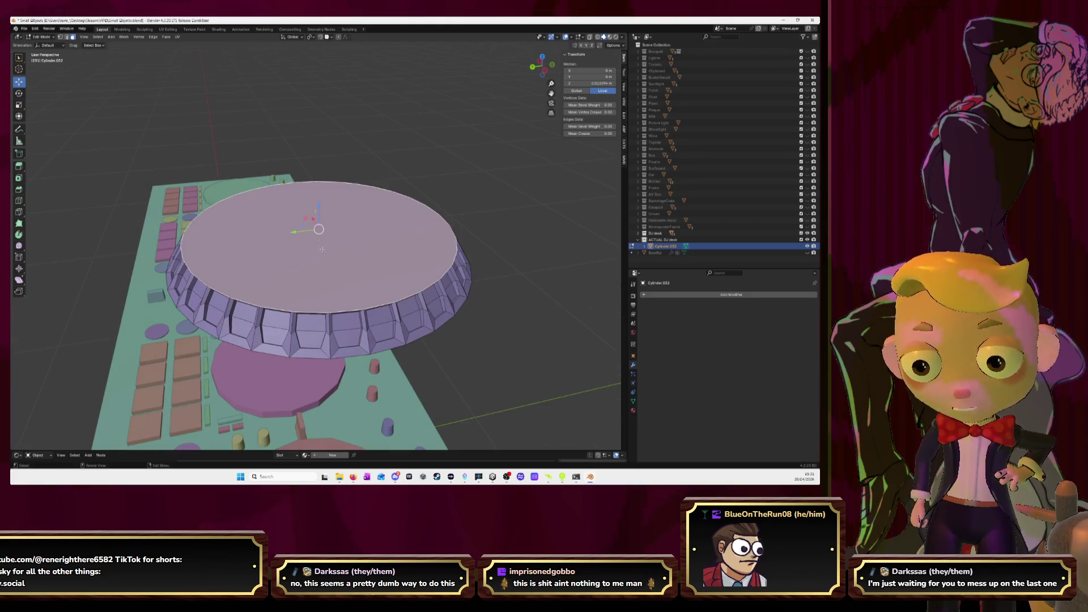
pyautogui.moveTo(319, 209); pyautogui.dragTo(319, 205)
pyautogui.moveTo(319, 206)
pyautogui.mouseDown(button='middle')
pyautogui.moveTo(359, 169)
pyautogui.moveTo(333, 193)
pyautogui.moveTo(388, 196)
pyautogui.mouseUp(button='middle')
pyautogui.press('i')
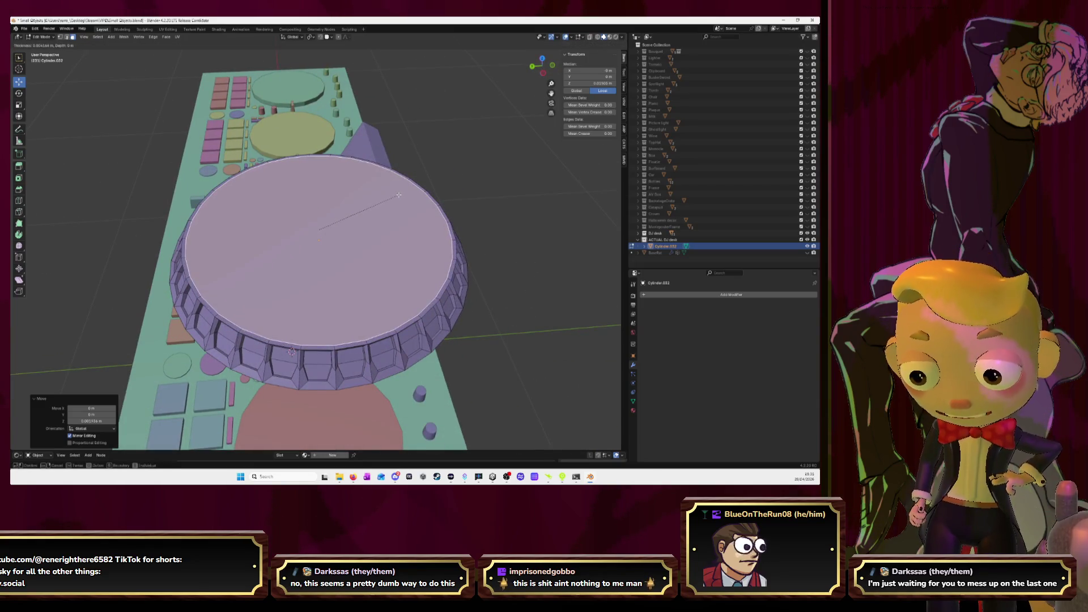
pyautogui.click(400, 194)
pyautogui.moveTo(321, 218); pyautogui.dragTo(330, 214, button='middle')
pyautogui.press('g')
pyautogui.press('z')
pyautogui.press('z')
pyautogui.click(333, 213)
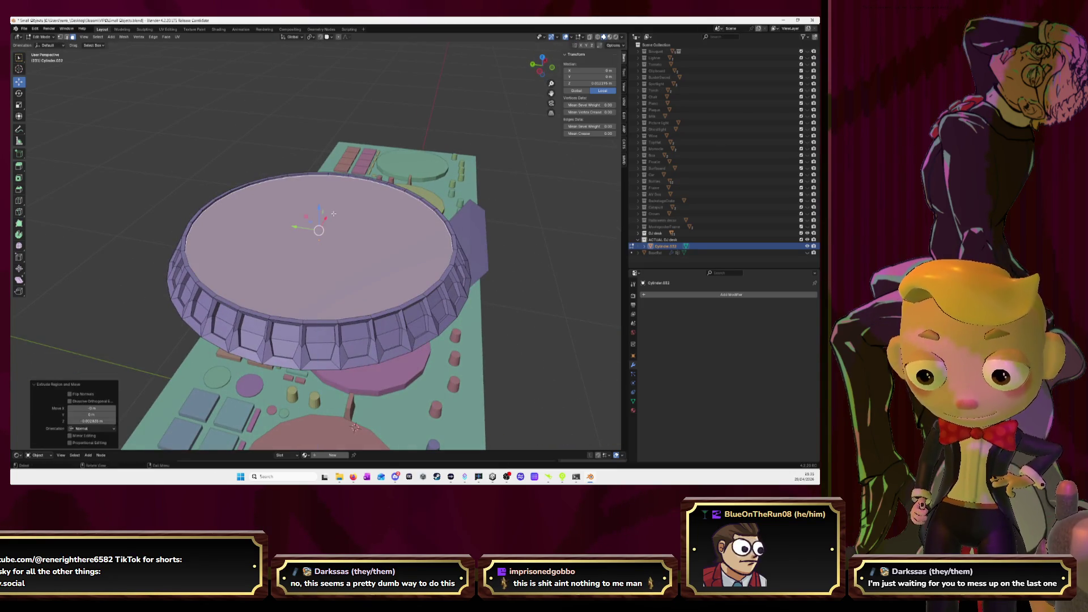
# Step: Add a second inset and extrusion, then inset again to a small central circle
pyautogui.moveTo(373, 221)
pyautogui.mouseDown(button='middle')
pyautogui.moveTo(389, 246)
pyautogui.moveTo(328, 206)
pyautogui.mouseUp(button='middle')
pyautogui.press('i')
pyautogui.click(389, 246)
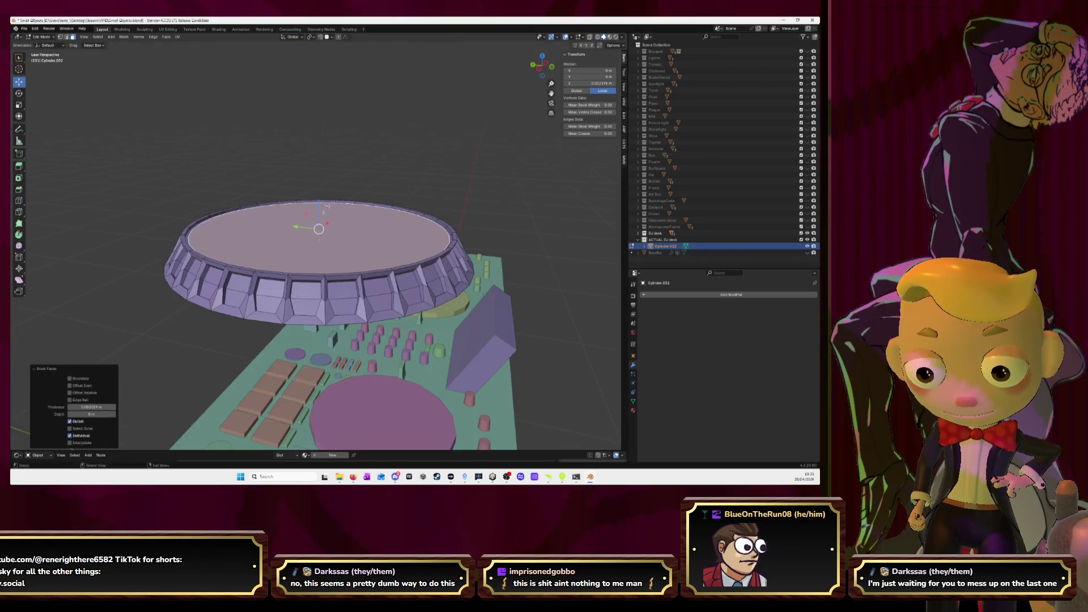
pyautogui.press('e')
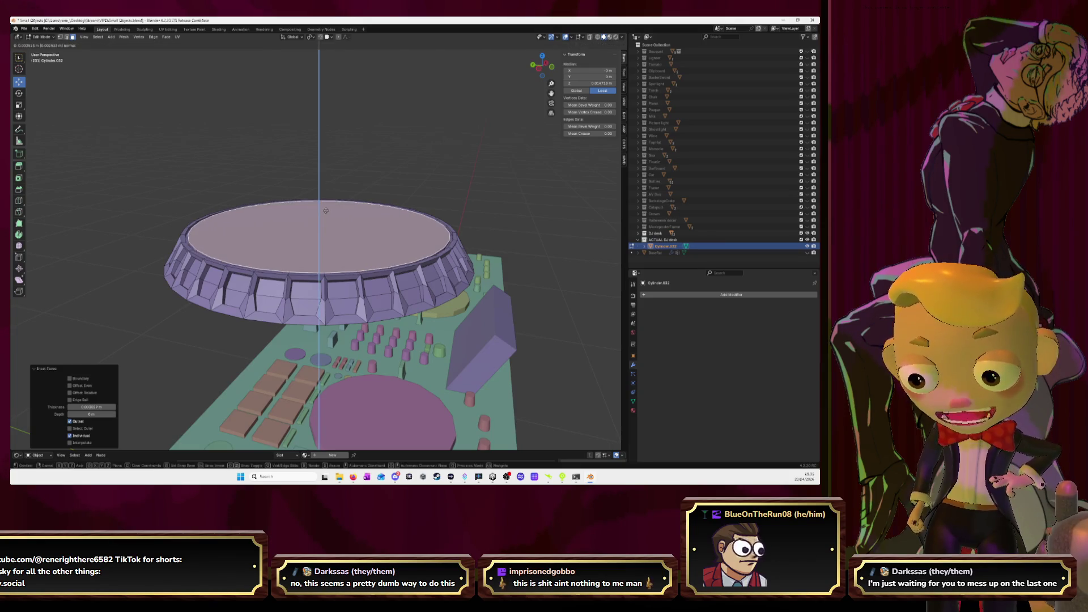
pyautogui.click(326, 210)
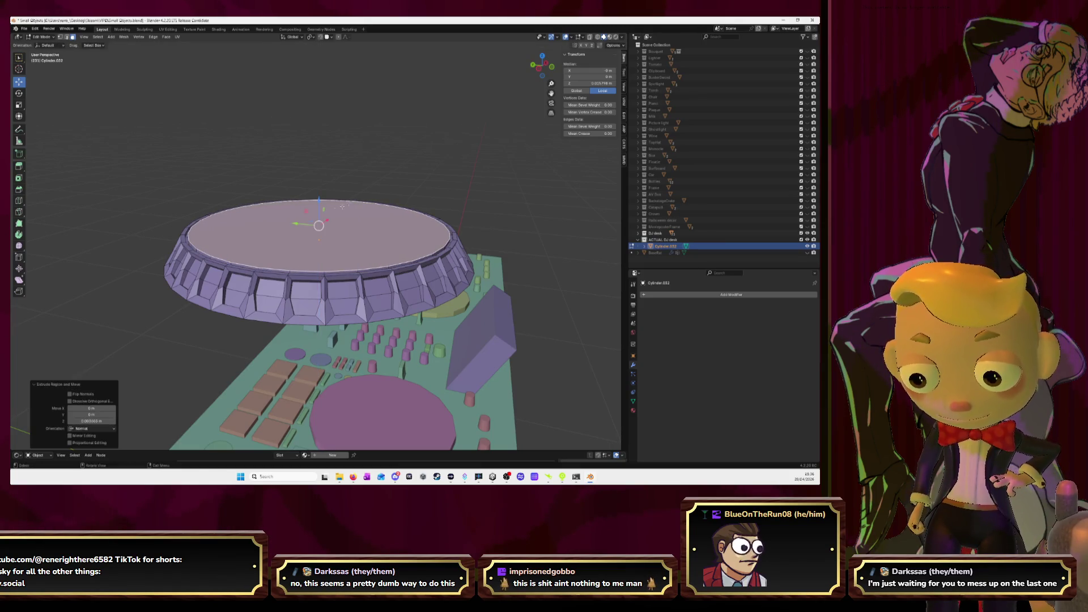
pyautogui.moveTo(466, 175); pyautogui.dragTo(386, 227, button='middle')
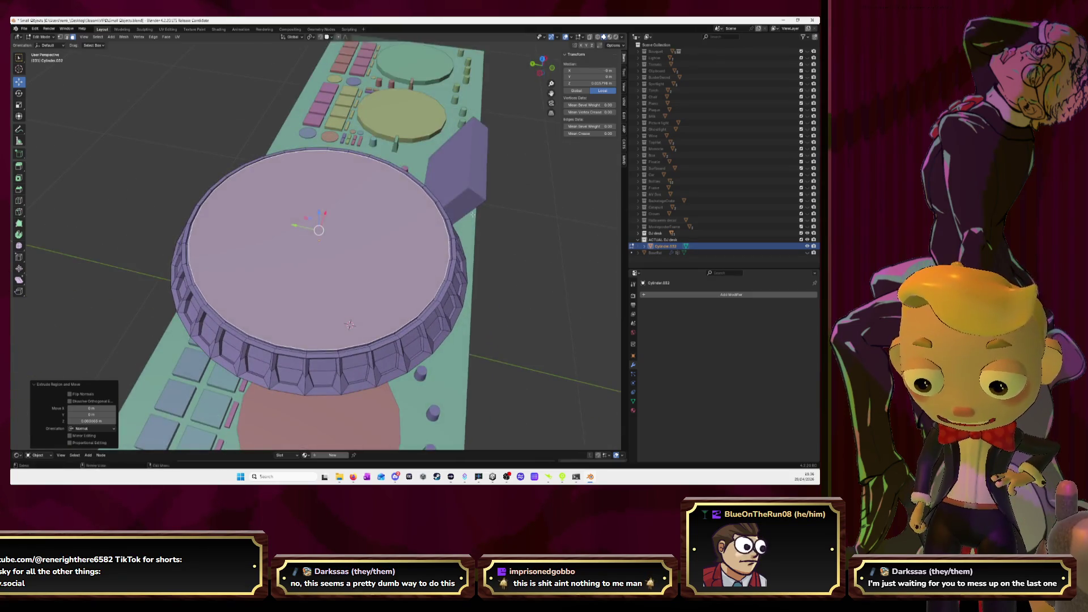
pyautogui.press('i')
pyautogui.click(375, 228)
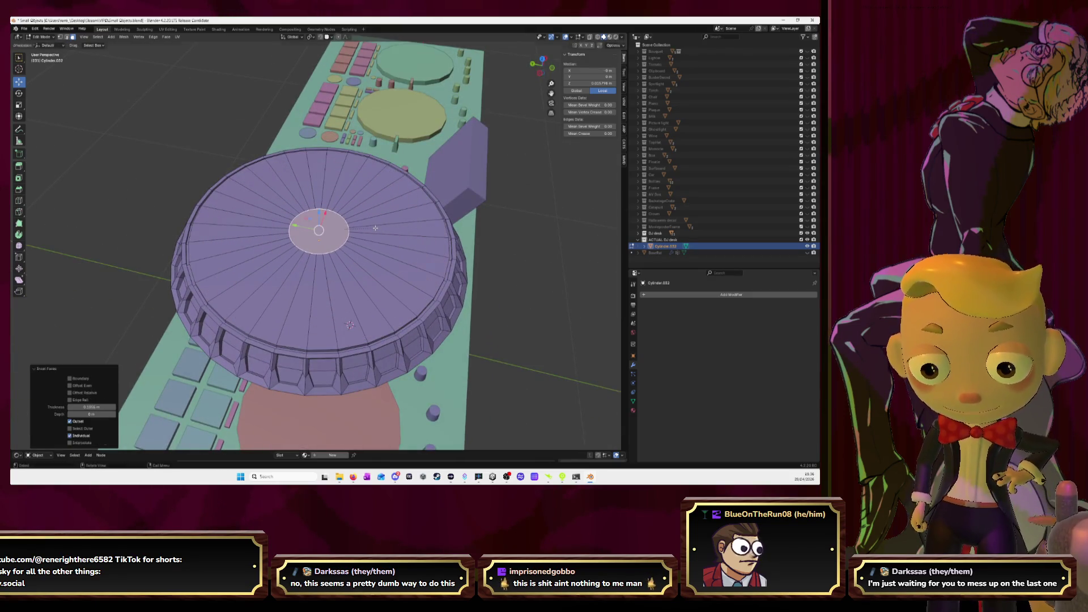
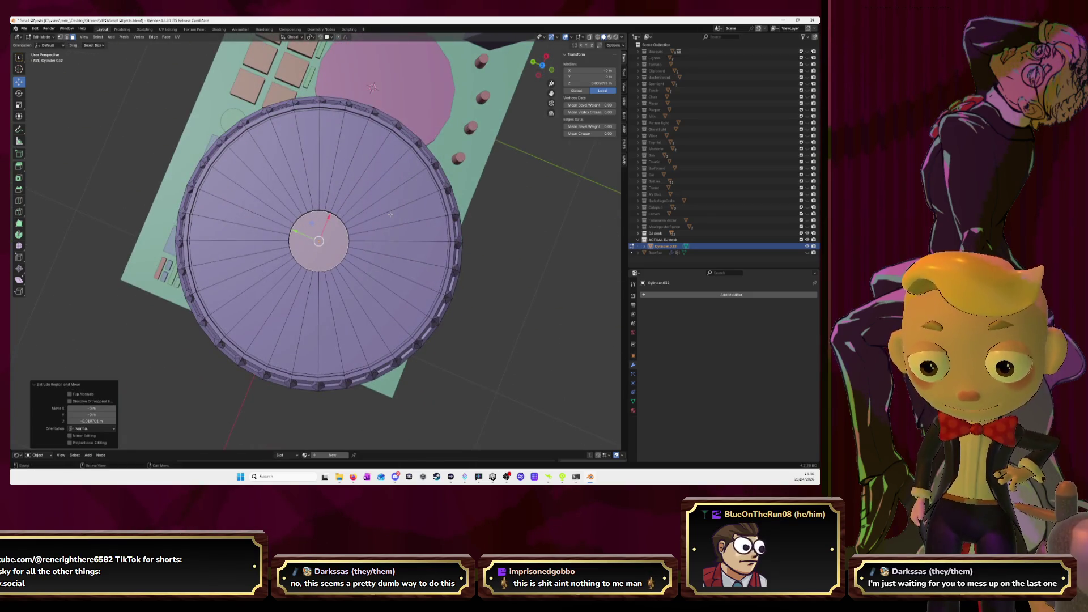
# Step: Deselect the inset top face, return the jog wheel to Object Mode, and switch to Firefox
pyautogui.hotkey('alt', 'a')
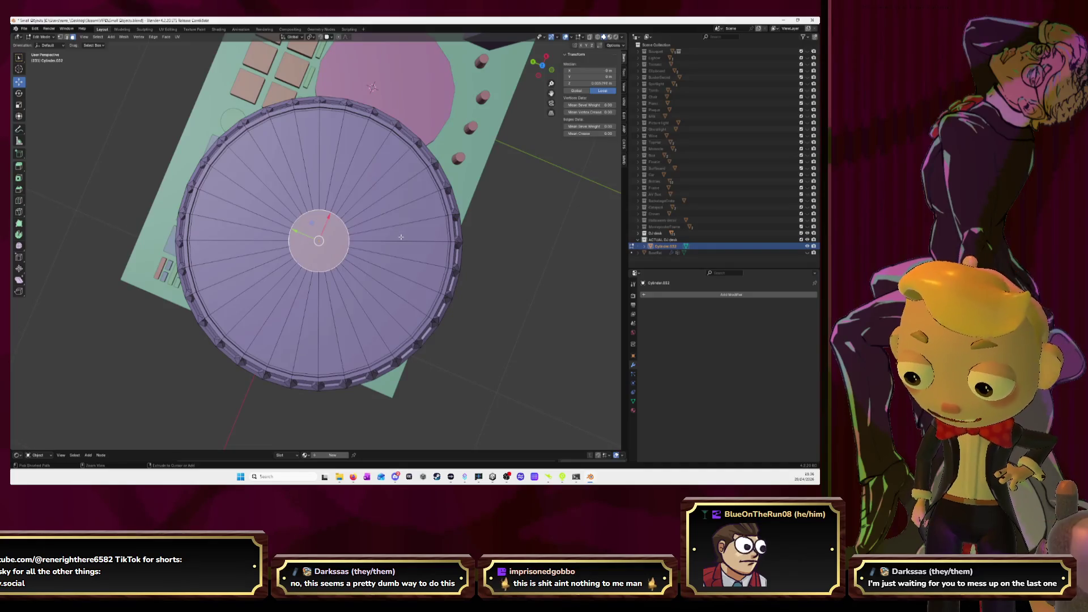
pyautogui.moveTo(401, 238)
pyautogui.mouseDown(button='middle')
pyautogui.moveTo(540, 231)
pyautogui.moveTo(511, 241)
pyautogui.mouseUp(button='middle')
pyautogui.press('Tab')
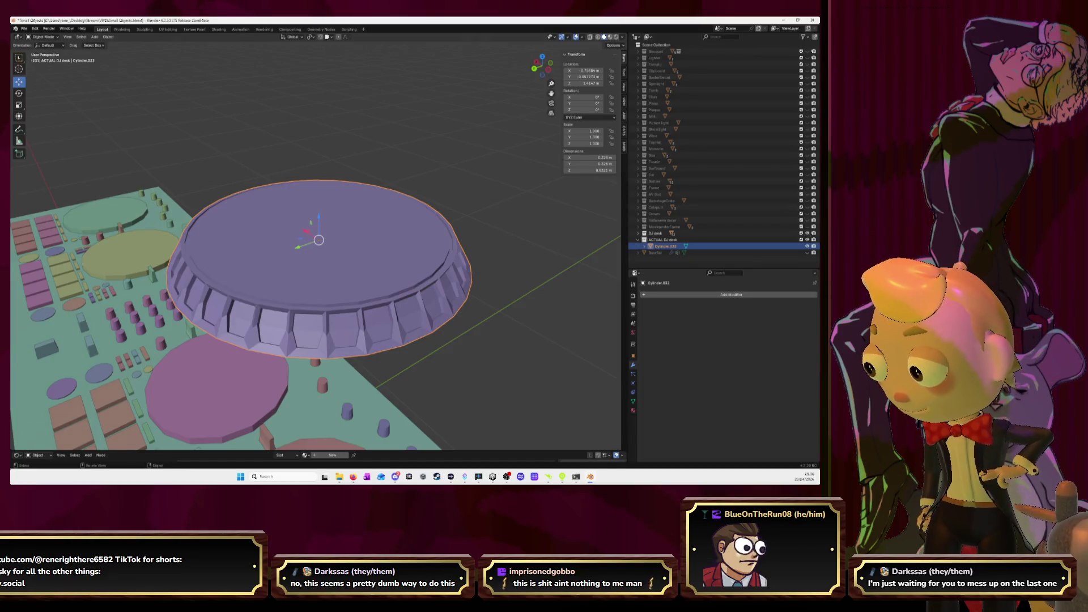
pyautogui.hotkey('alt', 'Tab')
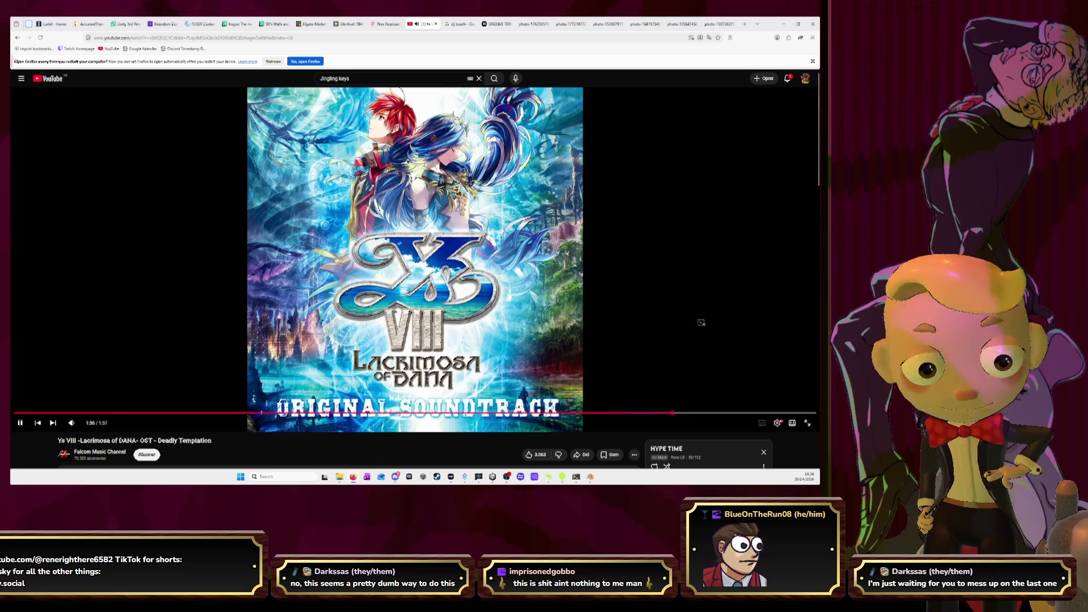
# Step: Look through the four DJ controller reference photo tabs, then minimise Firefox
pyautogui.click(534, 24)
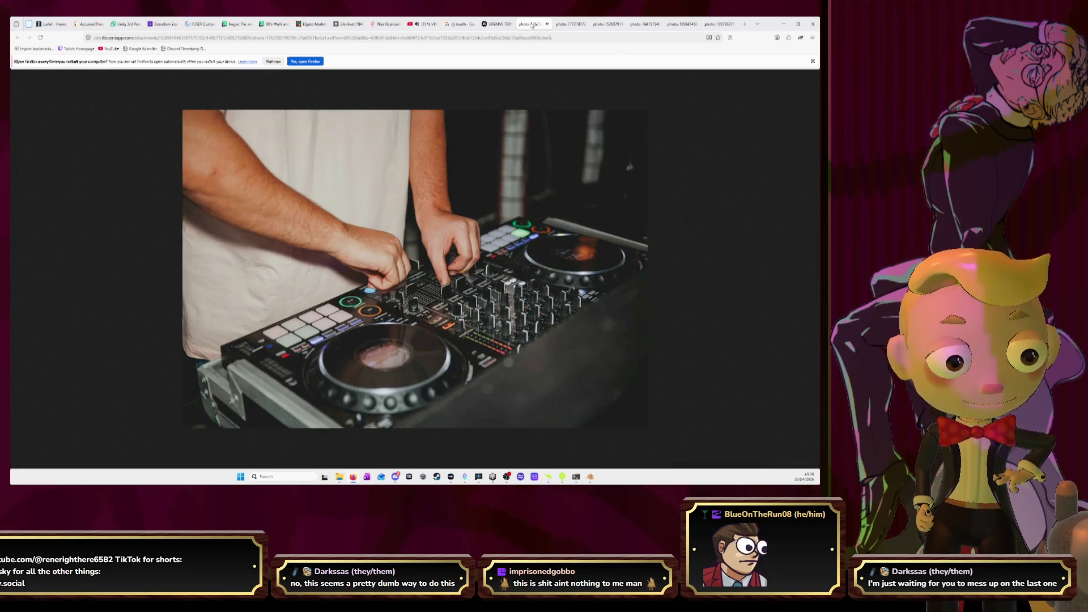
pyautogui.click(568, 25)
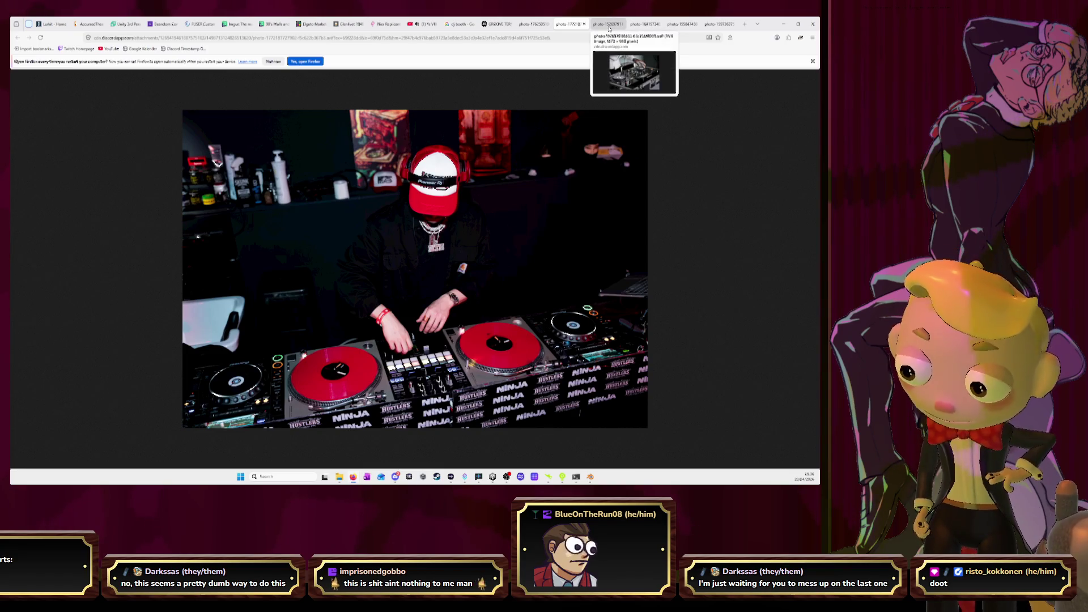
pyautogui.click(606, 24)
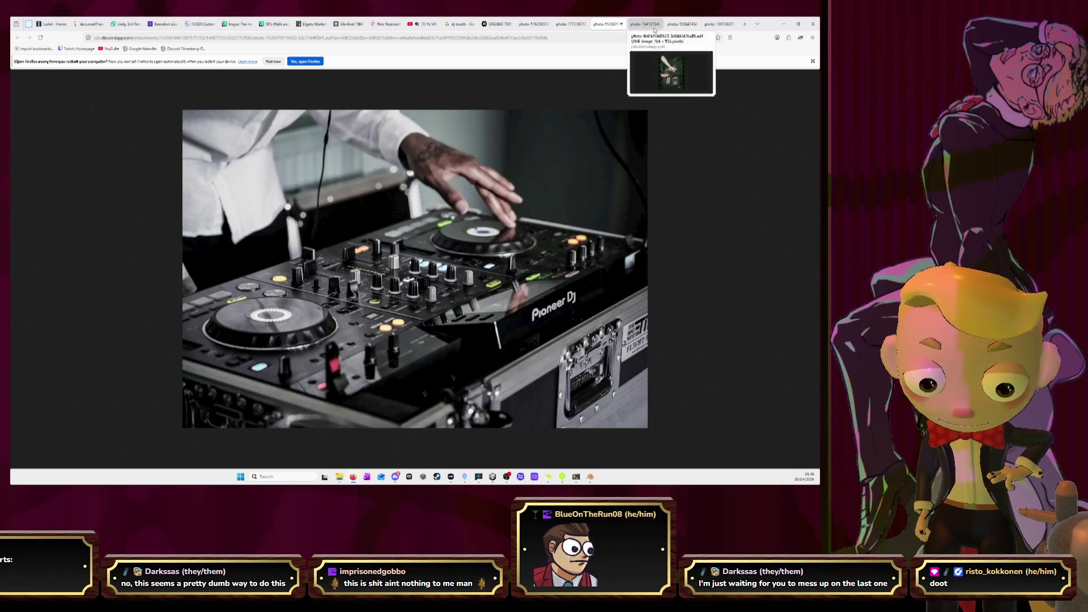
pyautogui.click(642, 25)
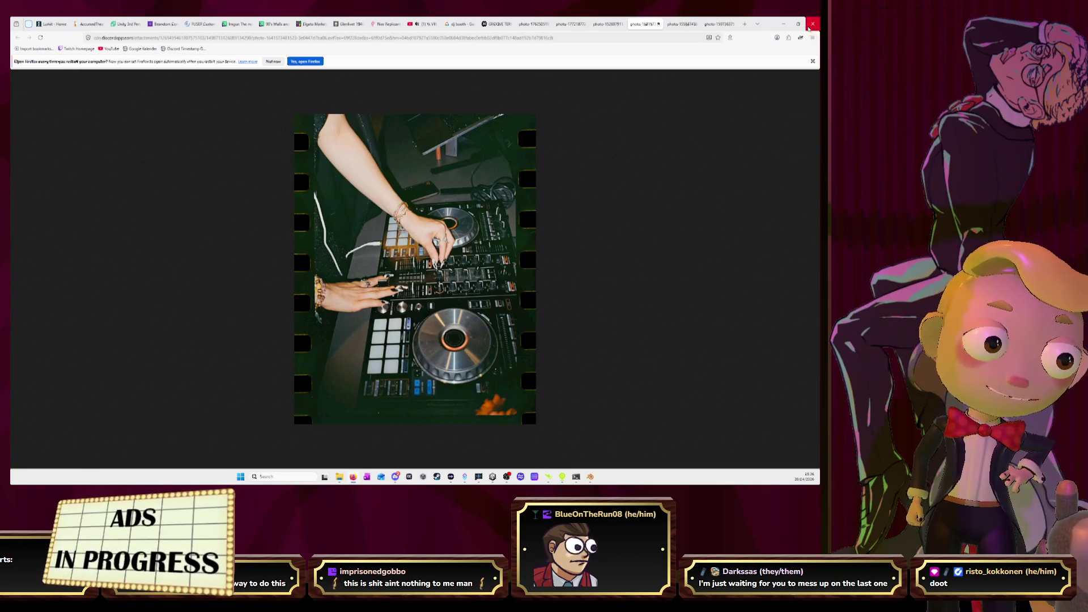
pyautogui.click(810, 25)
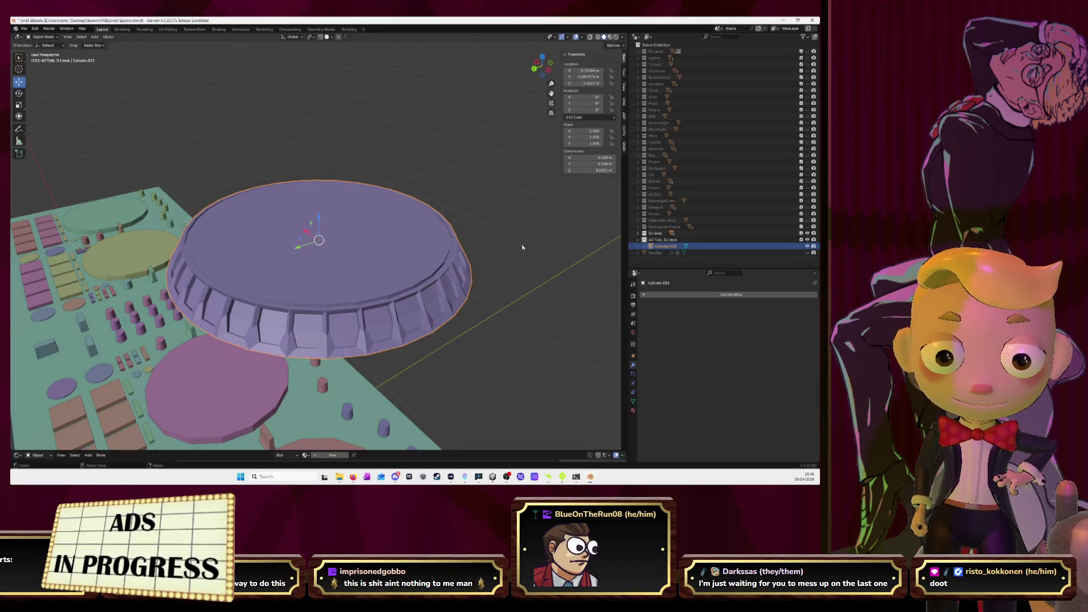
# Step: Inset the jog wheel's top face into a ring and extrude the inner face
pyautogui.click(380, 236)
pyautogui.press('KP_7')
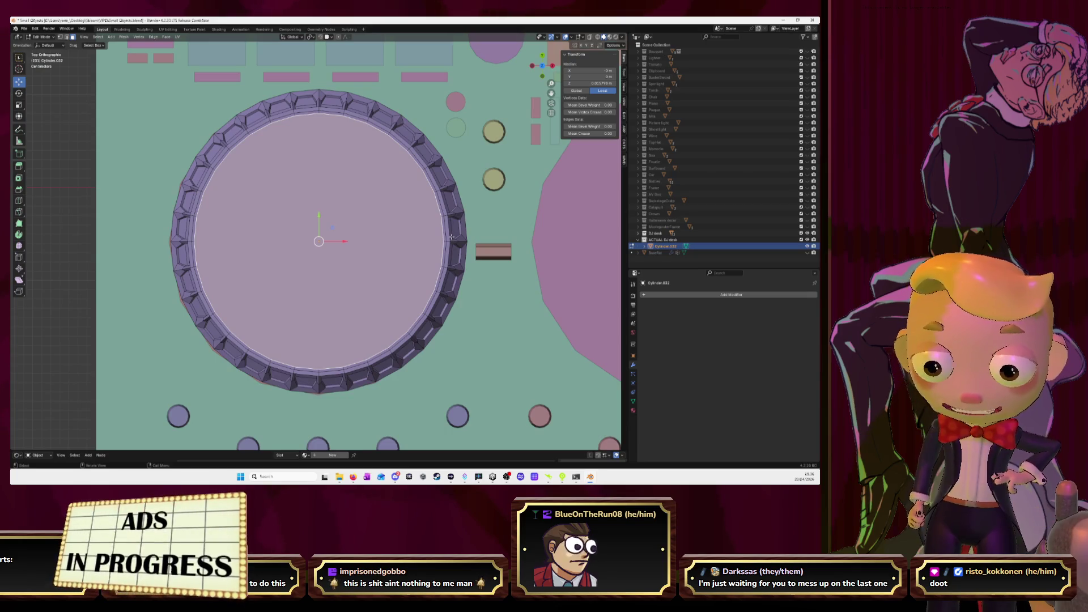
pyautogui.press('i')
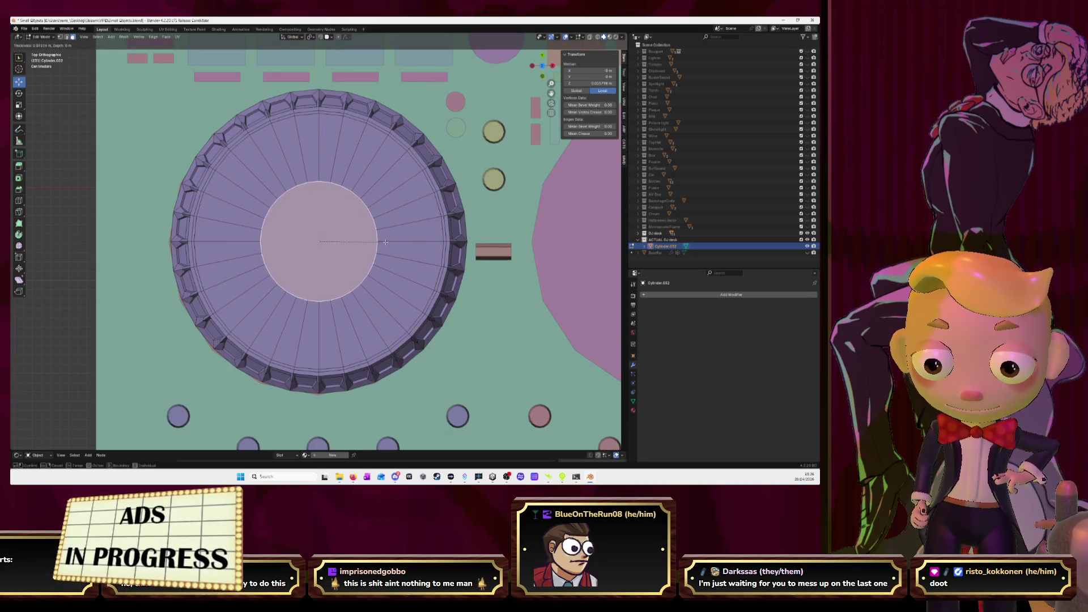
pyautogui.click(385, 242)
pyautogui.moveTo(423, 274); pyautogui.dragTo(311, 221, button='middle')
pyautogui.press('e')
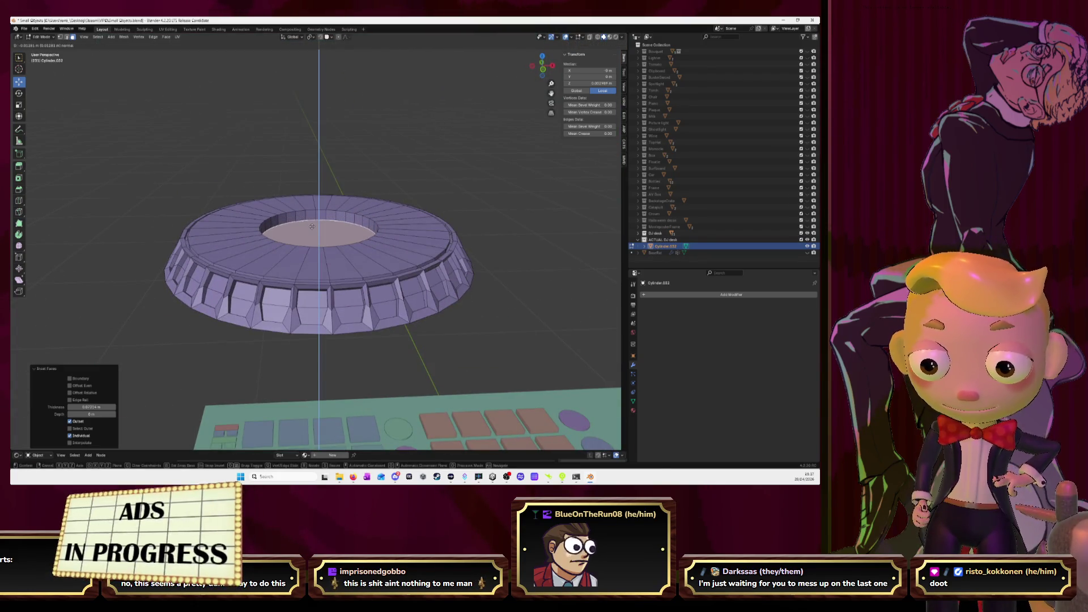
pyautogui.click(312, 226)
# Step: Inset the inner face a second time and extrude it again
pyautogui.press('KP_7')
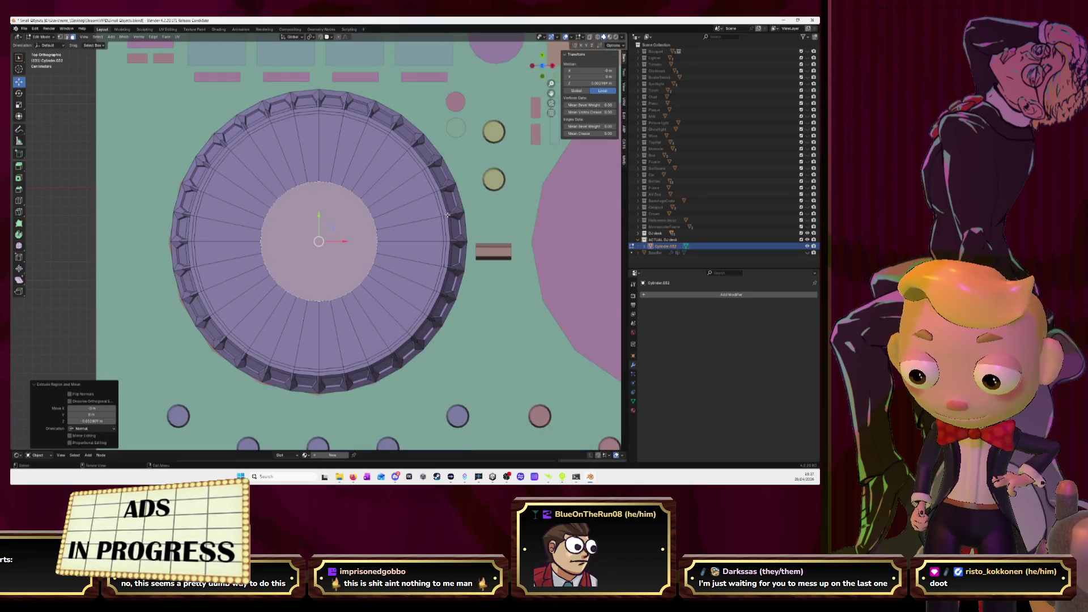
pyautogui.press('i')
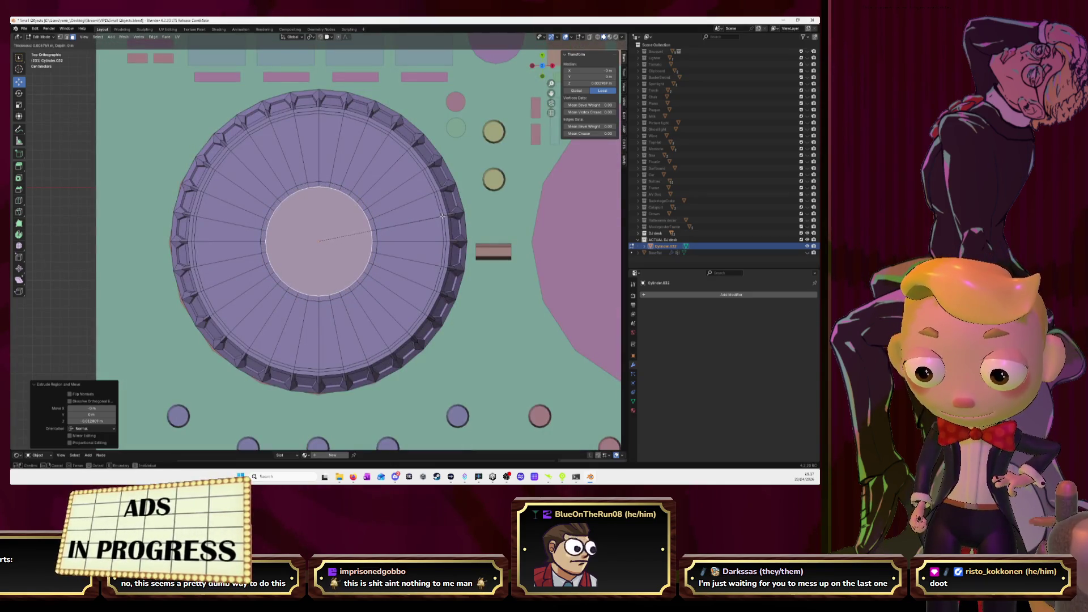
pyautogui.click(442, 216)
pyautogui.moveTo(443, 216); pyautogui.dragTo(326, 227, button='middle')
pyautogui.press('e')
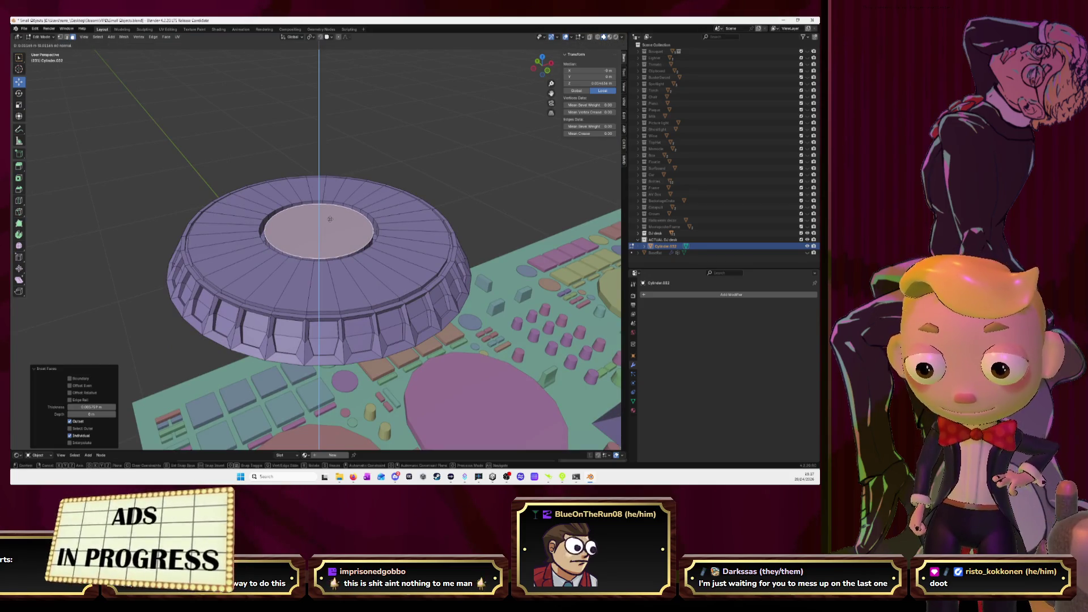
pyautogui.click(330, 218)
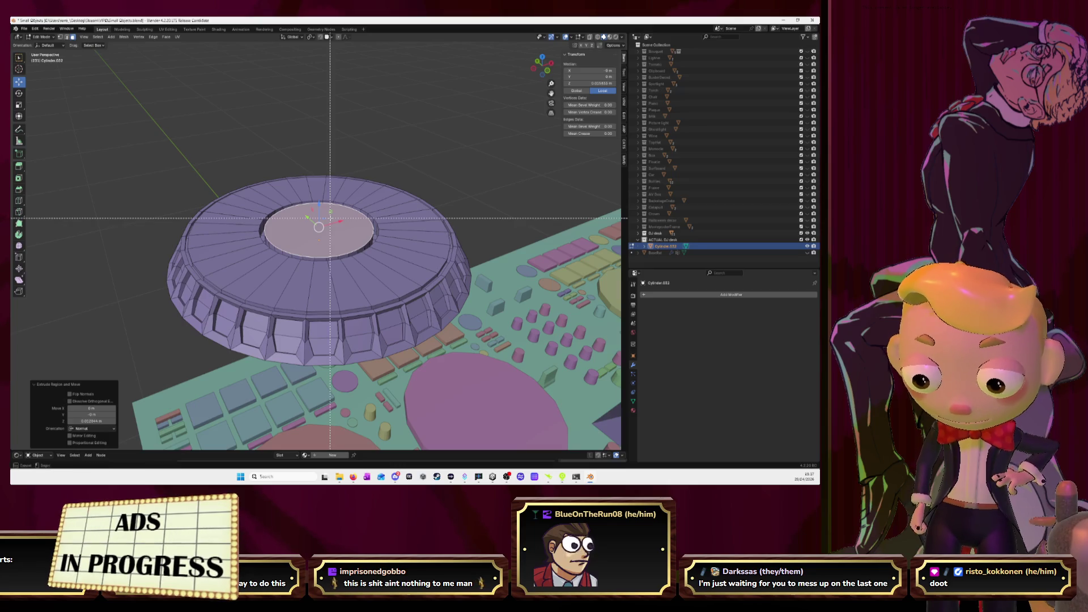
# Step: Try a bevel and undo it, then inset the centre into a small hub and move it along its normal
pyautogui.hotkey('ctrl', 'b')
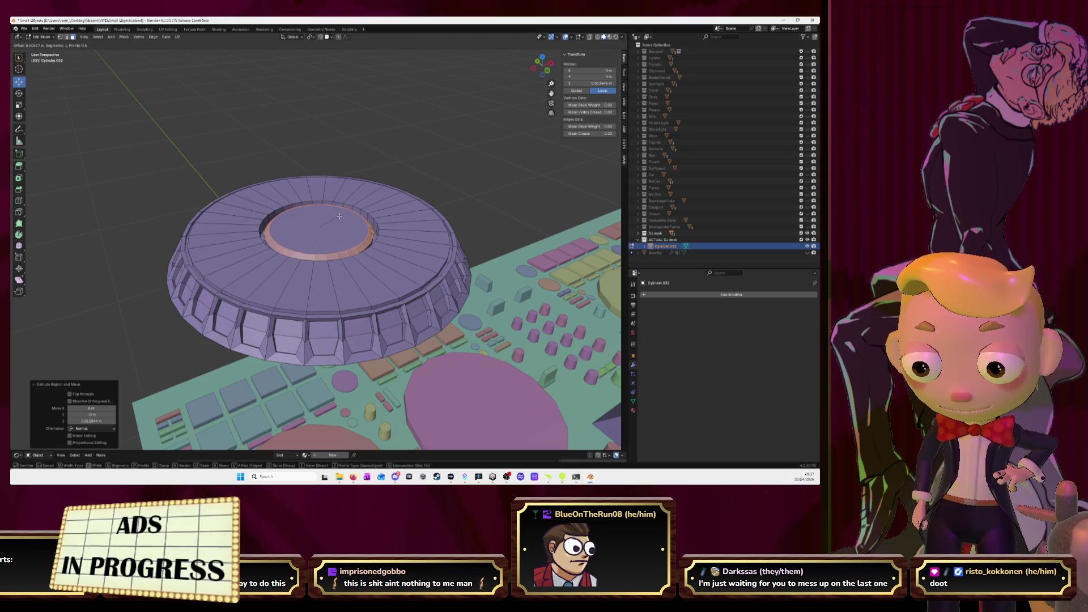
pyautogui.click(339, 216)
pyautogui.hotkey('ctrl', 'z')
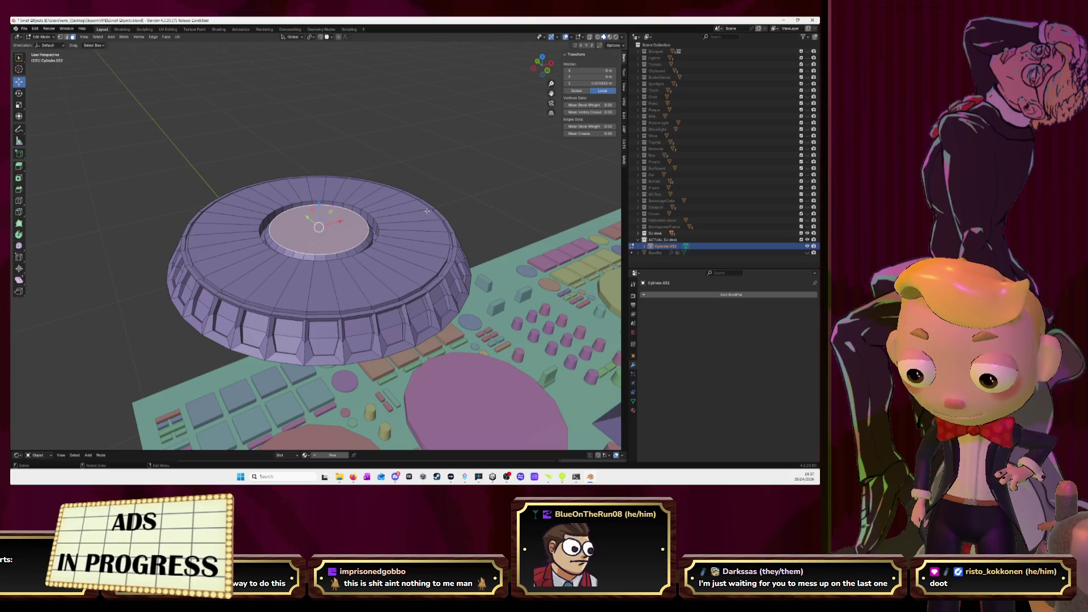
pyautogui.press('i')
pyautogui.click(393, 212)
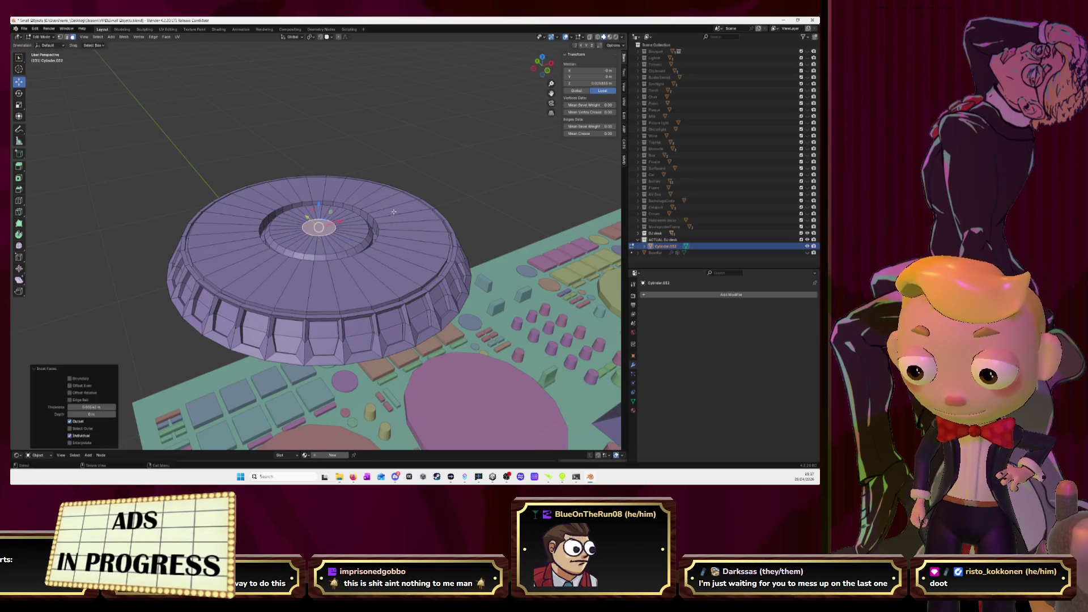
pyautogui.press('e')
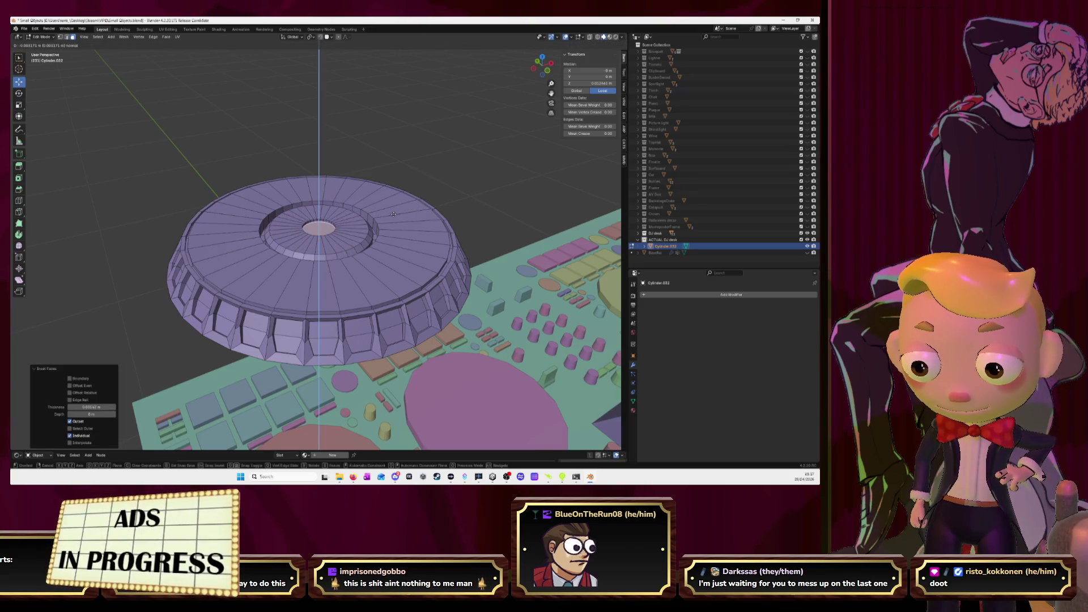
pyautogui.moveTo(394, 214); pyautogui.dragTo(479, 227, button='middle')
# Step: Return to Object Mode, deselect the jog wheel and view it from a low side angle
pyautogui.press('Tab')
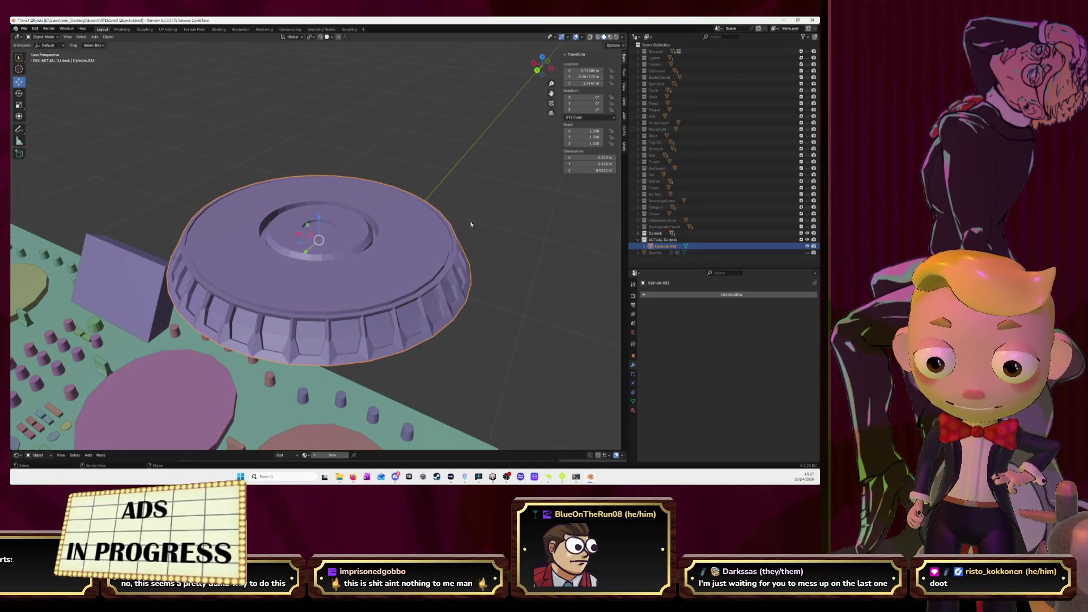
pyautogui.scroll(-5, 463, 222)
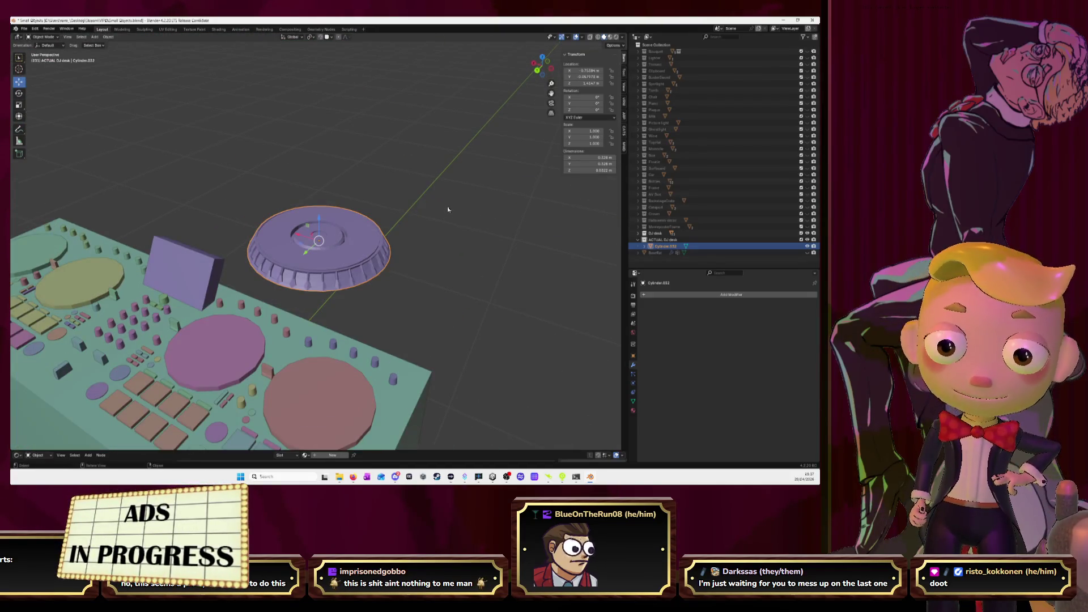
pyautogui.scroll(-3, 404, 191)
pyautogui.moveTo(404, 191)
pyautogui.mouseDown(button='middle')
pyautogui.moveTo(369, 224)
pyautogui.moveTo(408, 202)
pyautogui.moveTo(444, 207)
pyautogui.mouseUp(button='middle')
pyautogui.click(437, 207)
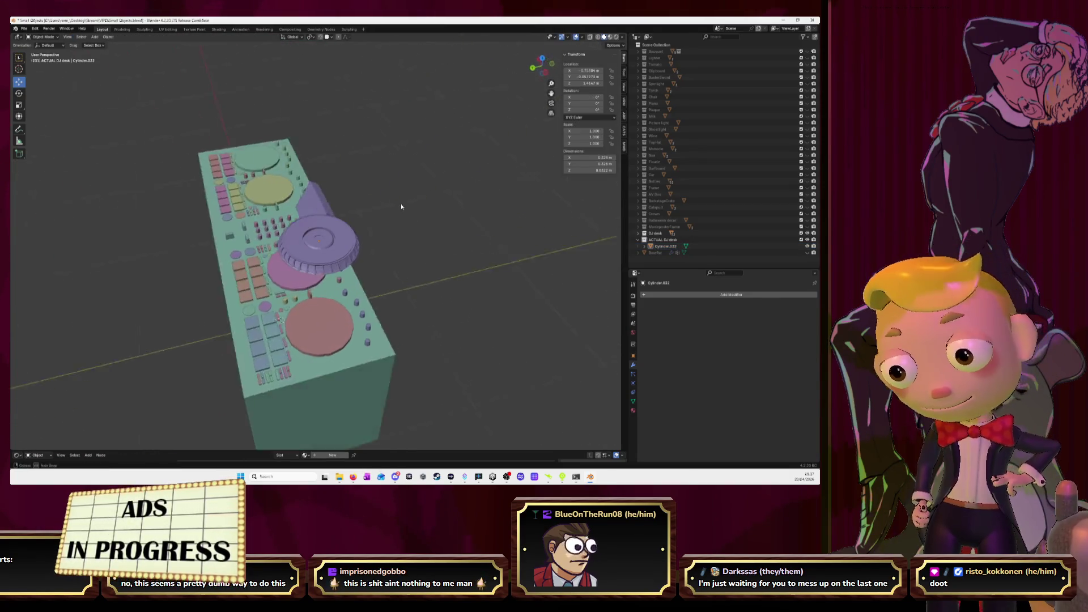
pyautogui.scroll(4, 444, 207)
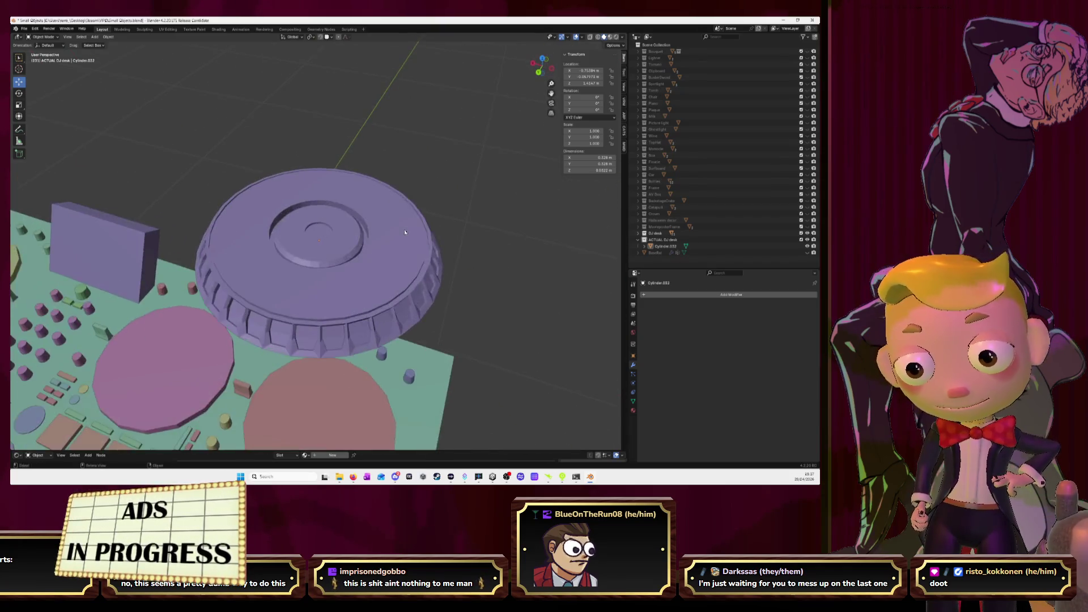
pyautogui.scroll(3, 444, 207)
pyautogui.moveTo(444, 207)
pyautogui.mouseDown(button='middle')
pyautogui.moveTo(375, 179)
pyautogui.moveTo(396, 216)
pyautogui.mouseUp(button='middle')
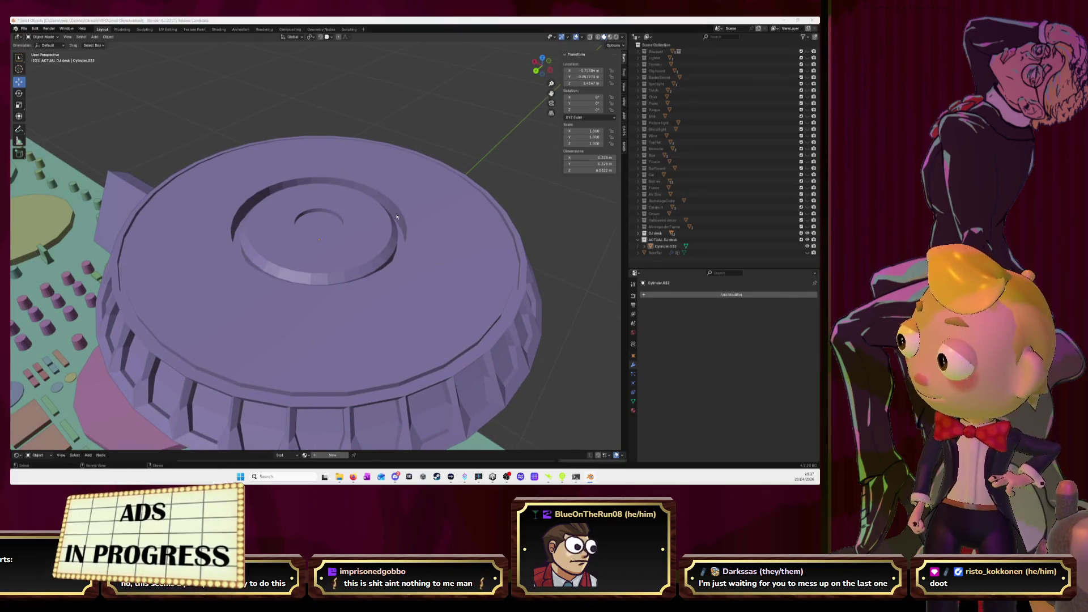
# Step: Compare the jog wheel against the DJ reference photo in the browser
pyautogui.hotkey('alt', 'Tab')
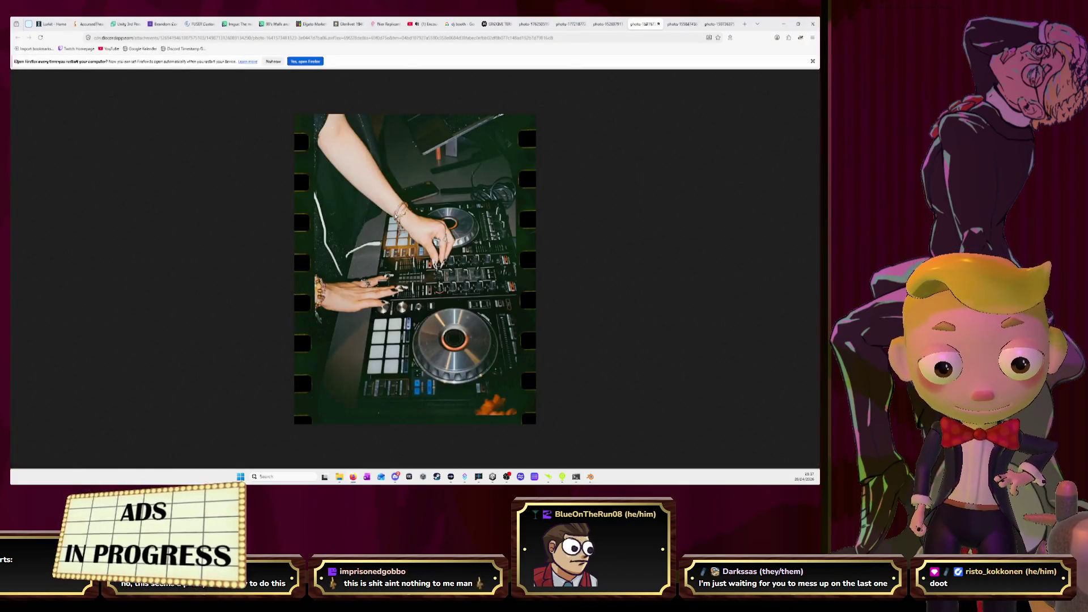
pyautogui.hotkey('alt', 'Tab')
pyautogui.hotkey('alt', 'Tab')
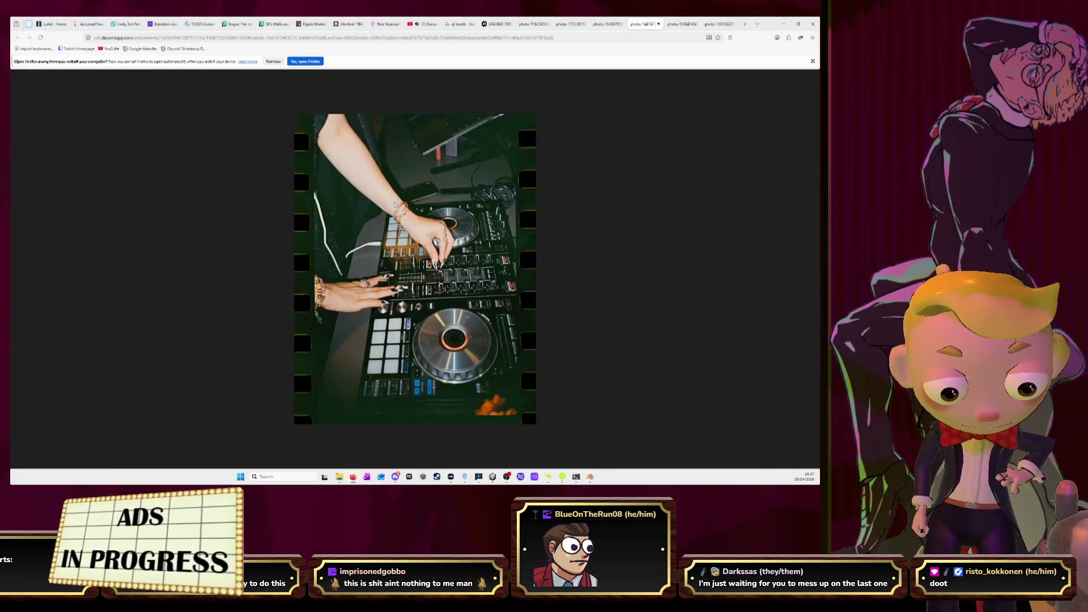
pyautogui.hotkey('alt', 'Tab')
pyautogui.moveTo(392, 227); pyautogui.dragTo(376, 213, button='middle')
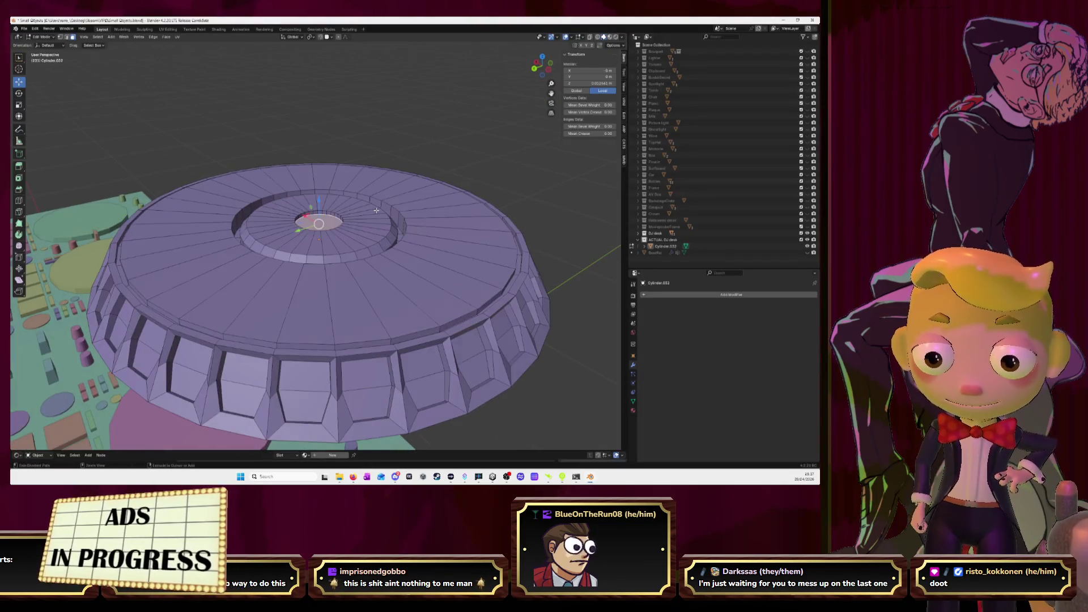
# Step: Lift the jog wheel's centre face upward into a raised hub and return to Object Mode
pyautogui.click(377, 213)
pyautogui.press('Tab')
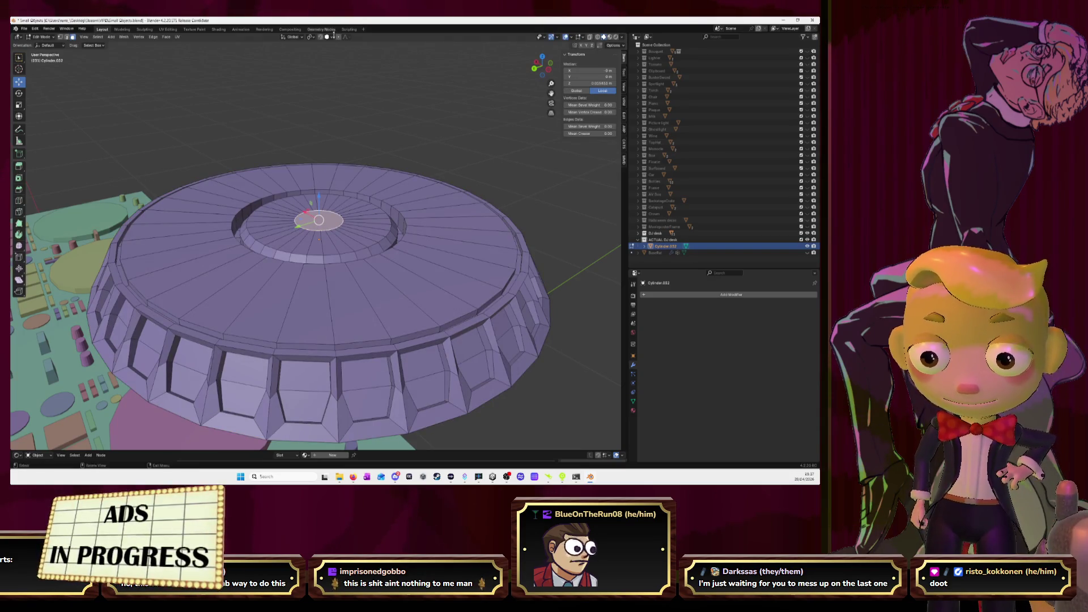
pyautogui.moveTo(319, 195); pyautogui.dragTo(319, 185)
pyautogui.moveTo(319, 184); pyautogui.dragTo(317, 161, button='middle')
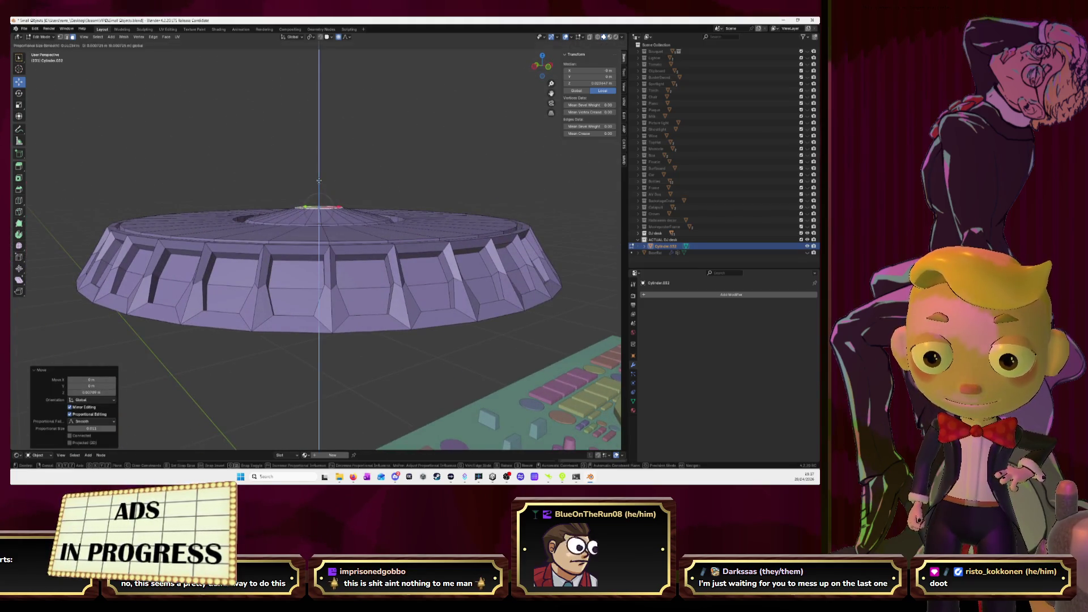
pyautogui.press('Tab')
# Step: Deselect the disc and switch to a top-down orthographic view
pyautogui.click(426, 148)
pyautogui.moveTo(425, 148)
pyautogui.mouseDown(button='middle')
pyautogui.moveTo(415, 185)
pyautogui.moveTo(390, 138)
pyautogui.moveTo(437, 168)
pyautogui.mouseUp(button='middle')
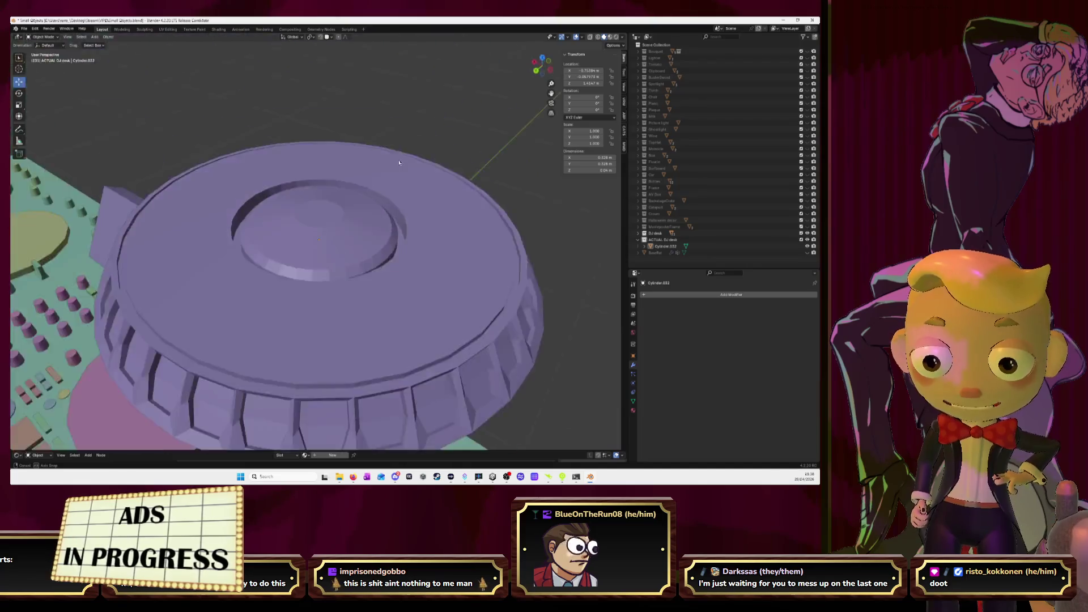
pyautogui.scroll(-2, 437, 169)
pyautogui.scroll(-3, 436, 173)
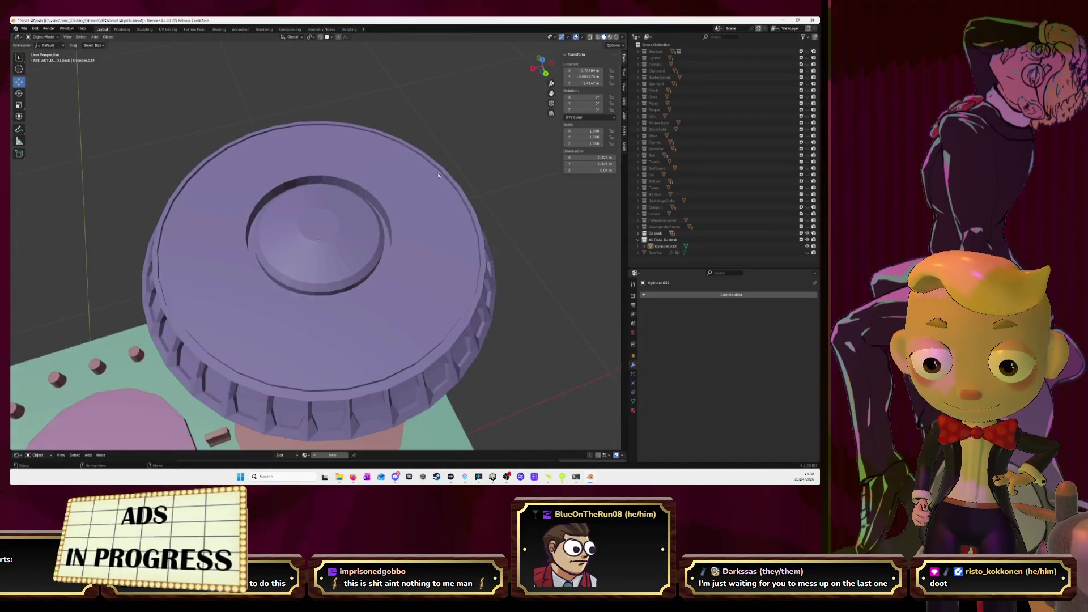
pyautogui.scroll(-3, 436, 178)
pyautogui.click(542, 58)
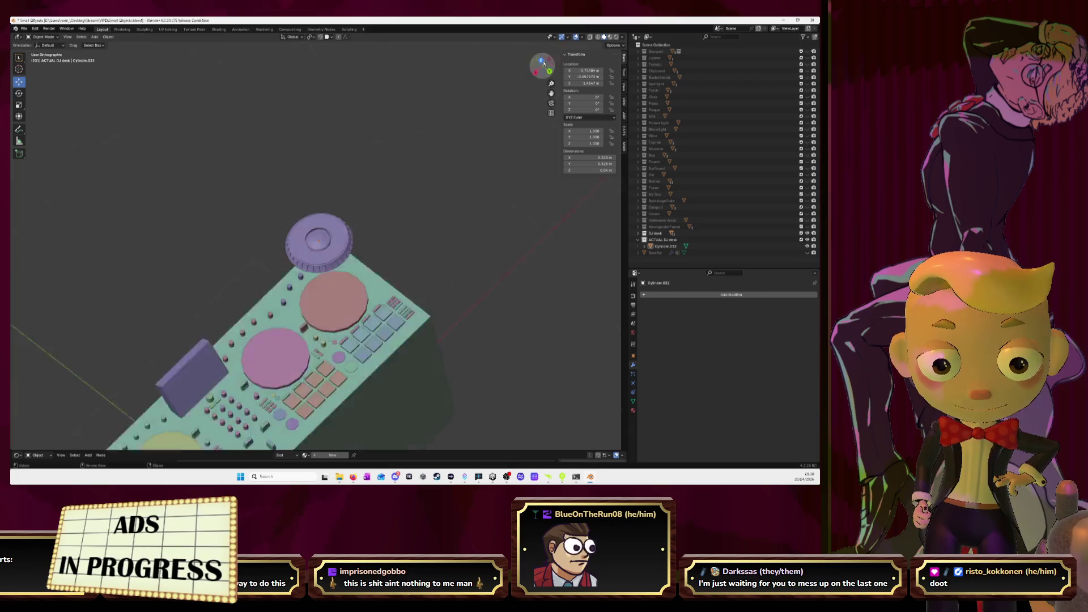
# Step: Delete the pink platter and lower the purple jog wheel onto the desk in its place
pyautogui.scroll(4, 391, 226)
pyautogui.scroll(-4, 389, 235)
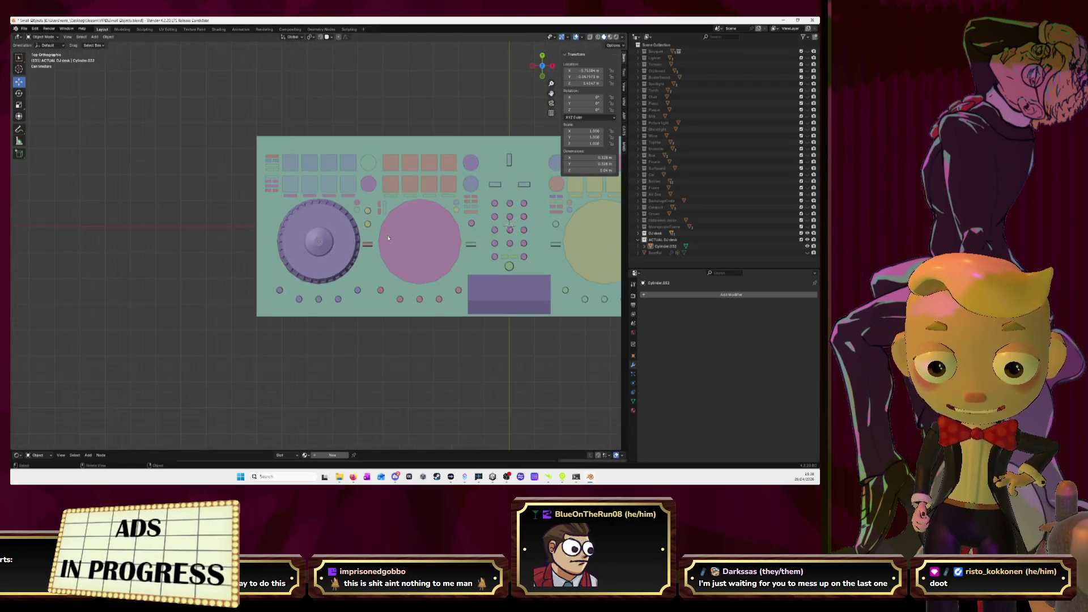
pyautogui.moveTo(389, 240); pyautogui.dragTo(306, 349, button='middle')
pyautogui.click(306, 349)
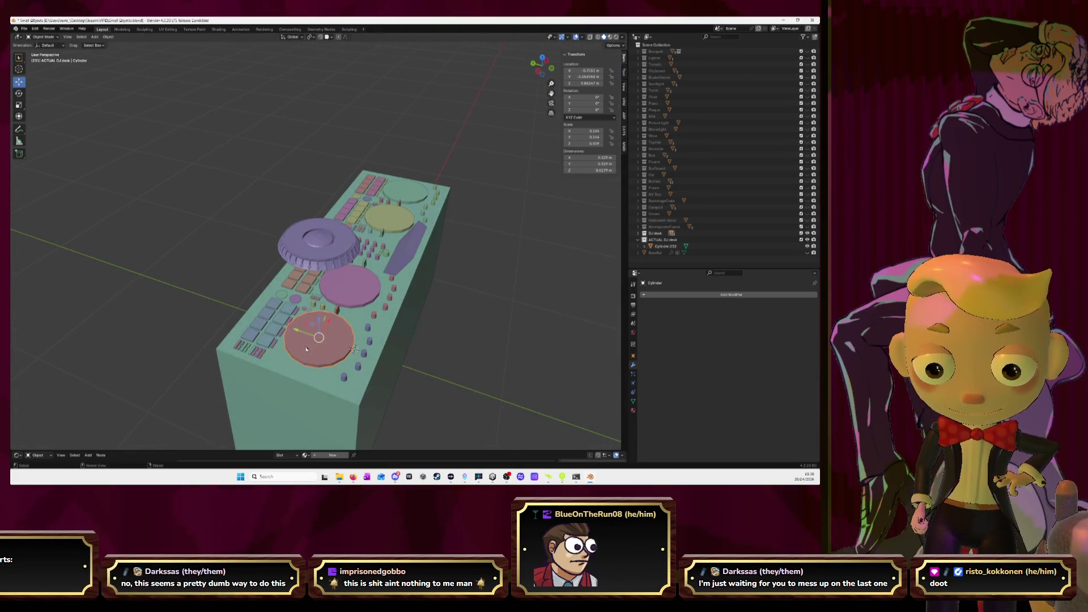
pyautogui.press('Delete')
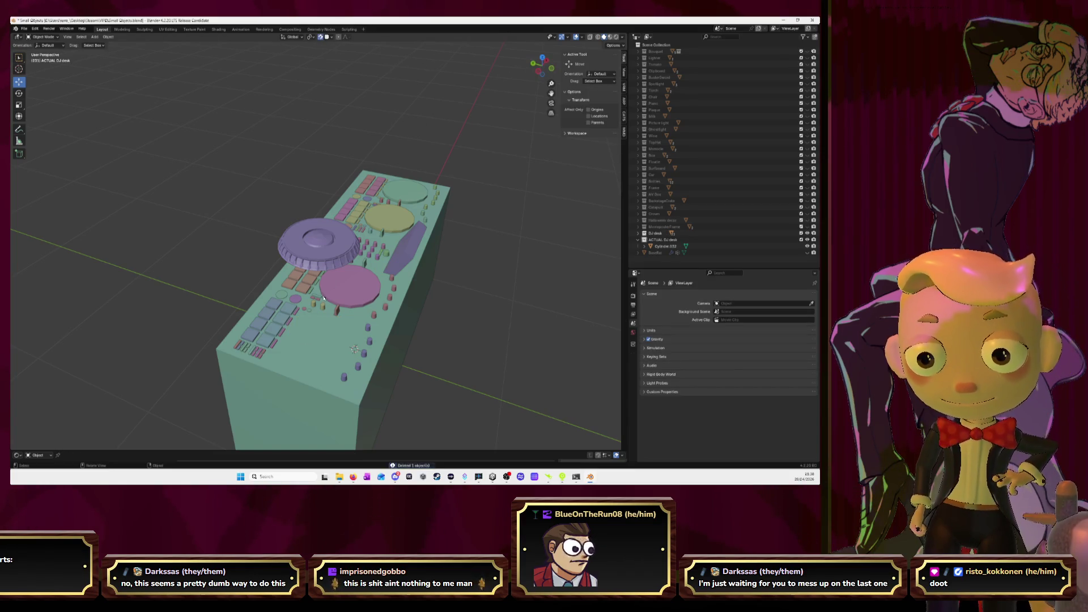
pyautogui.click(328, 259)
pyautogui.moveTo(319, 224); pyautogui.dragTo(308, 365)
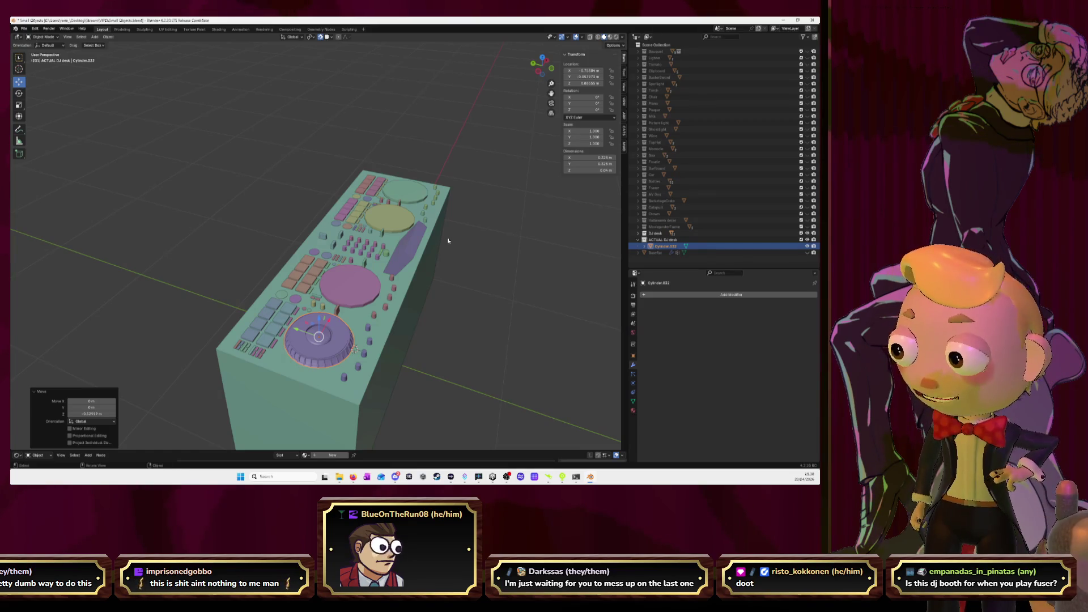
pyautogui.click(534, 230)
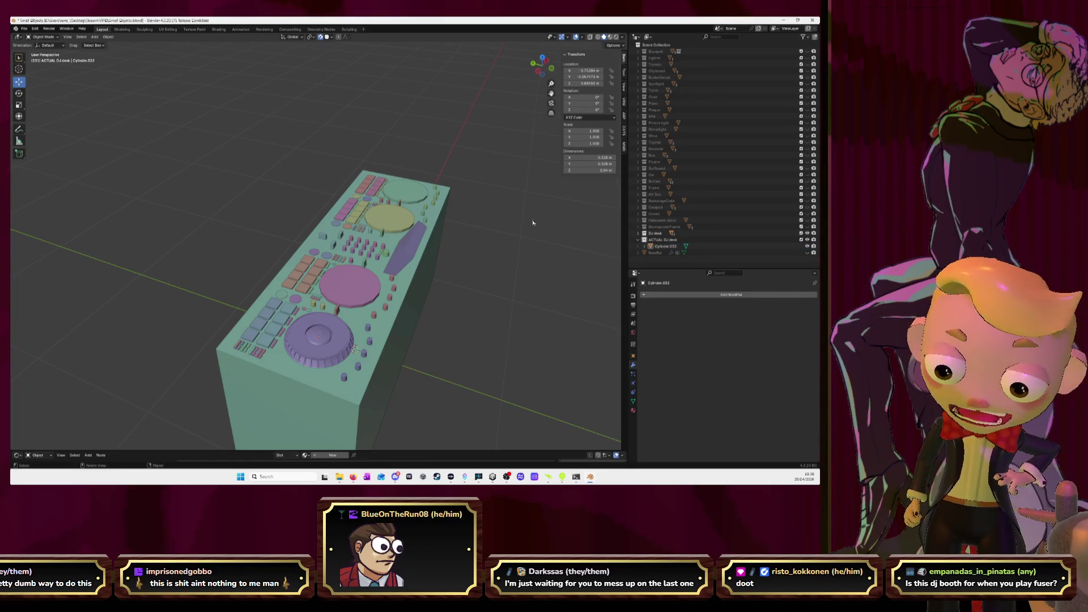
# Step: Add a new cylinder mesh to the scene
pyautogui.hotkey('shift', 'a')
pyautogui.moveTo(531, 227)
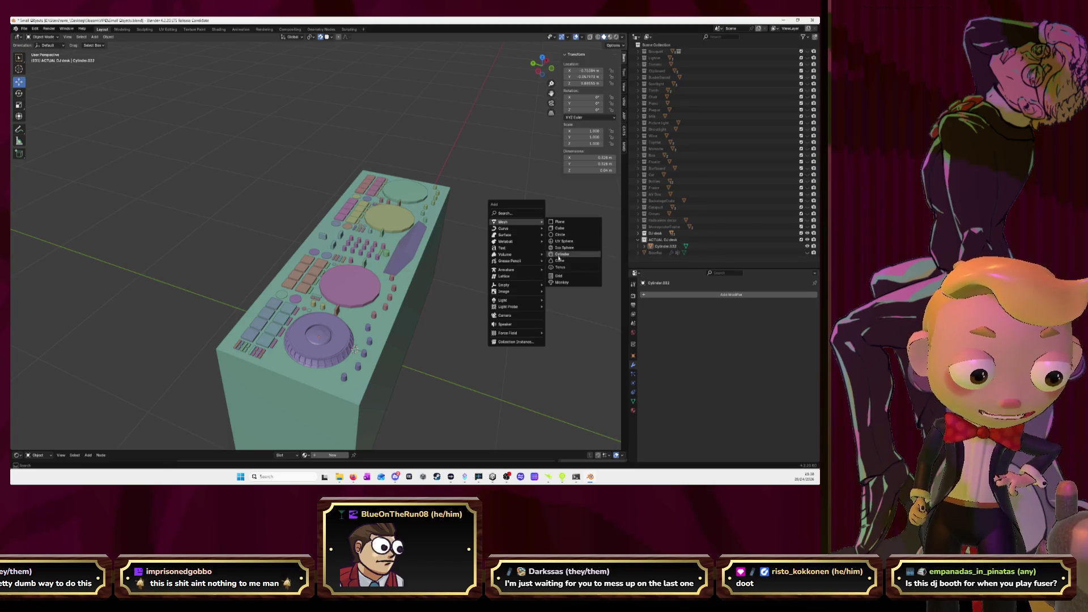
pyautogui.click(560, 255)
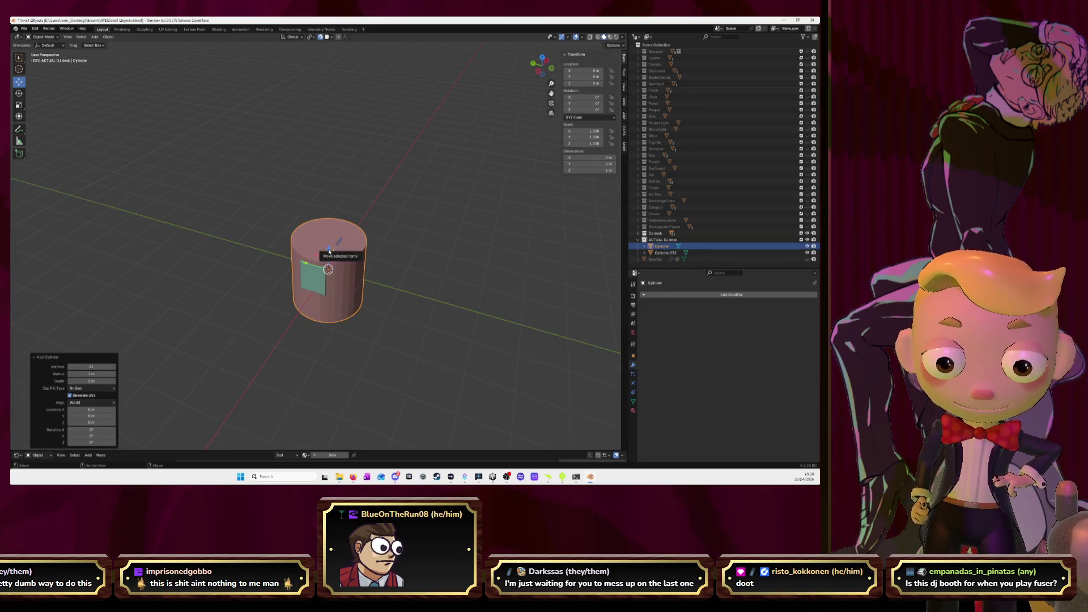
# Step: Raise the new cylinder above the desk and scale it down twice
pyautogui.moveTo(329, 251); pyautogui.dragTo(334, 154)
pyautogui.press('s')
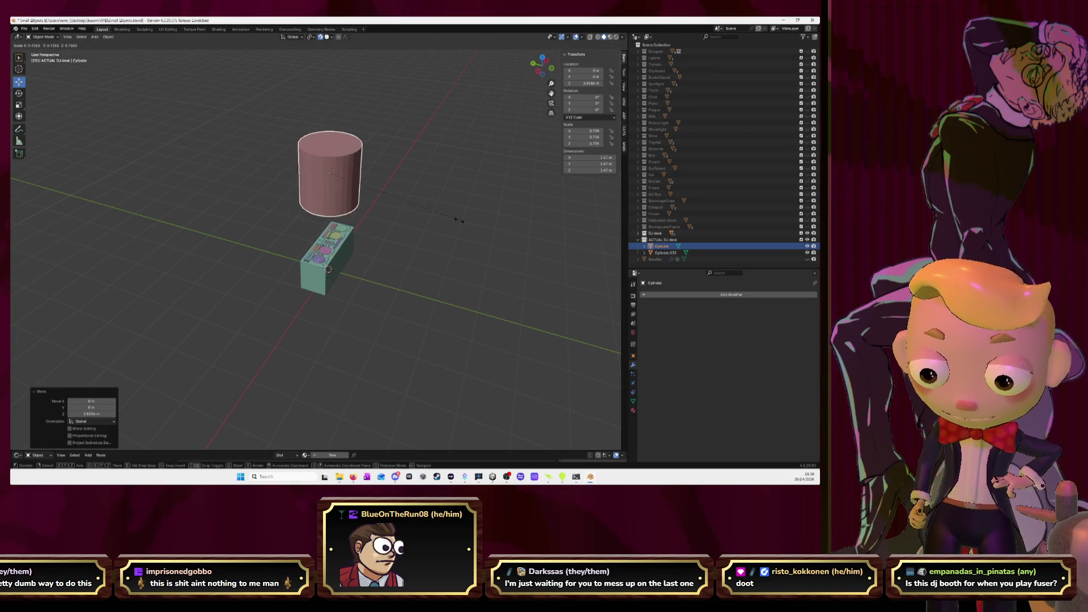
pyautogui.click(352, 190)
pyautogui.press('s')
pyautogui.click(347, 178)
pyautogui.press('KP_Decimal')
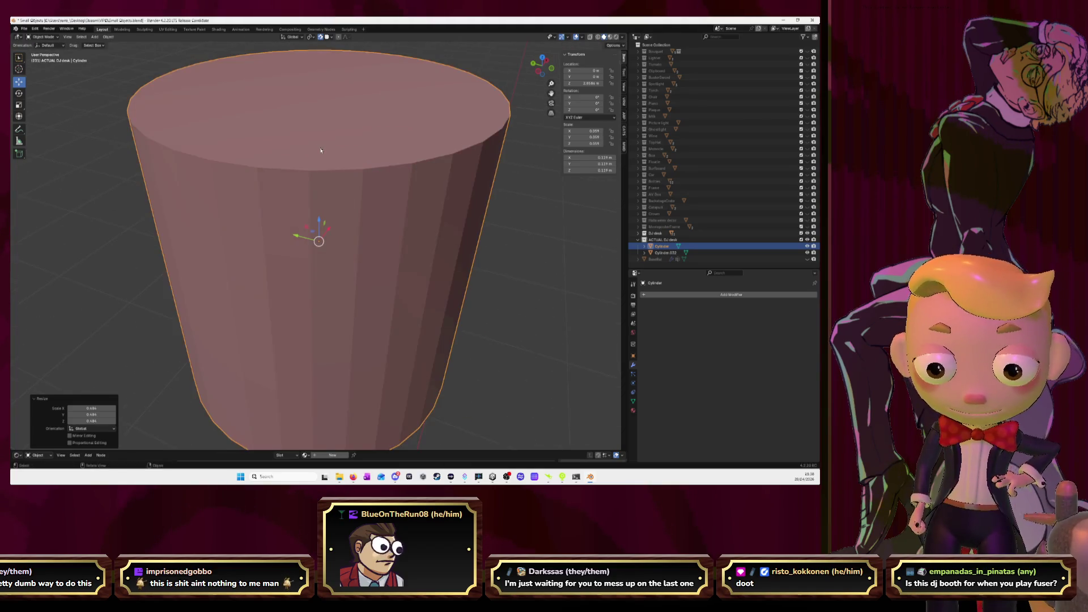
pyautogui.scroll(-5, 321, 150)
# Step: Stretch the cylinder upward into a long rod and isolate it in local view
pyautogui.press('Tab')
pyautogui.scroll(-8, 332, 210)
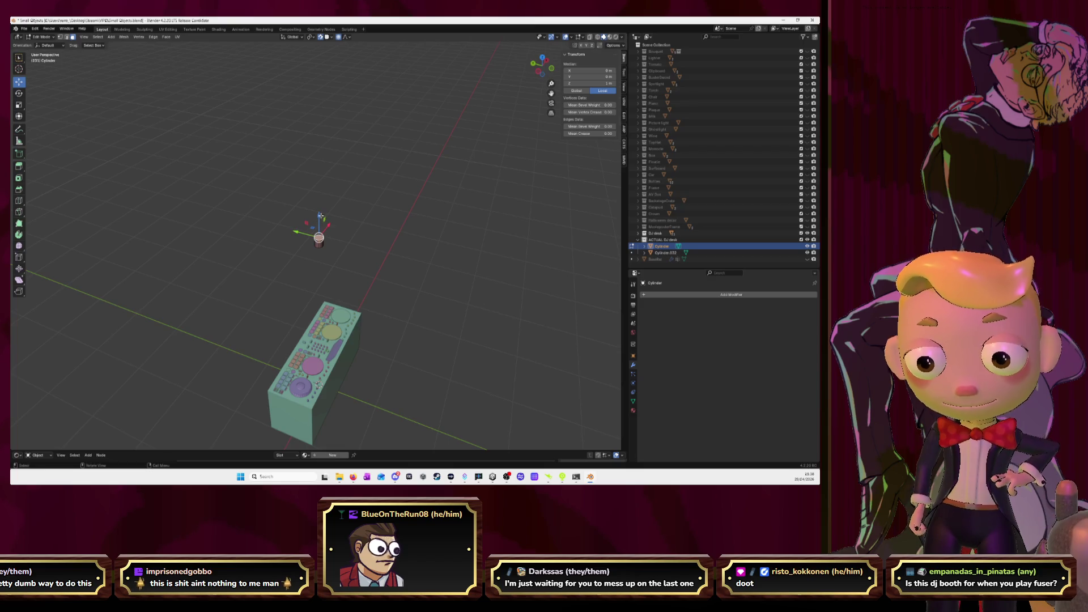
pyautogui.moveTo(320, 216)
pyautogui.mouseDown()
pyautogui.moveTo(347, 186)
pyautogui.moveTo(340, 114)
pyautogui.mouseUp()
pyautogui.scroll(-3, 347, 186)
pyautogui.scroll(-3, 387, 215)
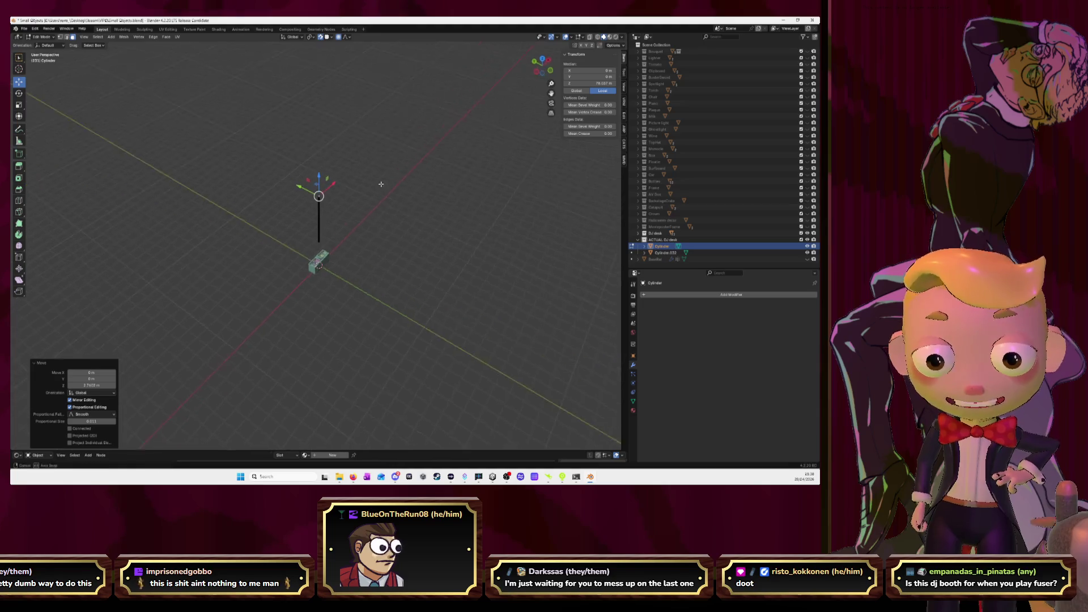
pyautogui.scroll(6, 510, 304)
pyautogui.scroll(2, 559, 343)
pyautogui.press('a')
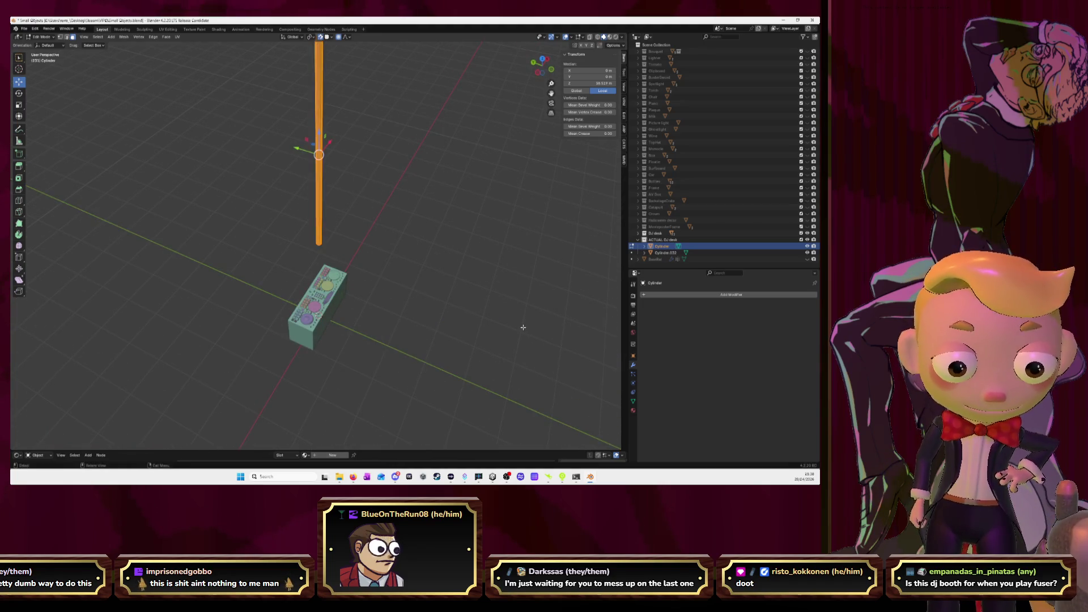
pyautogui.press('KP_Divide')
pyautogui.hotkey('alt', 'a')
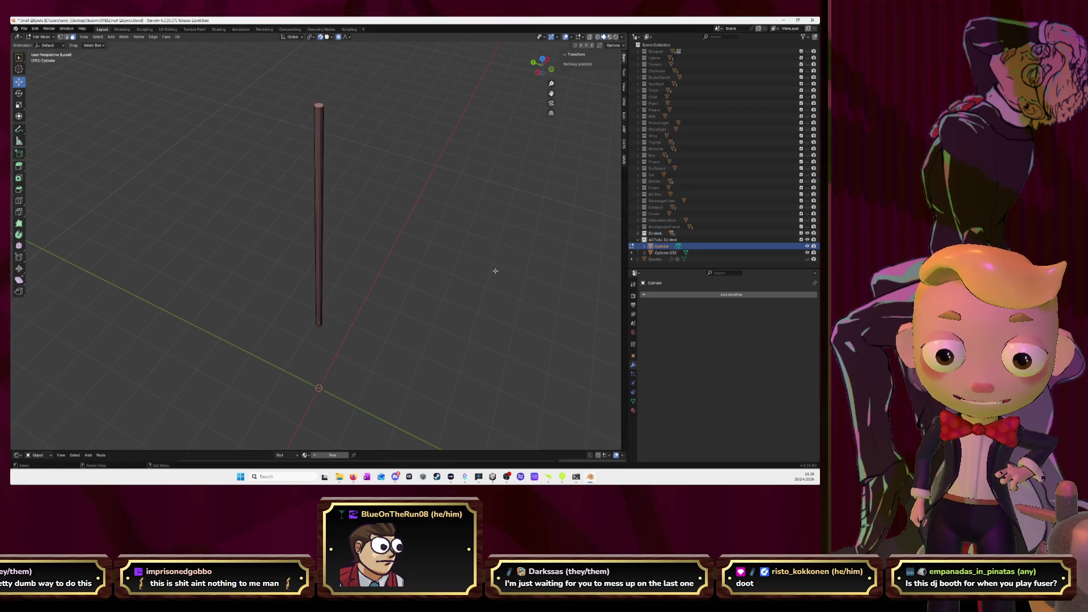
# Step: Select the rod's top vertex ring and try adding then removing a particle system
pyautogui.keyDown('alt'); pyautogui.click(319, 105); pyautogui.keyUp('alt')
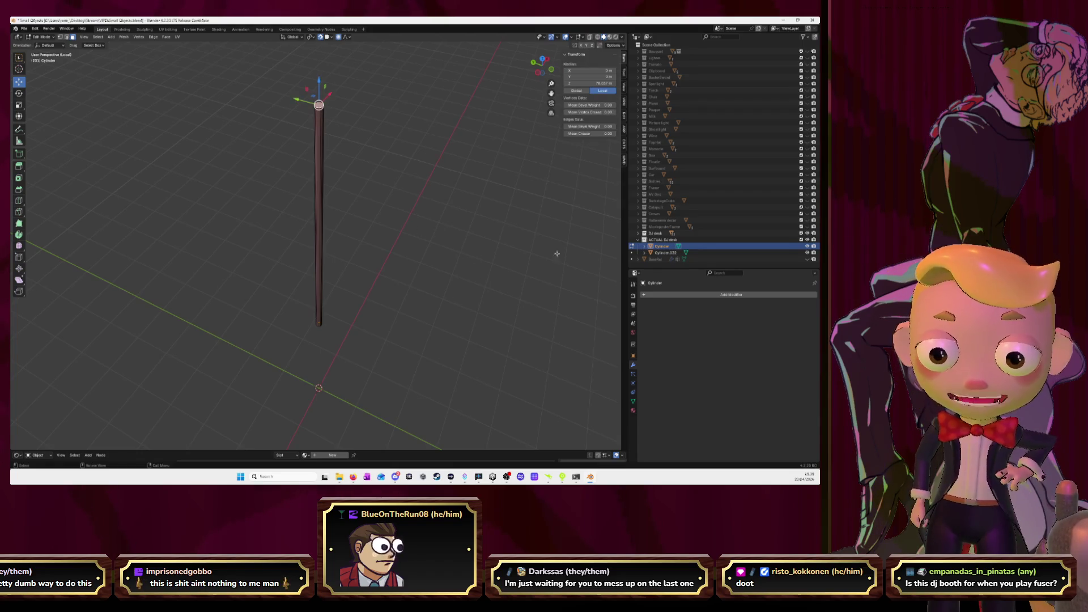
pyautogui.click(633, 384)
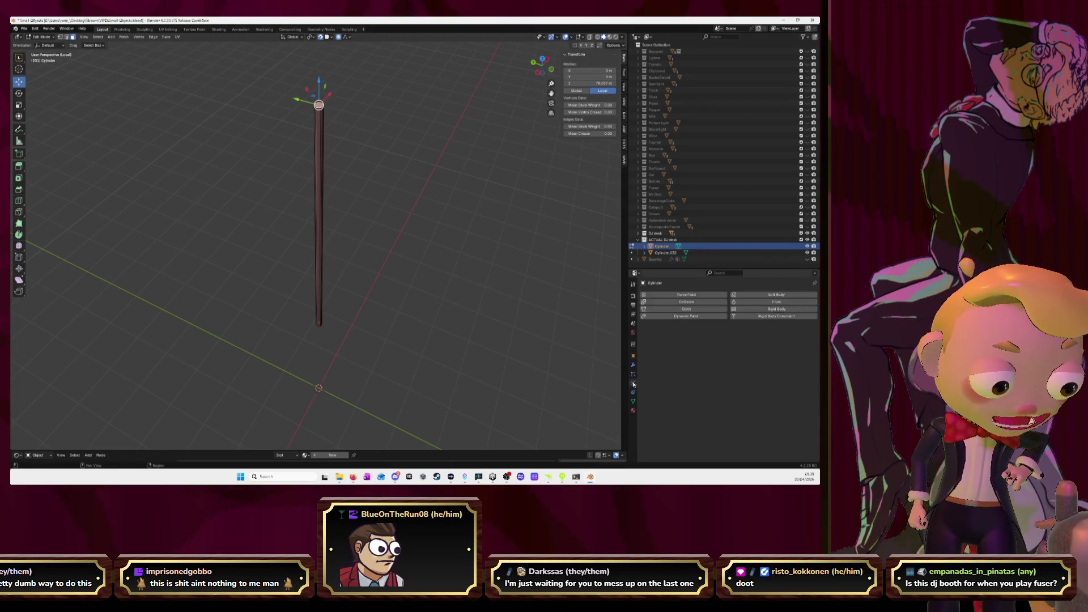
pyautogui.click(634, 356)
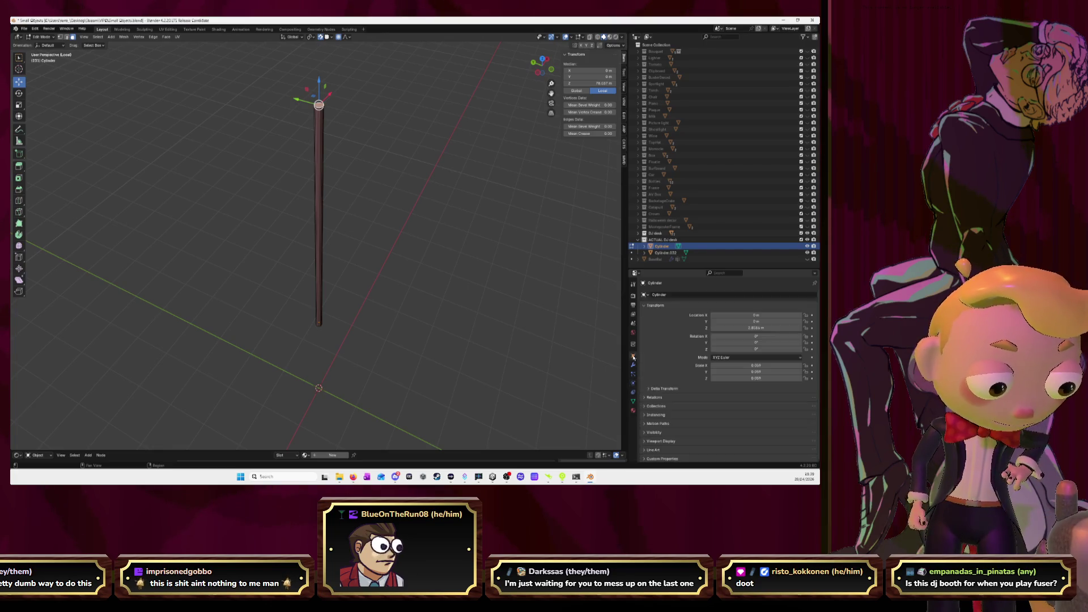
pyautogui.click(633, 366)
pyautogui.click(633, 376)
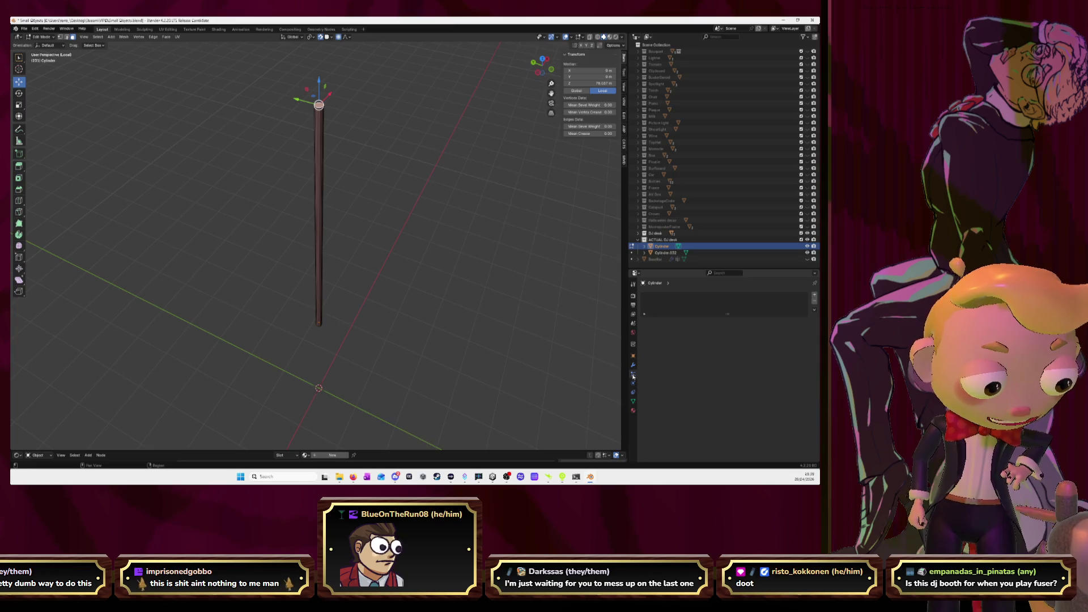
pyautogui.click(814, 295)
pyautogui.click(814, 303)
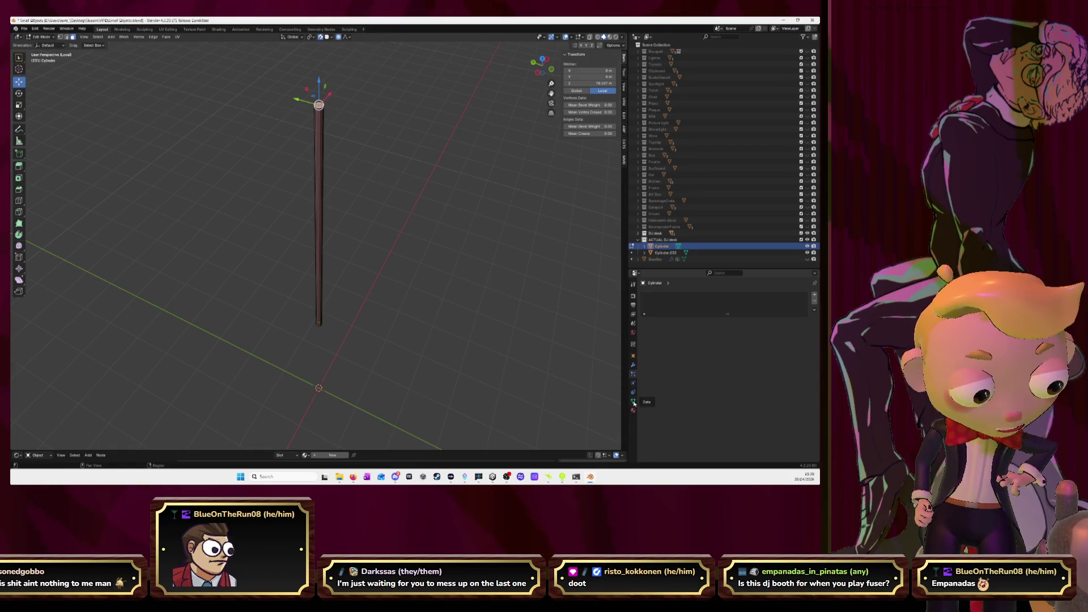
# Step: Add a Basis shape key to the rod from its Object Data settings in Object Mode
pyautogui.click(633, 402)
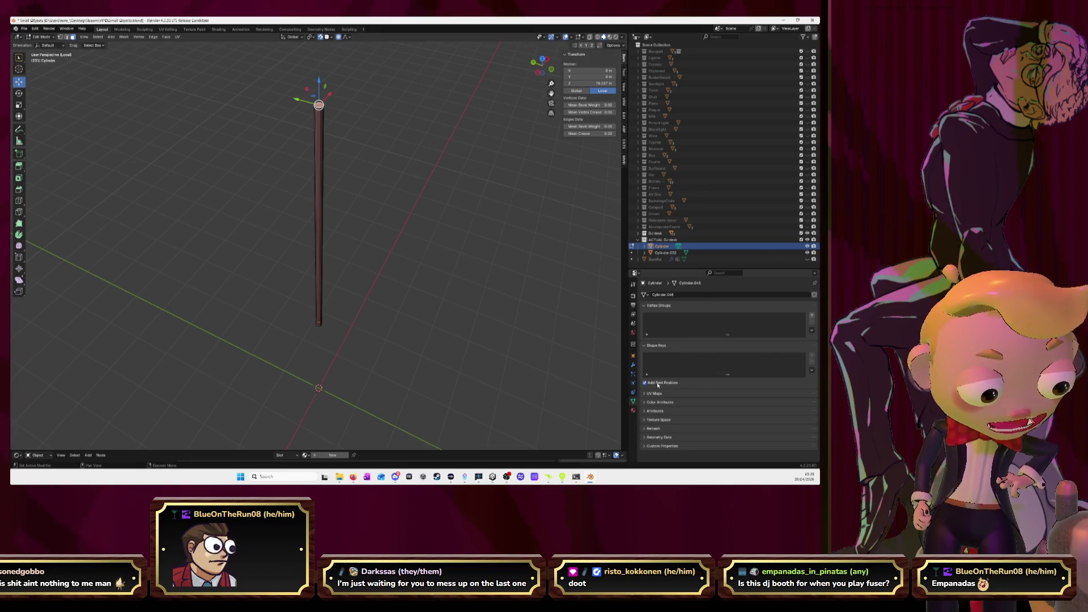
pyautogui.click(812, 372)
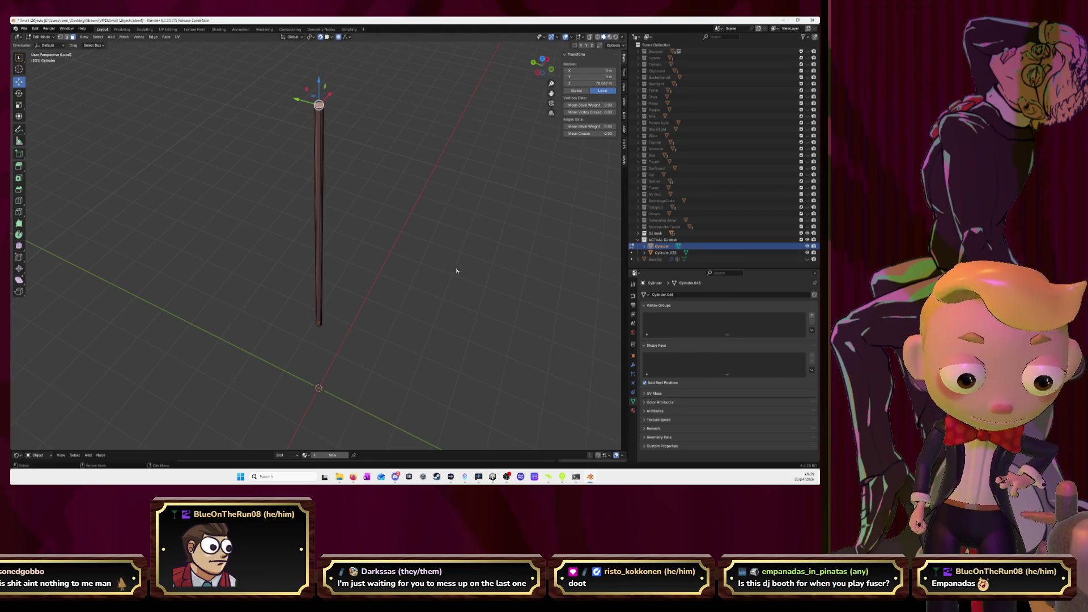
pyautogui.press('Tab')
pyautogui.click(813, 356)
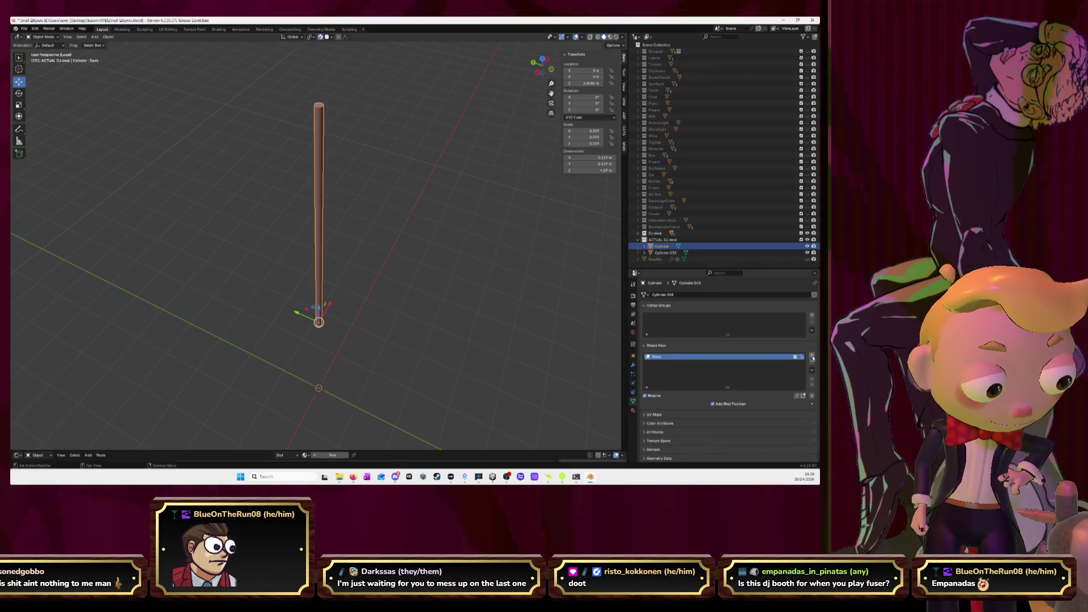
# Step: Add shape key Key 1 and scale the rod's top vertices out into a cone
pyautogui.click(812, 357)
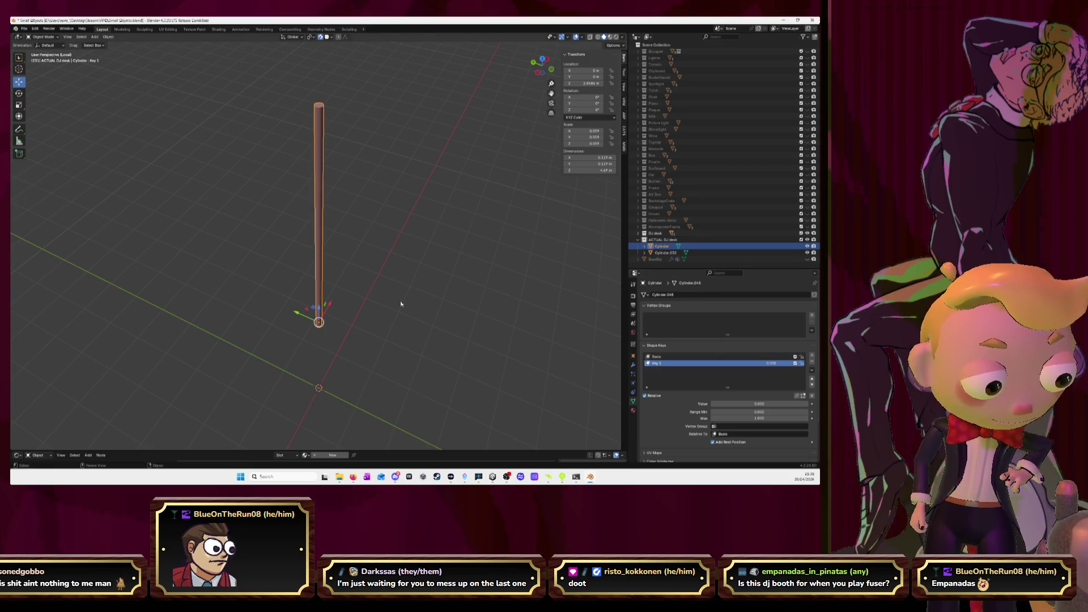
pyautogui.press('Tab')
pyautogui.scroll(-3, 404, 173)
pyautogui.press('s')
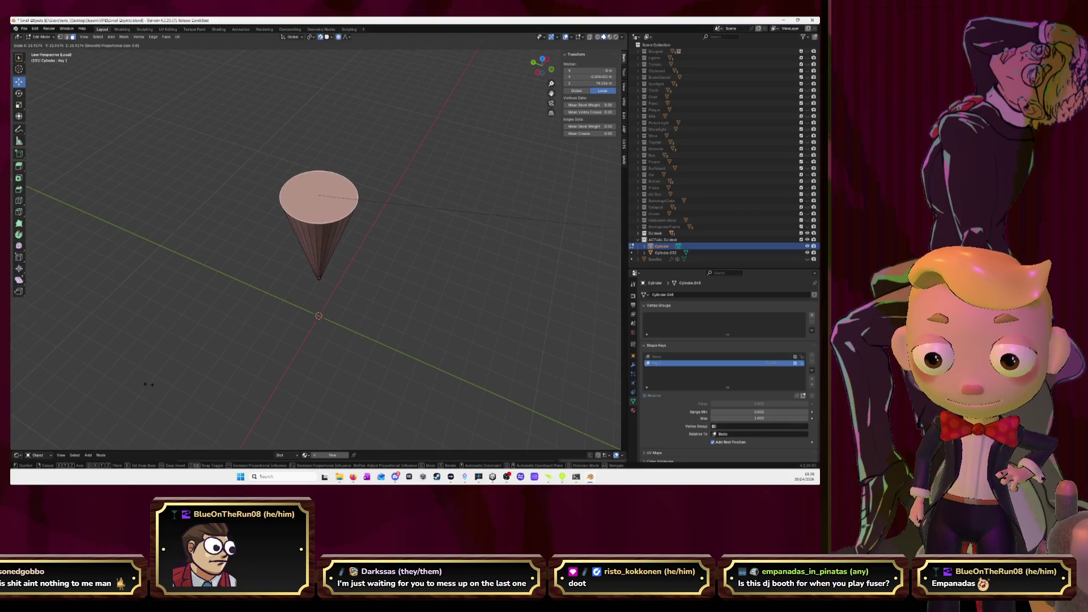
pyautogui.click(116, 421)
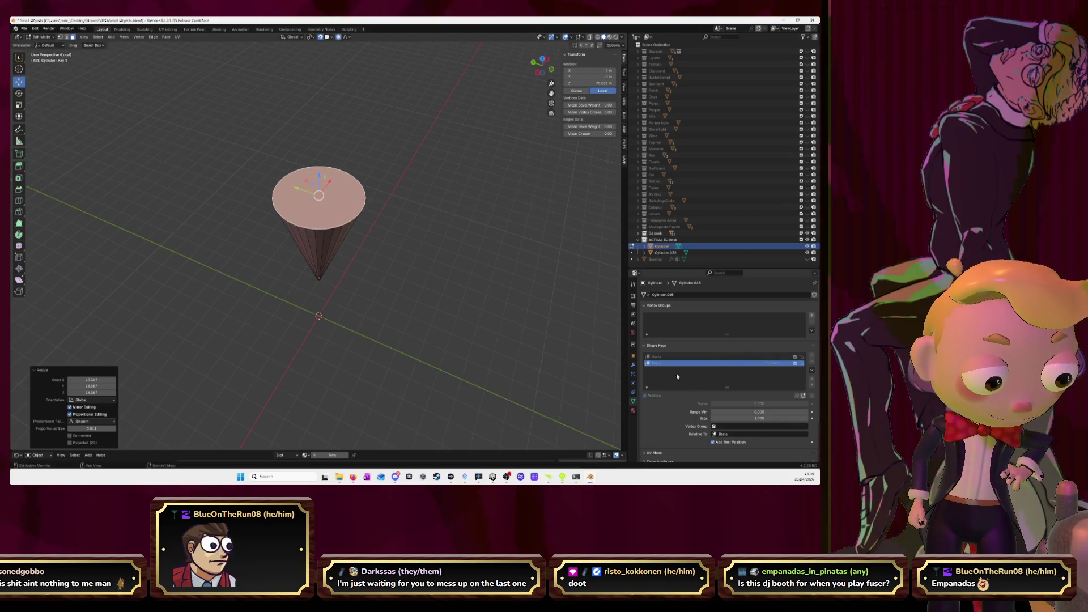
# Step: Back in Object Mode, slide Key 1's value to 1.000 to flare the rod into a cone
pyautogui.press('Tab')
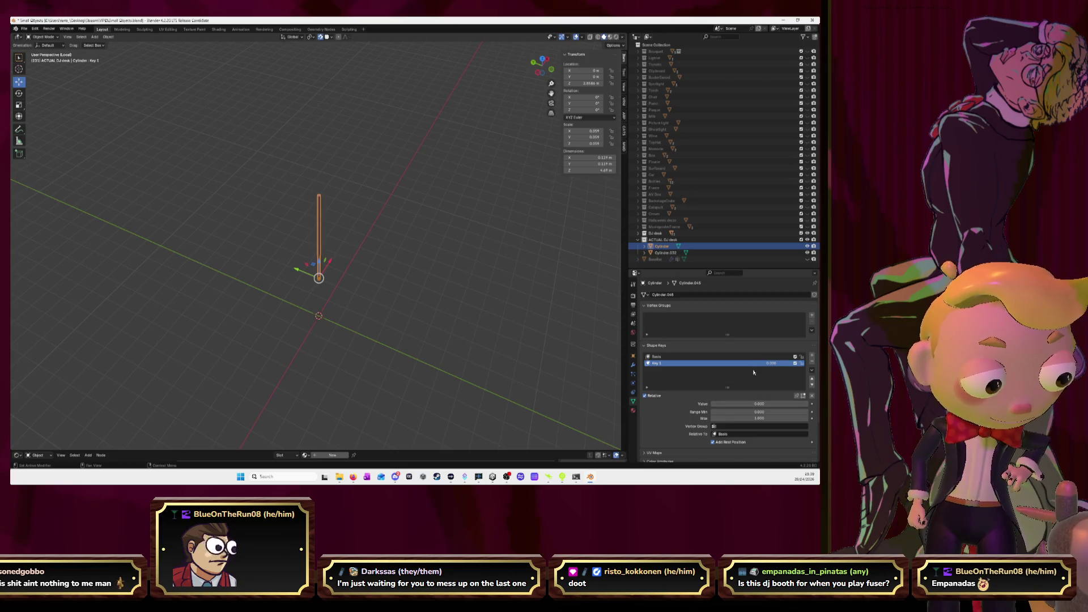
pyautogui.moveTo(753, 404)
pyautogui.mouseDown()
pyautogui.moveTo(805, 404)
pyautogui.moveTo(711, 404)
pyautogui.moveTo(808, 403)
pyautogui.mouseUp()
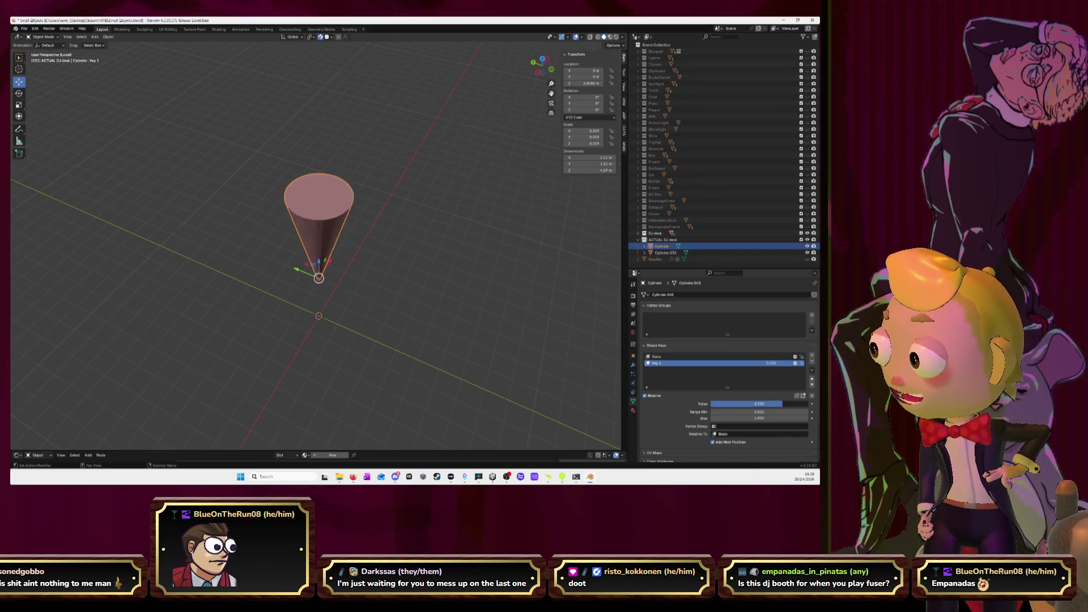
pyautogui.moveTo(374, 268); pyautogui.dragTo(351, 226, button='middle')
pyautogui.rightClick(275, 207)
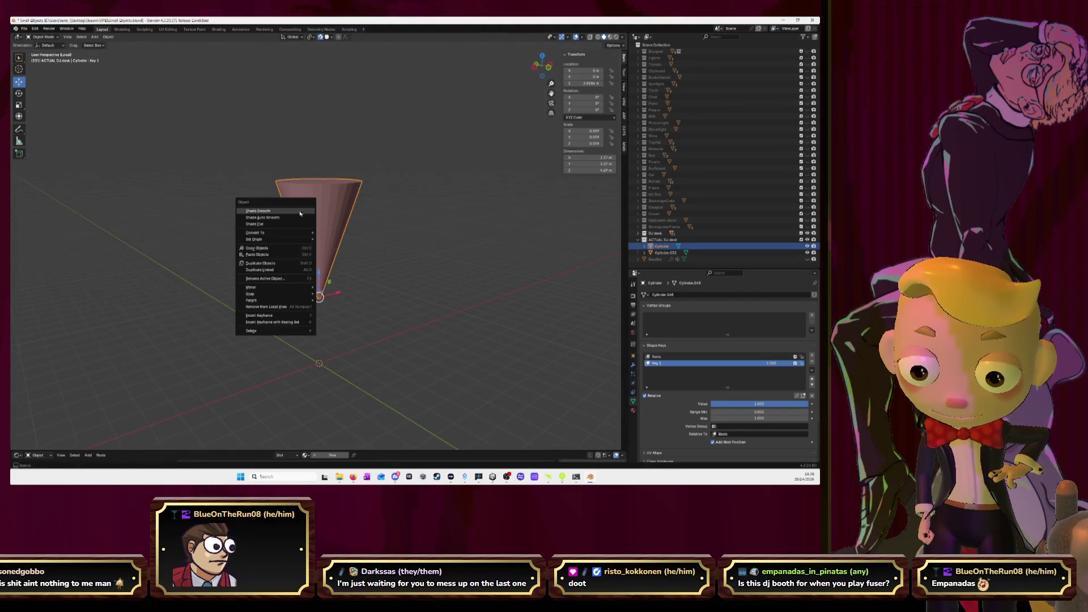
# Step: Shade the cone smooth and delete its top cap face to leave it open
pyautogui.click(283, 214)
pyautogui.click(442, 237)
pyautogui.moveTo(431, 255); pyautogui.dragTo(428, 234, button='middle')
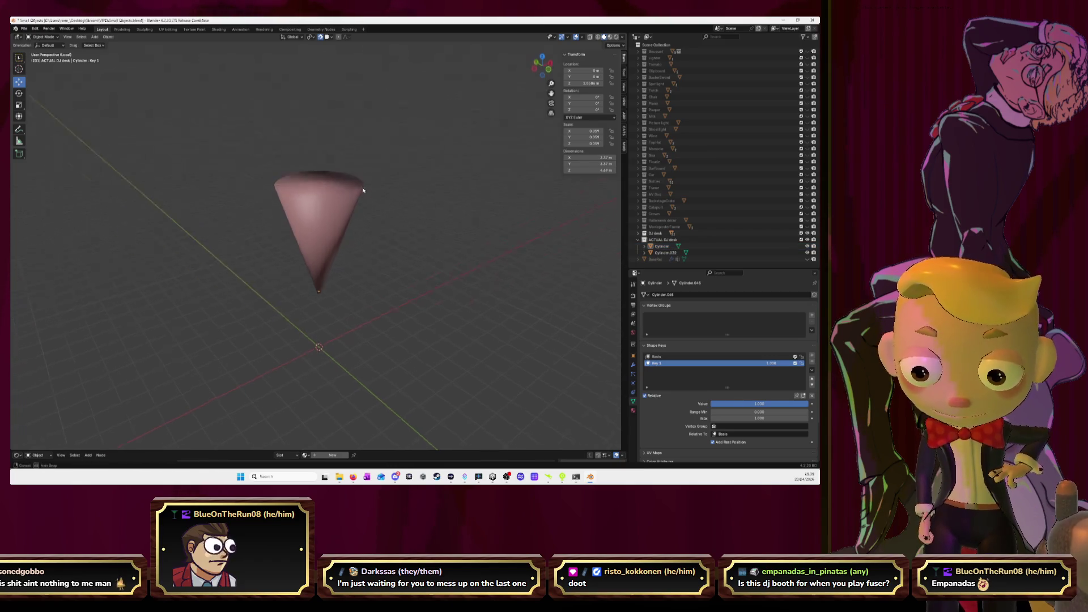
pyautogui.click(309, 213)
pyautogui.press('Tab')
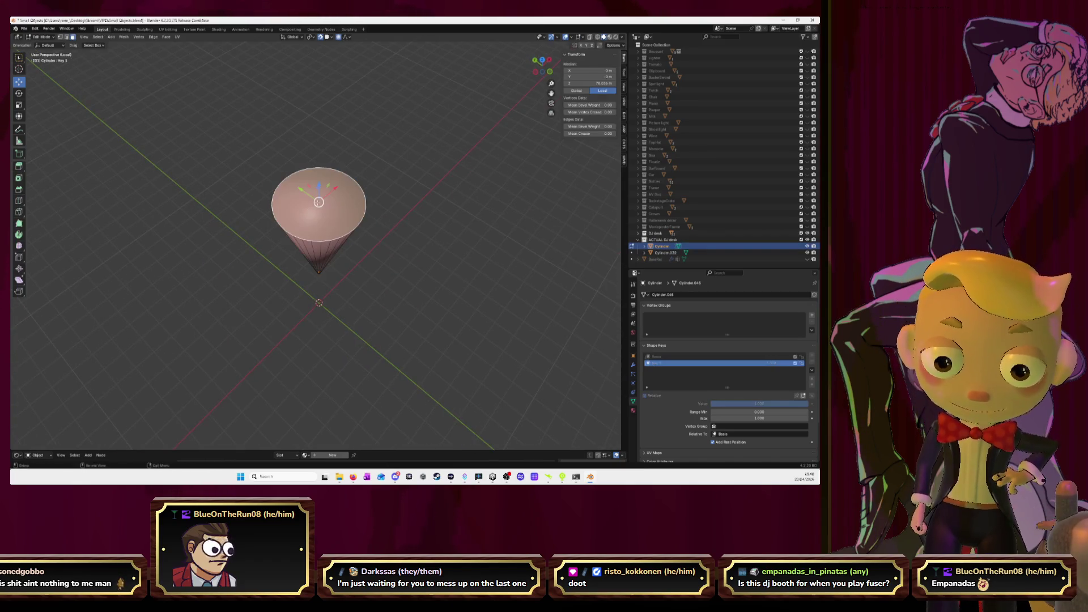
pyautogui.press('x')
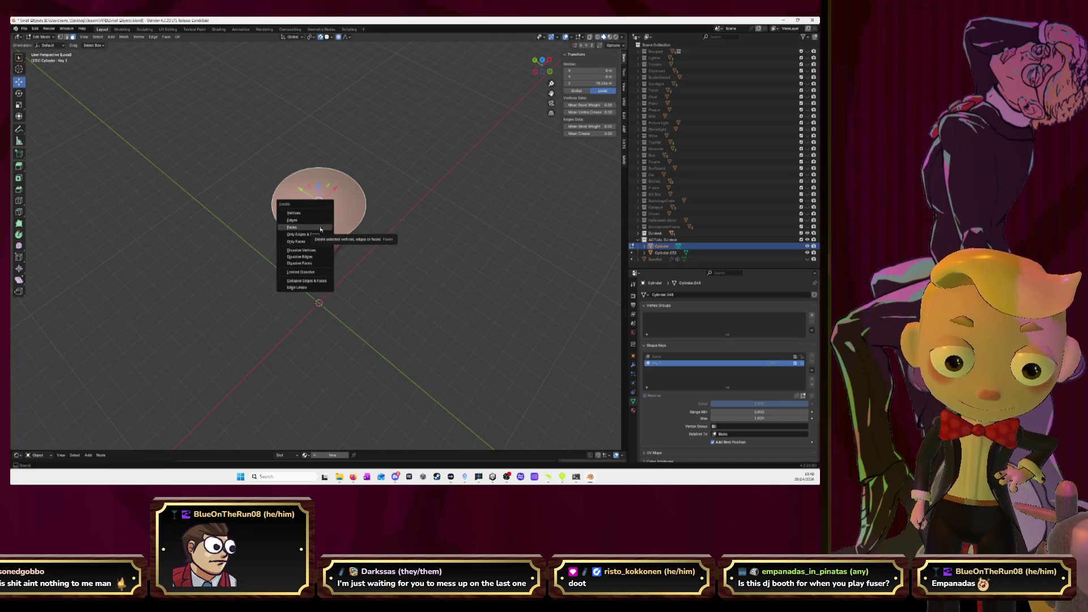
pyautogui.click(320, 227)
pyautogui.moveTo(368, 267)
pyautogui.mouseDown(button='middle')
pyautogui.moveTo(462, 232)
pyautogui.moveTo(428, 235)
pyautogui.mouseUp(button='middle')
pyautogui.press('Tab')
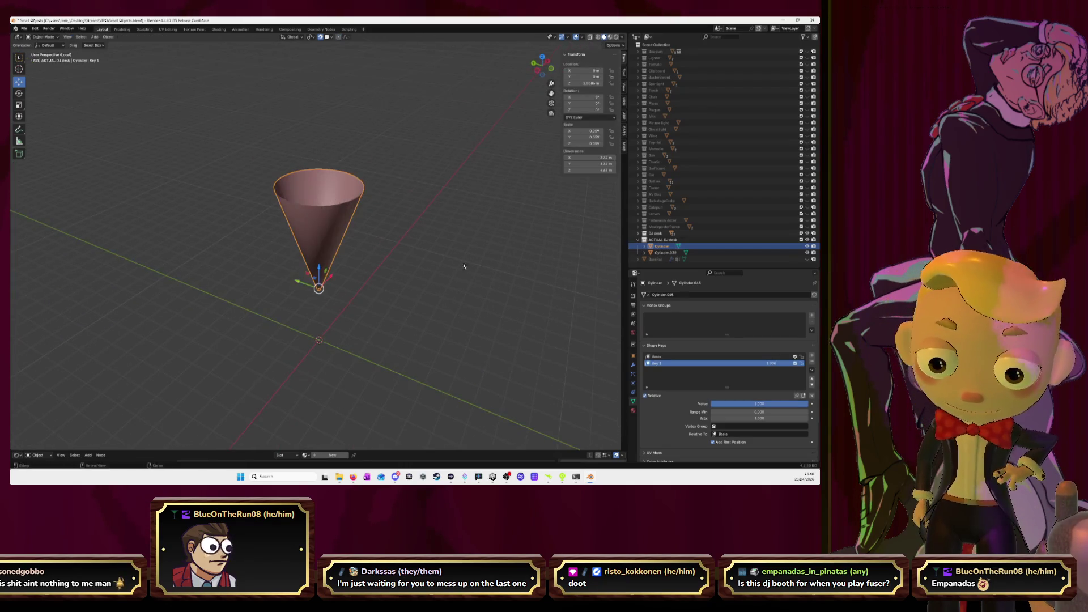
# Step: Sweep the Key 1 value to check the cone collapses, then delete the test cylinder
pyautogui.moveTo(792, 406)
pyautogui.mouseDown()
pyautogui.moveTo(716, 405)
pyautogui.moveTo(807, 406)
pyautogui.moveTo(715, 406)
pyautogui.mouseUp()
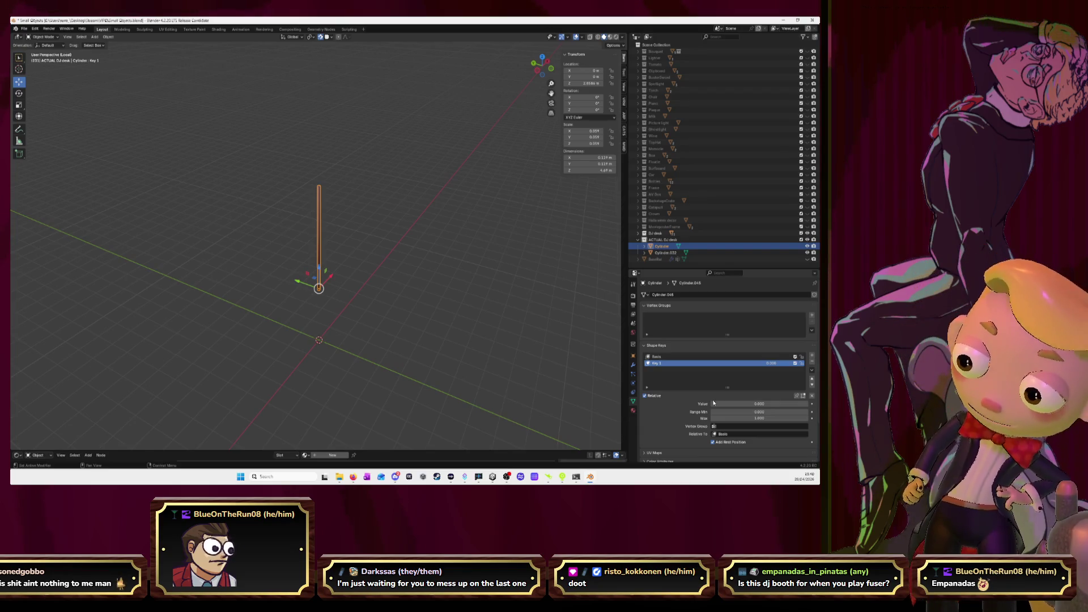
pyautogui.click(509, 323)
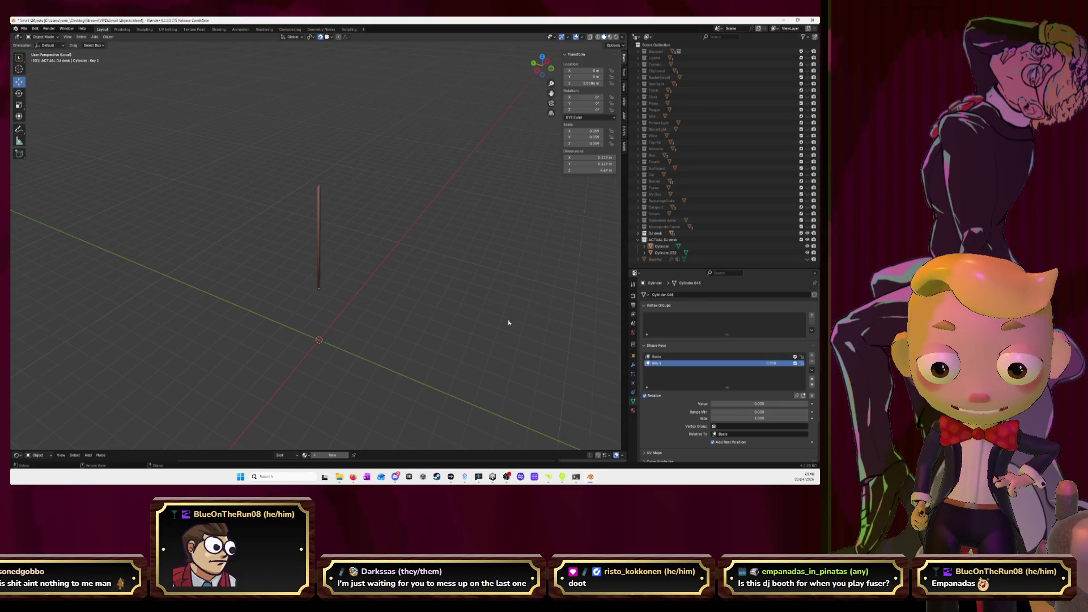
pyautogui.click(318, 227)
pyautogui.press('Delete')
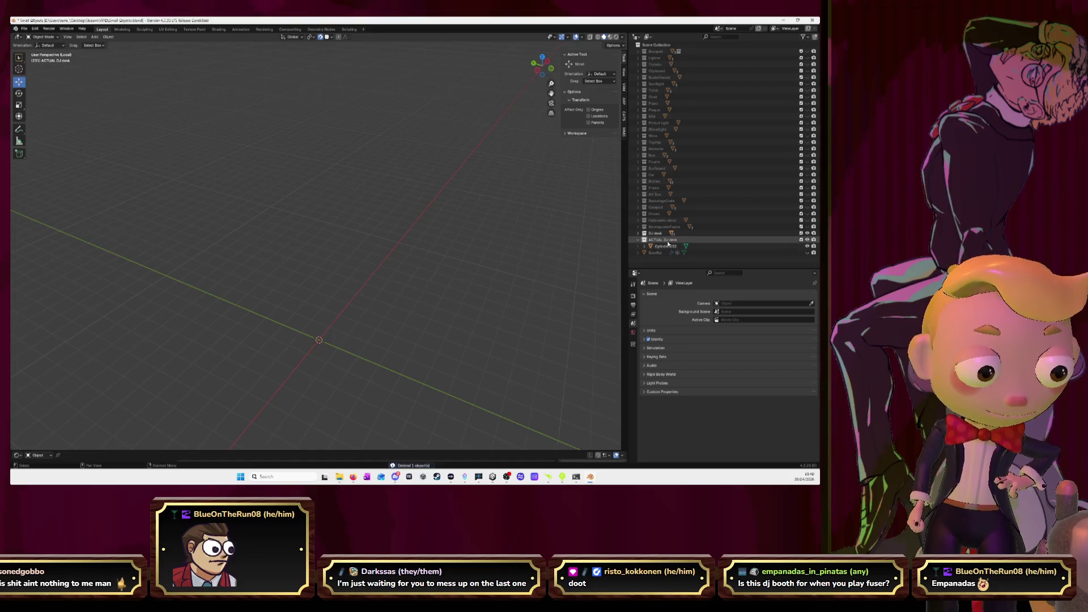
# Step: Leave local view to bring the whole DJ desk back, seen from the top
pyautogui.moveTo(471, 243); pyautogui.dragTo(431, 277, button='middle')
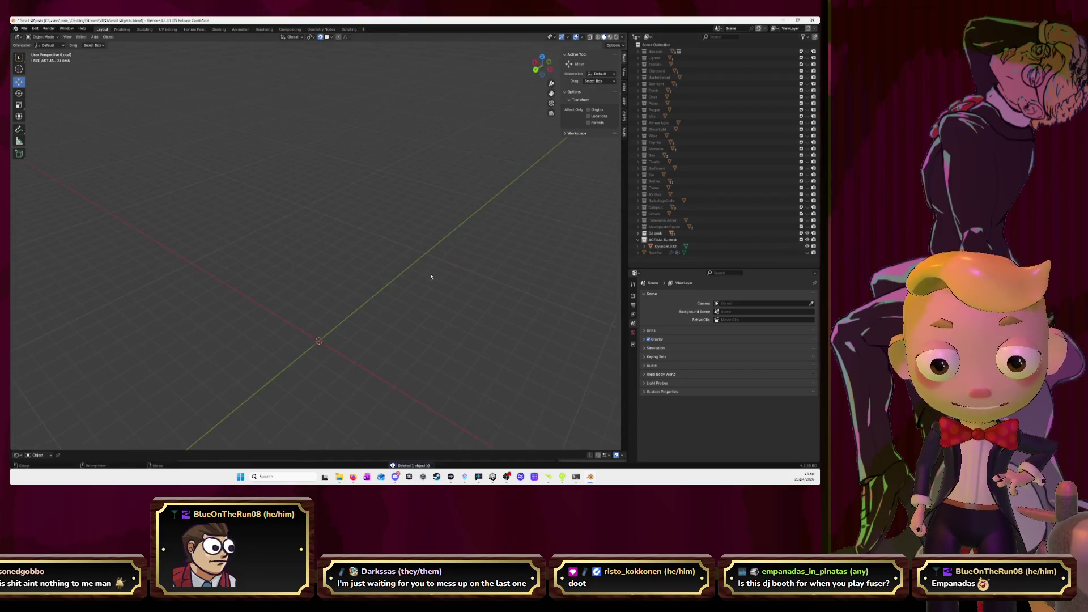
pyautogui.press('KP_Divide')
pyautogui.scroll(3, 450, 176)
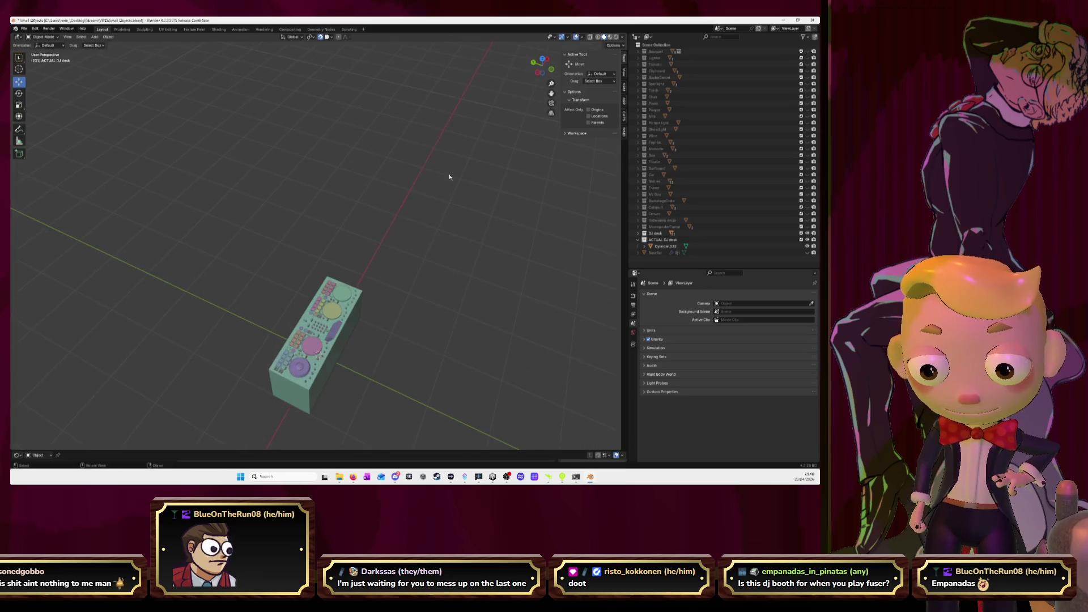
pyautogui.click(543, 59)
pyautogui.scroll(4, 364, 272)
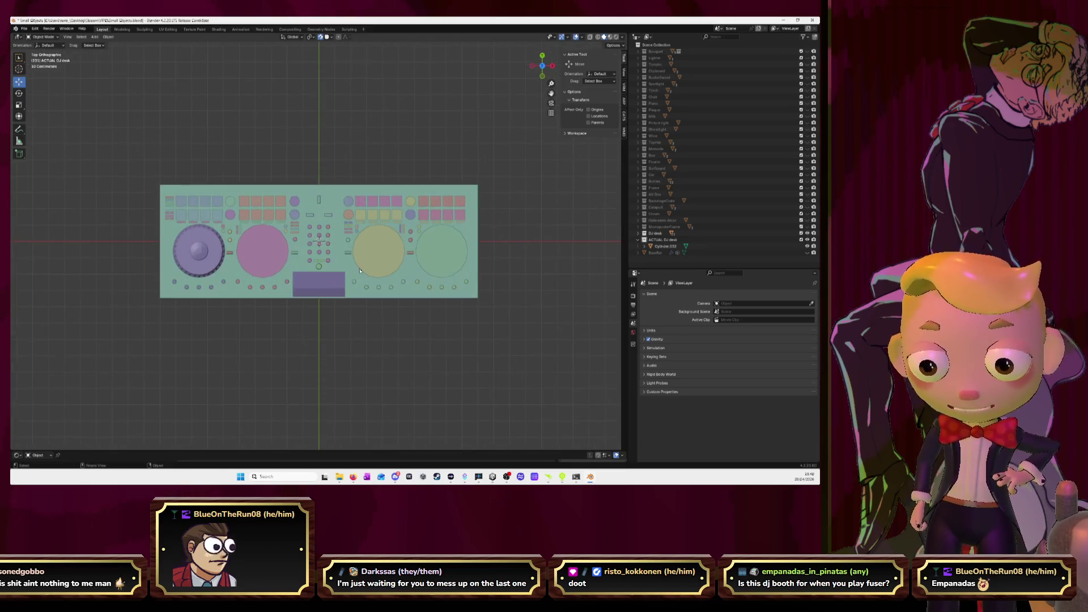
pyautogui.scroll(4, 365, 272)
pyautogui.scroll(-3, 319, 241)
# Step: Select the jog wheel and frame it in the view
pyautogui.keyDown('shift'); pyautogui.moveTo(319, 241); pyautogui.dragTo(587, 208, button='middle'); pyautogui.keyUp('shift')
pyautogui.scroll(3, 589, 204)
pyautogui.scroll(2, 433, 219)
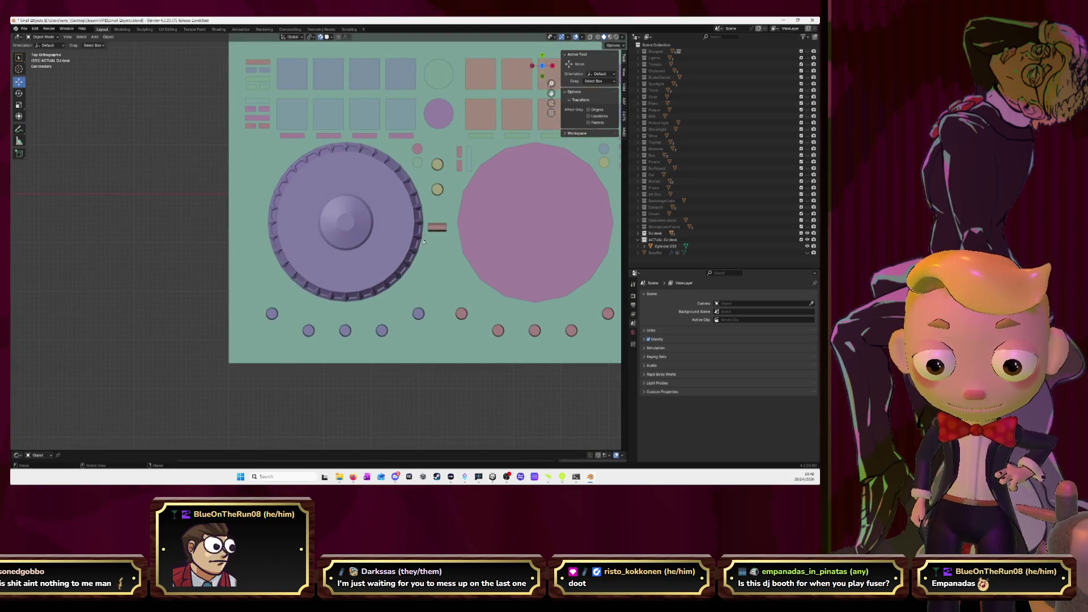
pyautogui.moveTo(367, 277); pyautogui.dragTo(324, 282, button='middle')
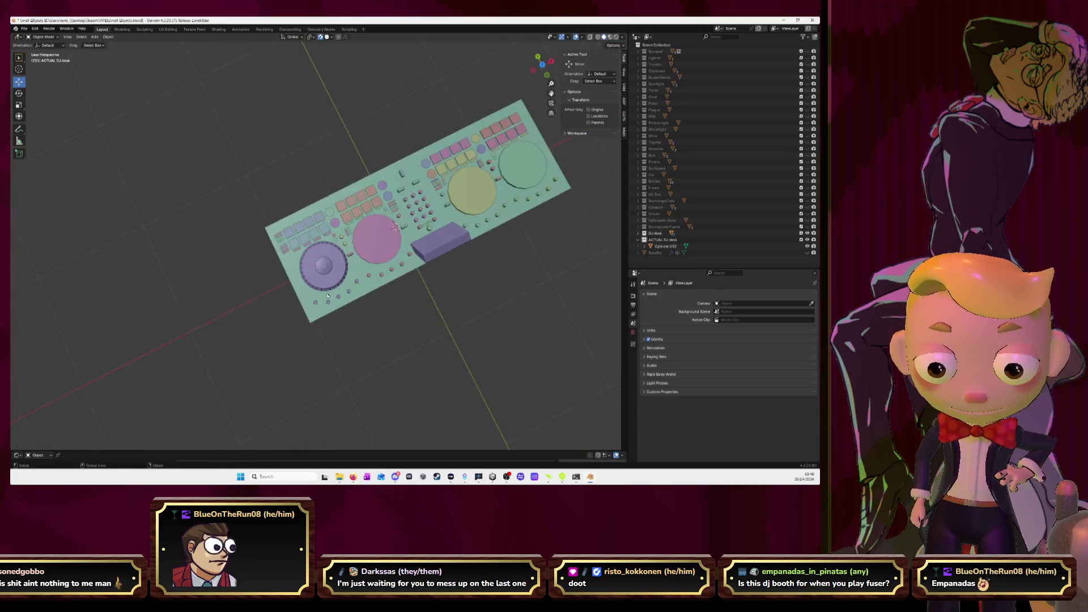
pyautogui.click(324, 282)
pyautogui.press('KP_Decimal')
pyautogui.scroll(-4, 323, 283)
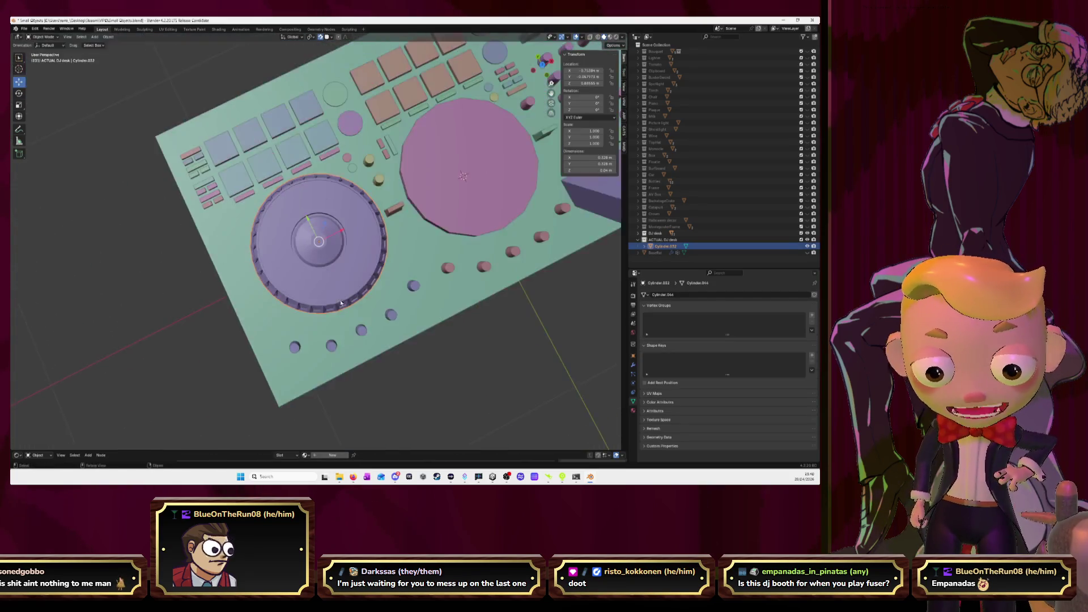
pyautogui.moveTo(323, 283); pyautogui.dragTo(382, 276, button='middle')
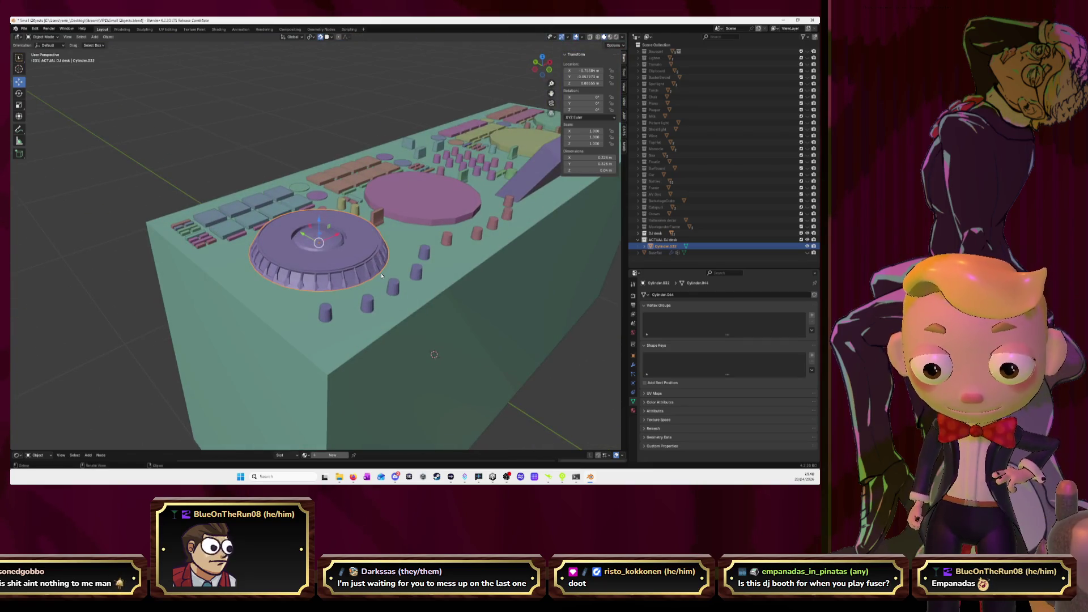
# Step: Orbit around the desk, then select the row of upper pads and frame them
pyautogui.moveTo(343, 244)
pyautogui.mouseDown(button='middle')
pyautogui.moveTo(363, 278)
pyautogui.moveTo(371, 266)
pyautogui.mouseUp(button='middle')
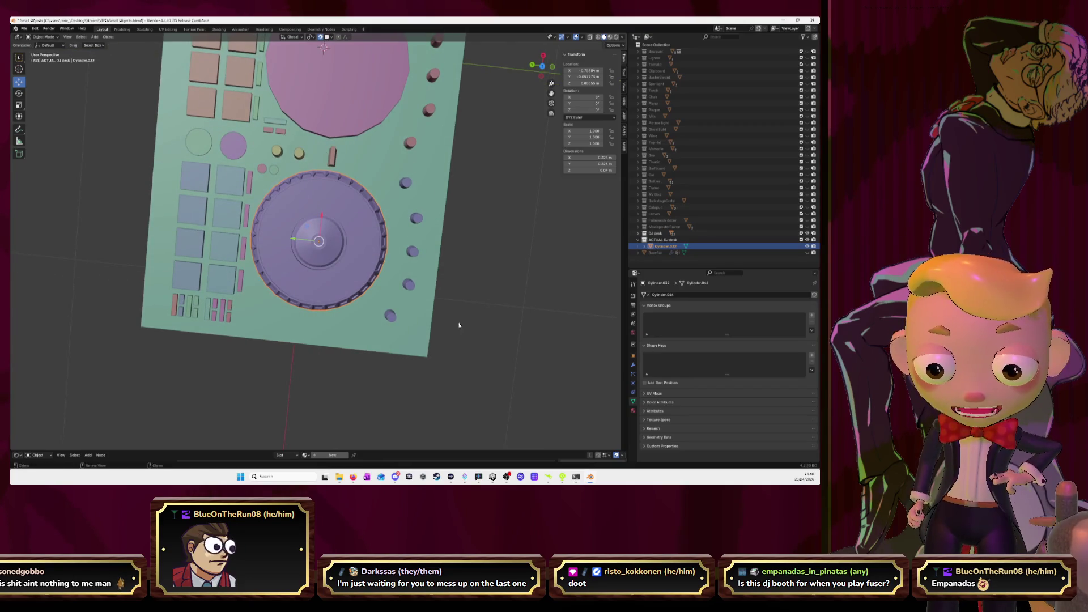
pyautogui.scroll(-3, 337, 304)
pyautogui.moveTo(337, 304); pyautogui.dragTo(354, 245, button='middle')
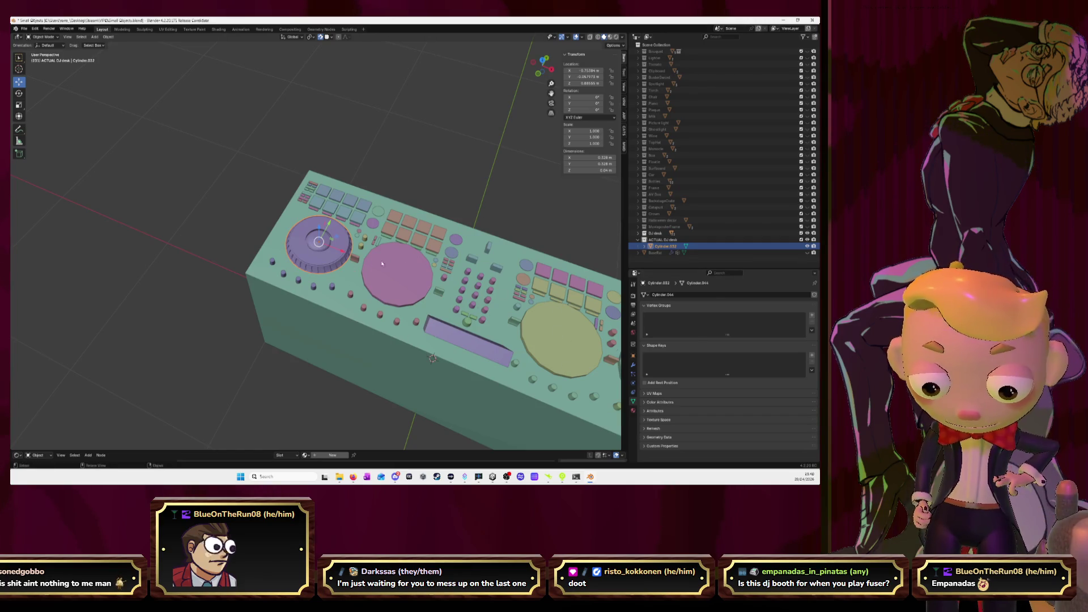
pyautogui.moveTo(382, 263); pyautogui.dragTo(286, 289, button='middle')
pyautogui.click(310, 289)
pyautogui.press('KP_Decimal')
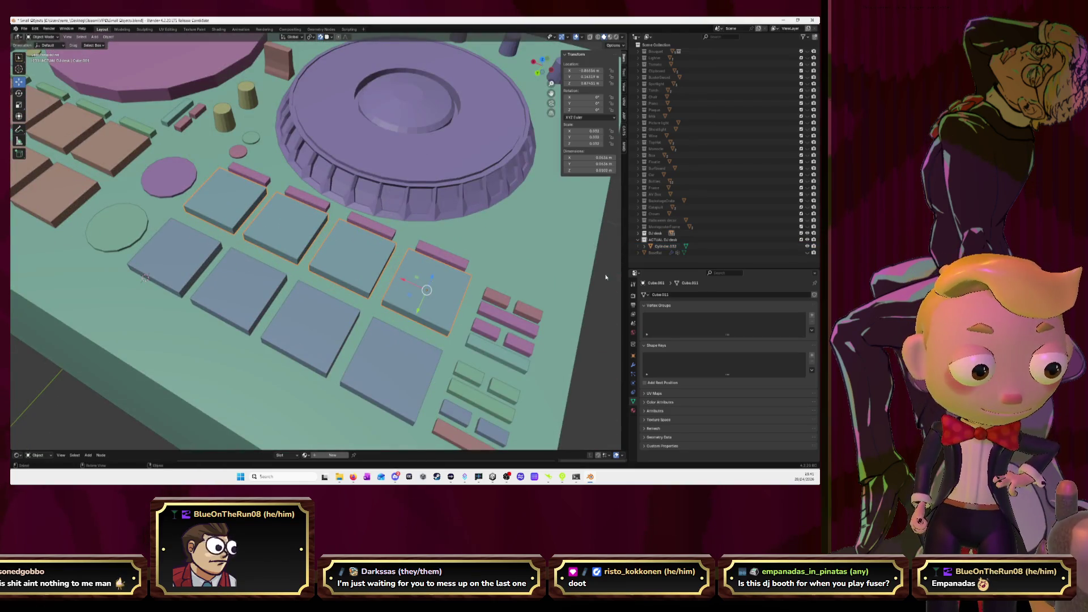
pyautogui.scroll(-4, 606, 277)
# Step: Delete the extra pads, drag Cube.042 into the DJ desk collection, and edit its mesh
pyautogui.hotkey('shift', 'd')
pyautogui.rightClick(386, 259)
pyautogui.hotkey('ctrl', 'z')
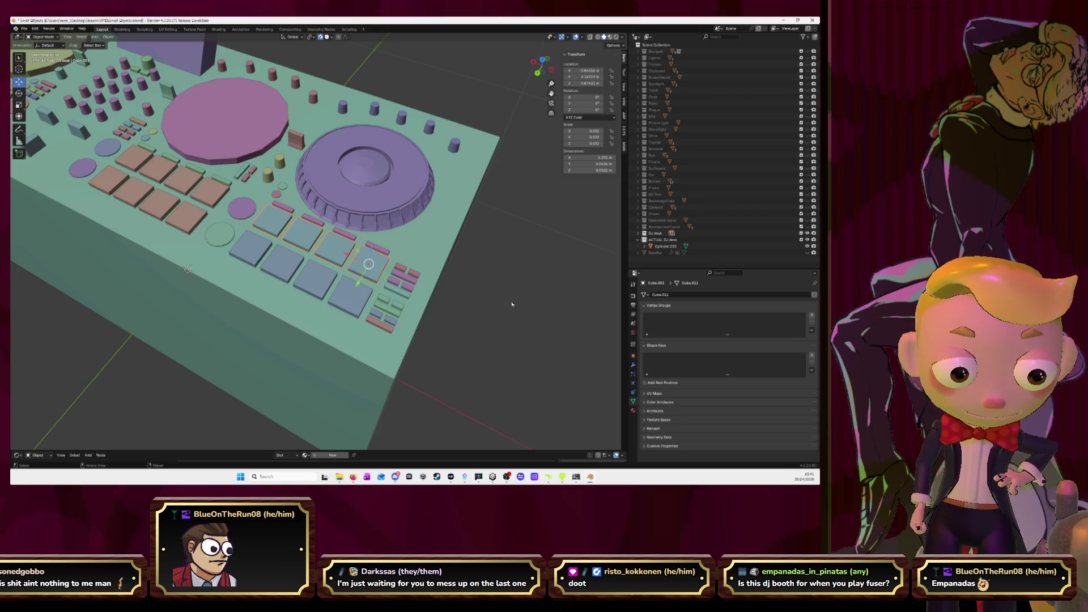
pyautogui.press('Delete')
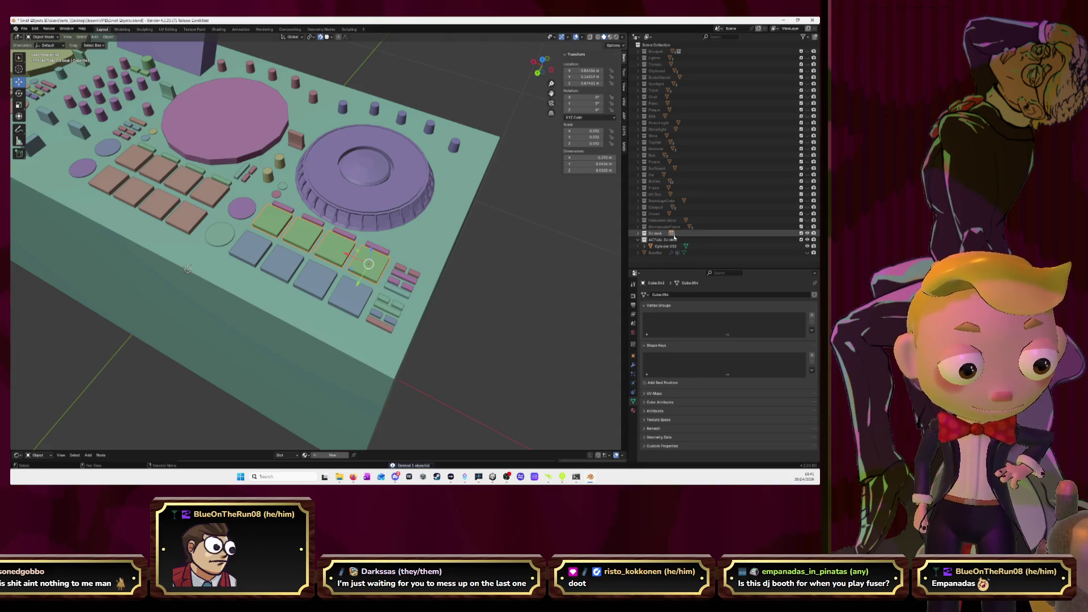
pyautogui.click(638, 233)
pyautogui.scroll(-10, 703, 215)
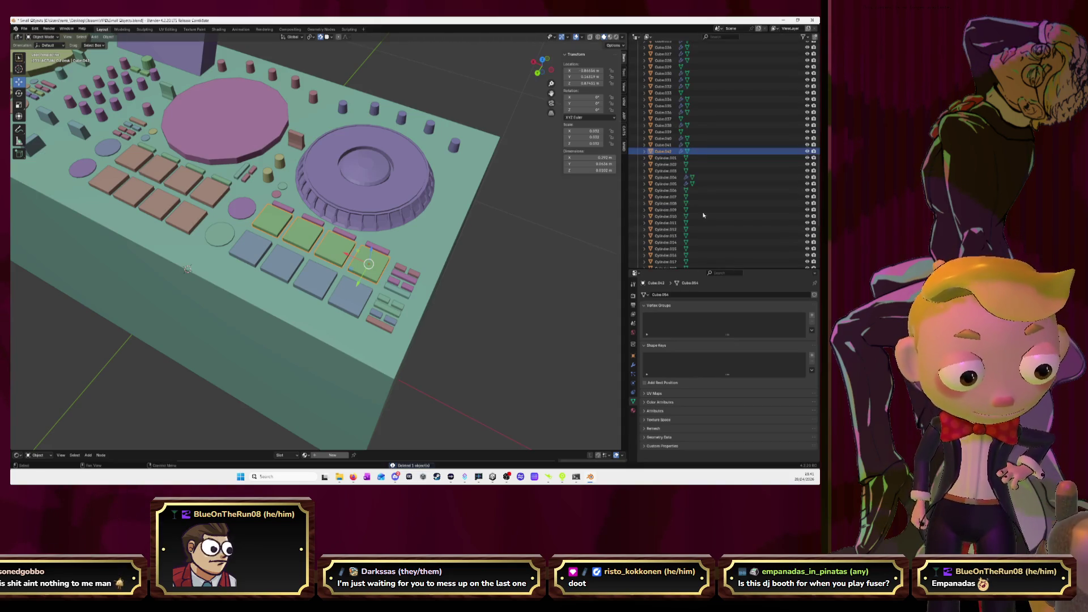
pyautogui.moveTo(672, 152); pyautogui.dragTo(662, 248)
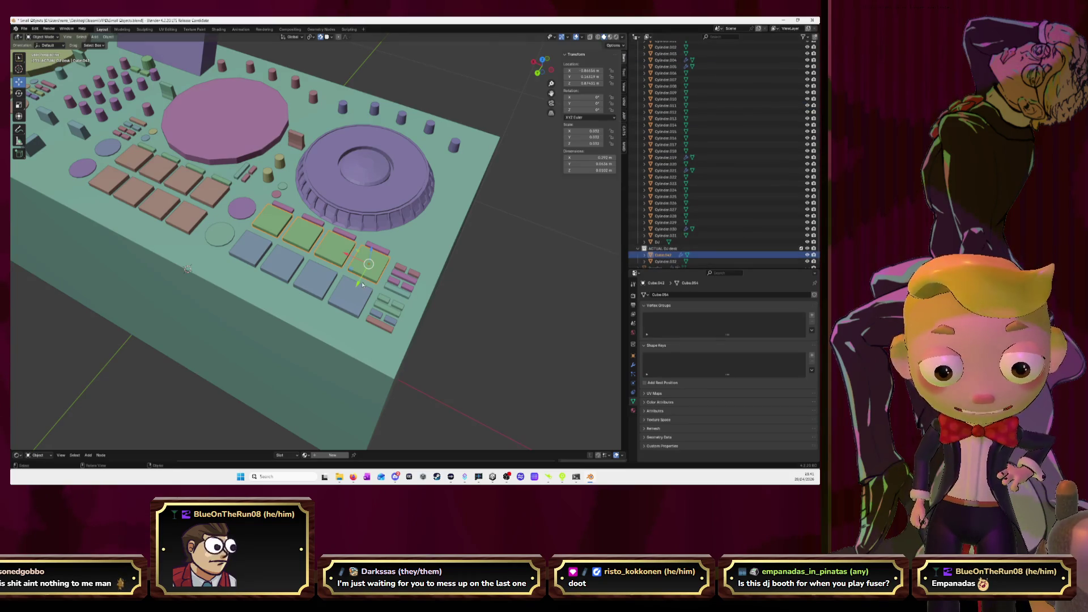
pyautogui.press('Tab')
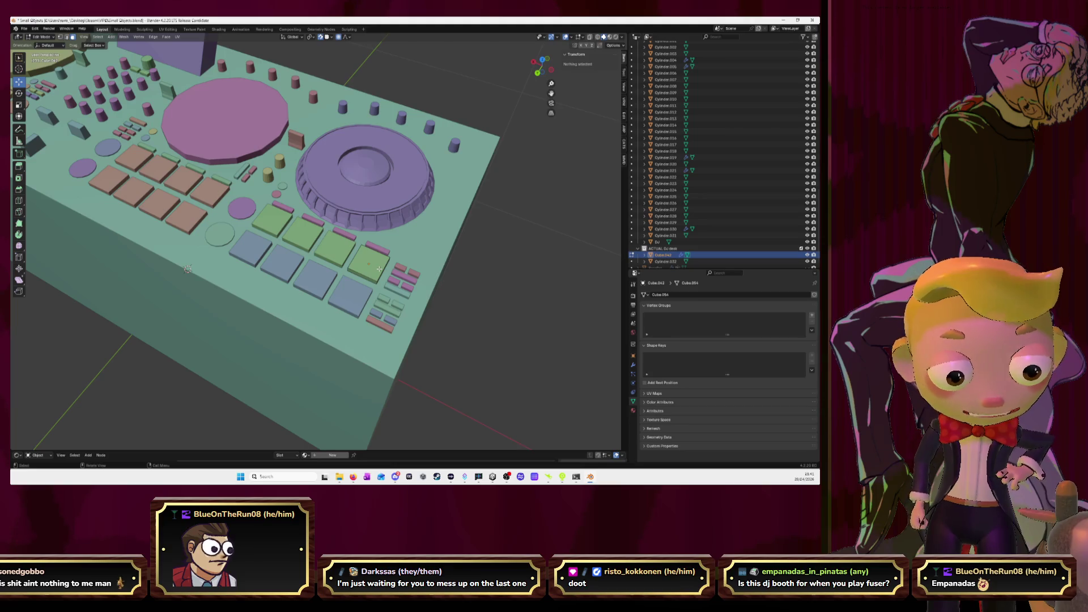
# Step: Bevel the edges of the green pad's top face
pyautogui.click(379, 268)
pyautogui.press('KP_Decimal')
pyautogui.scroll(-4, 363, 259)
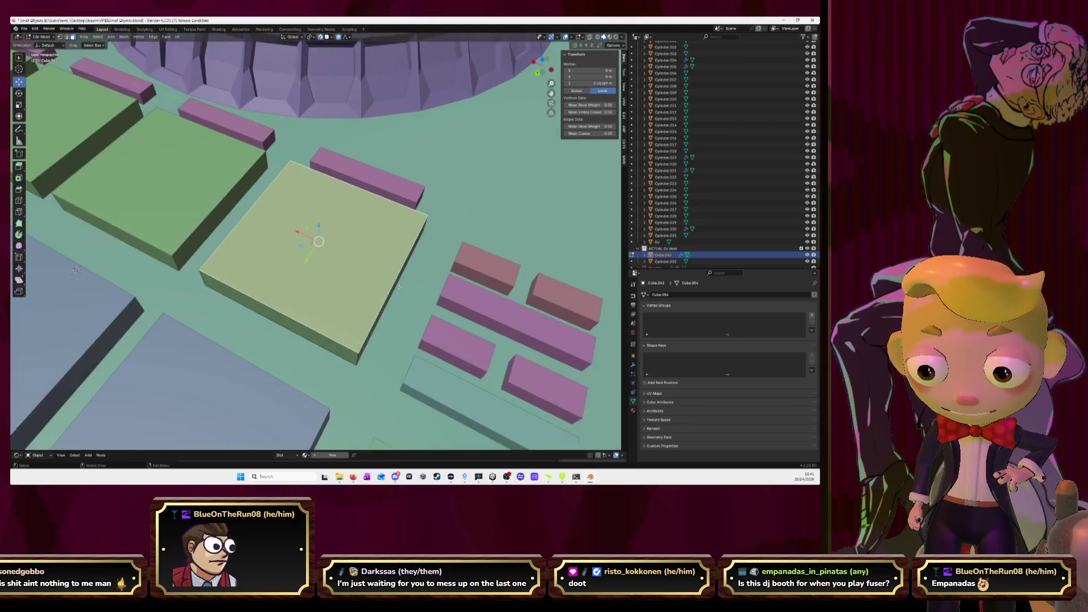
pyautogui.moveTo(363, 258); pyautogui.dragTo(406, 270, button='middle')
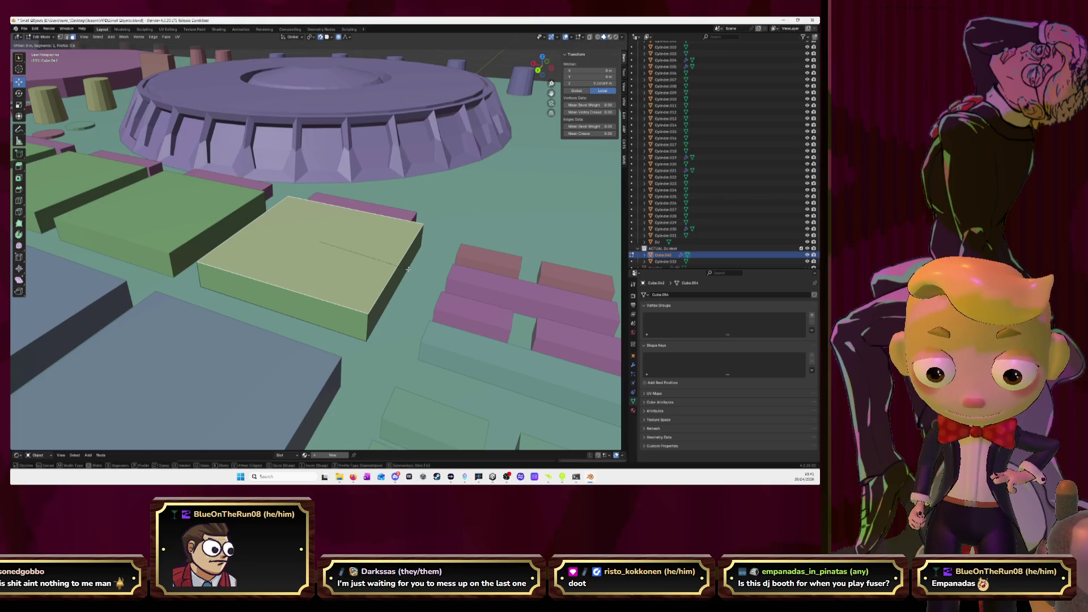
pyautogui.hotkey('ctrl', 'b')
pyautogui.click(413, 272)
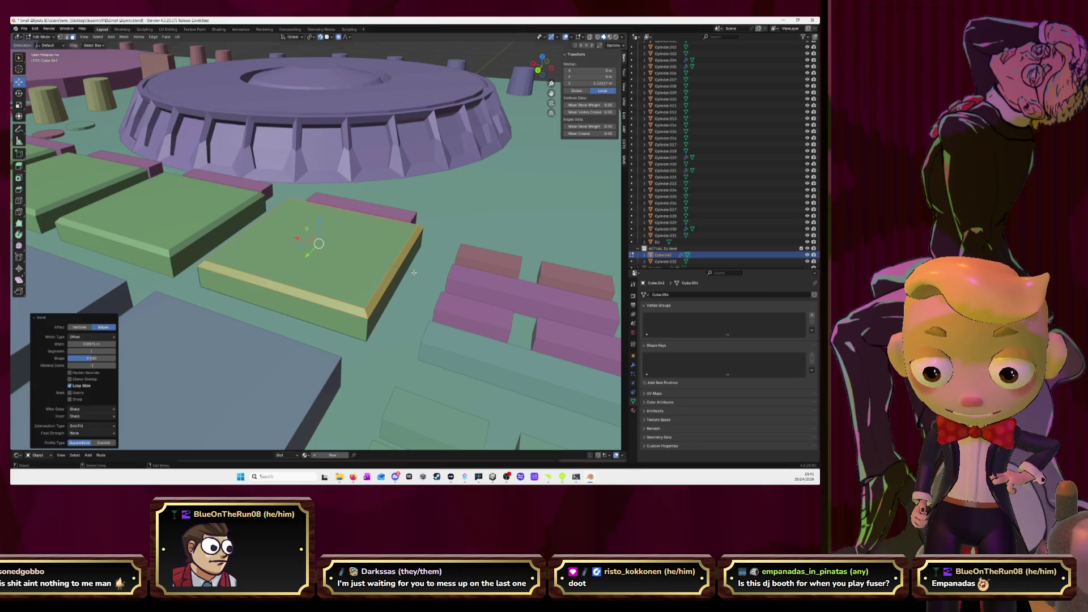
# Step: Return to Object Mode, deselect everything, and zoom out to the whole desk
pyautogui.press('Tab')
pyautogui.scroll(-3, 317, 243)
pyautogui.click(529, 313)
pyautogui.moveTo(528, 312)
pyautogui.mouseDown(button='middle')
pyautogui.moveTo(472, 259)
pyautogui.moveTo(476, 275)
pyautogui.moveTo(436, 252)
pyautogui.moveTo(484, 273)
pyautogui.moveTo(490, 264)
pyautogui.moveTo(340, 272)
pyautogui.mouseUp(button='middle')
pyautogui.scroll(-2, 287, 255)
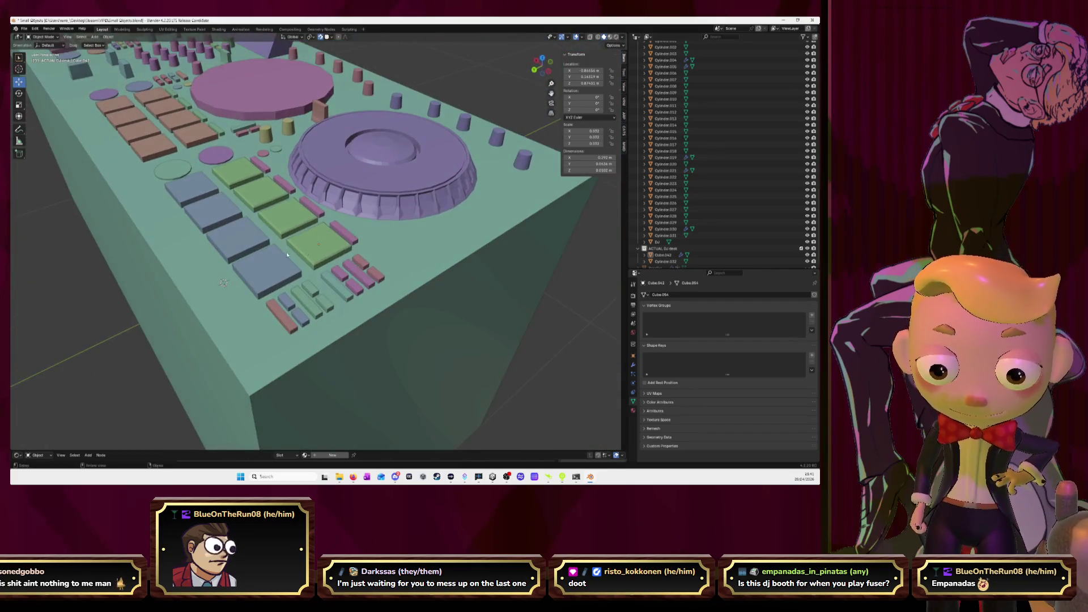
# Step: Delete the blue pad, then duplicate the green pads and slide the copies along Y
pyautogui.press('Delete')
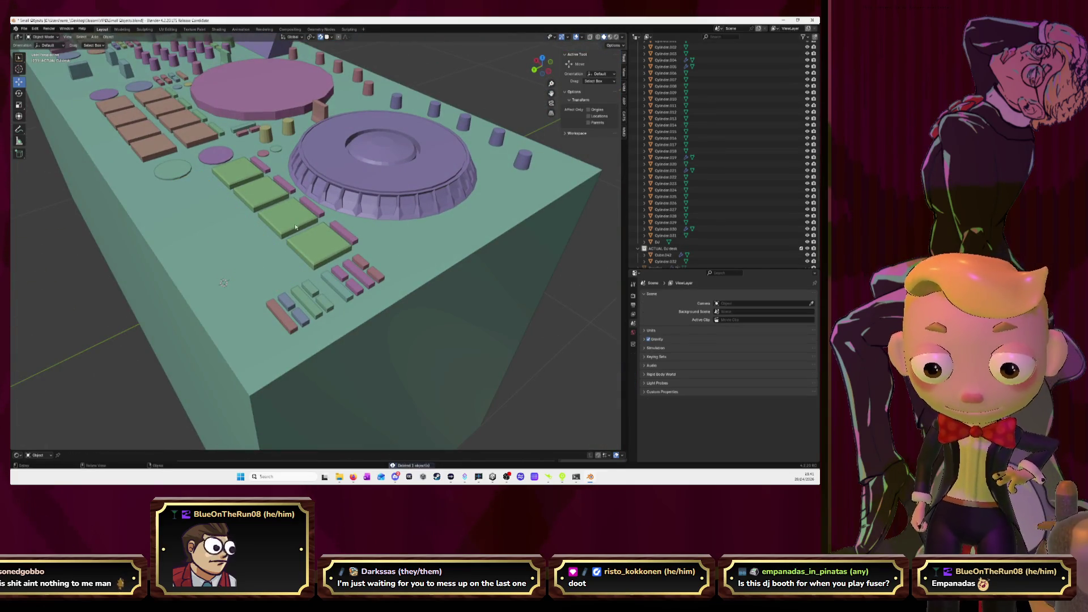
pyautogui.click(318, 244)
pyautogui.hotkey('shift', 'd')
pyautogui.press('Escape')
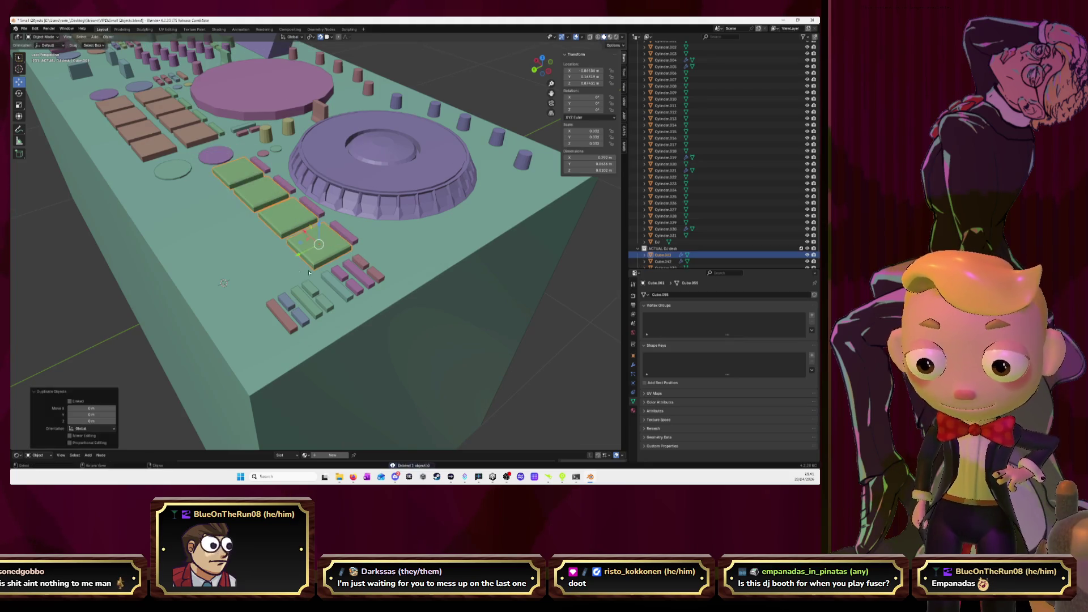
pyautogui.press('g')
pyautogui.press('y')
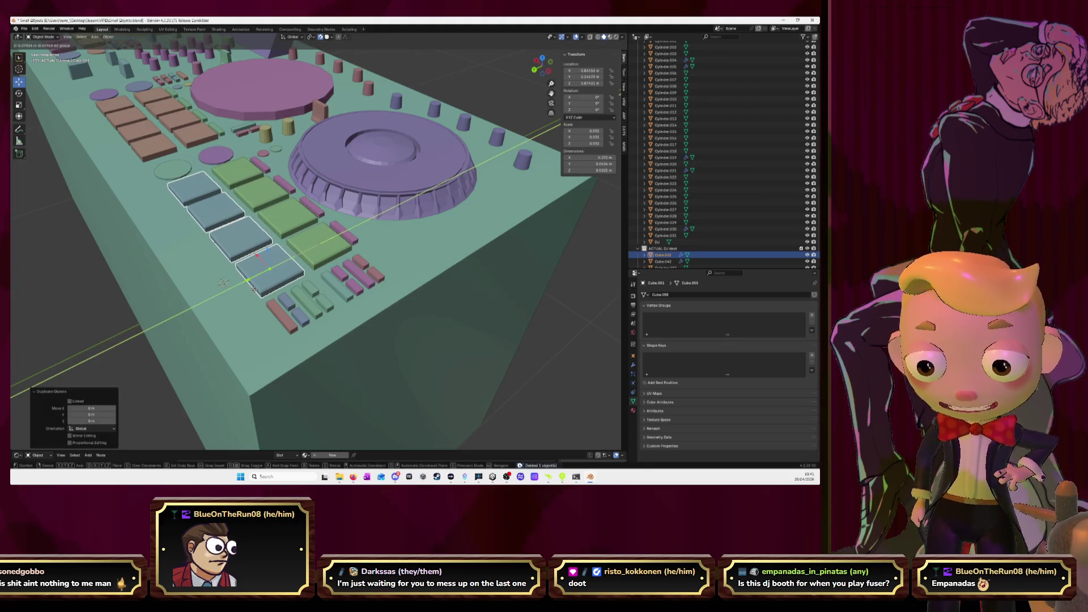
pyautogui.click(252, 291)
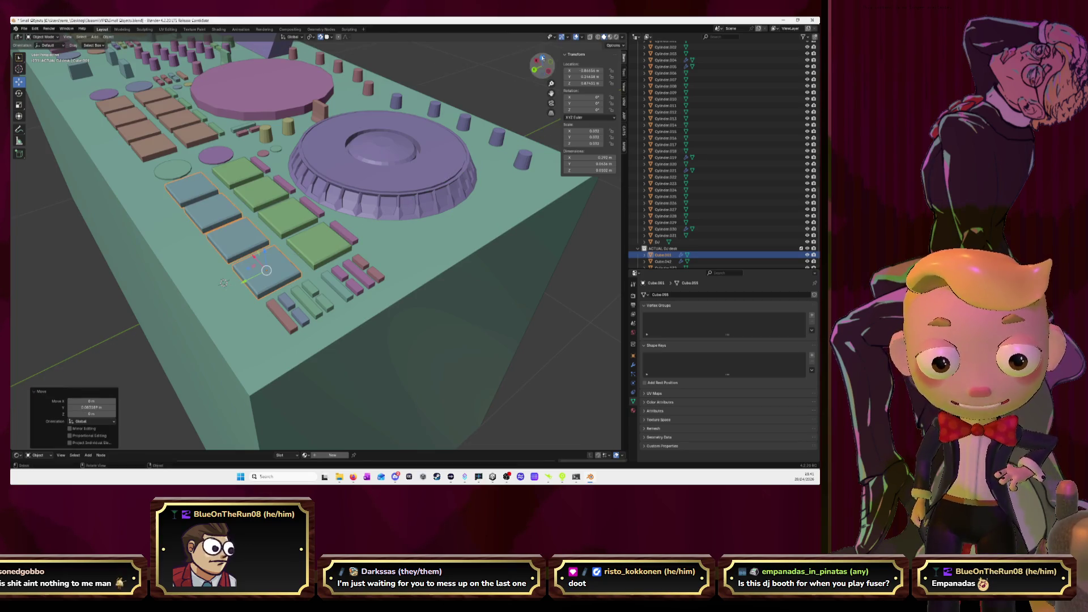
# Step: In top view, nudge the copied pads along Y so they line up as a row
pyautogui.click(542, 58)
pyautogui.press('KP_Decimal')
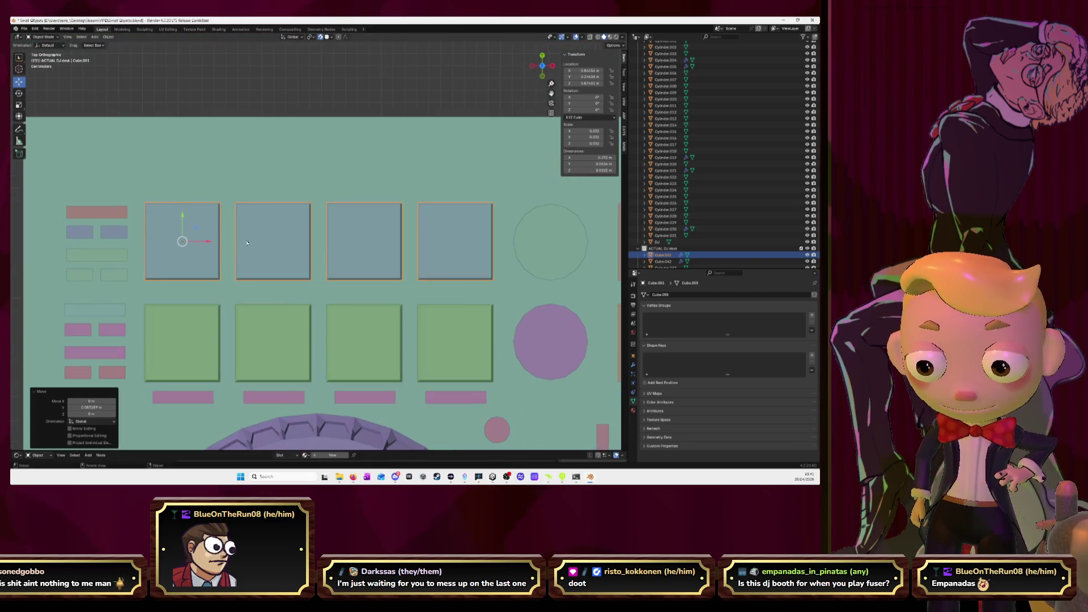
pyautogui.scroll(1, 206, 243)
pyautogui.press('g')
pyautogui.press('y')
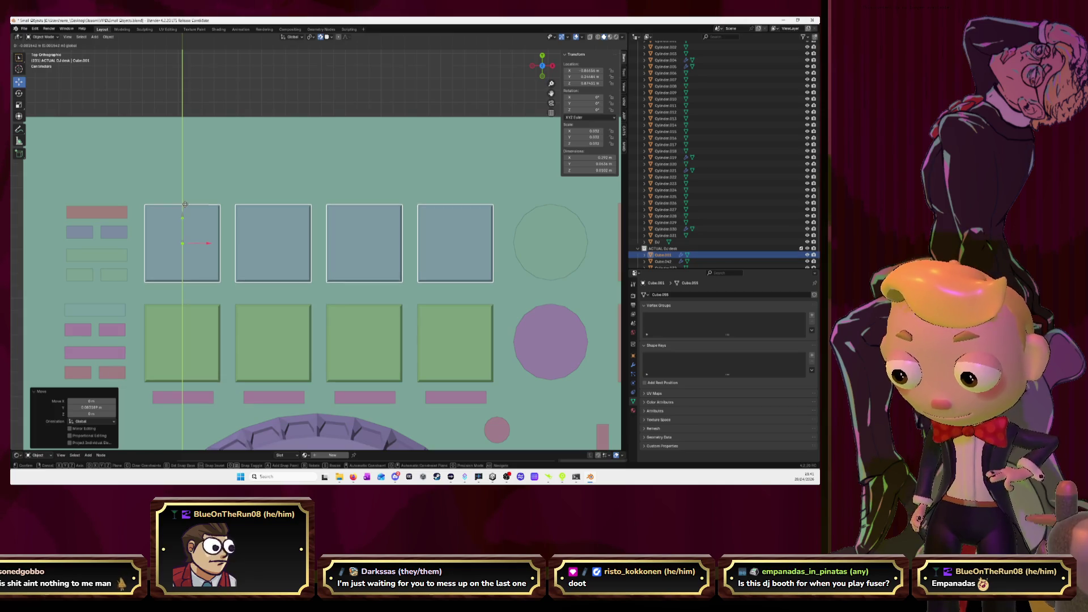
pyautogui.click(185, 204)
pyautogui.scroll(-5, 392, 296)
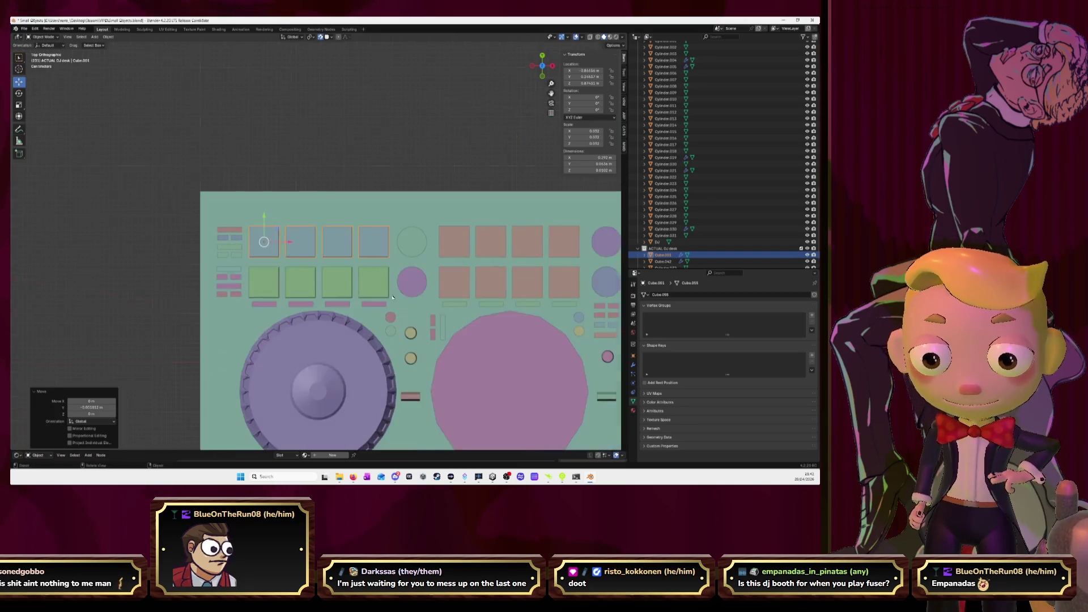
pyautogui.moveTo(392, 296); pyautogui.dragTo(428, 220, button='middle')
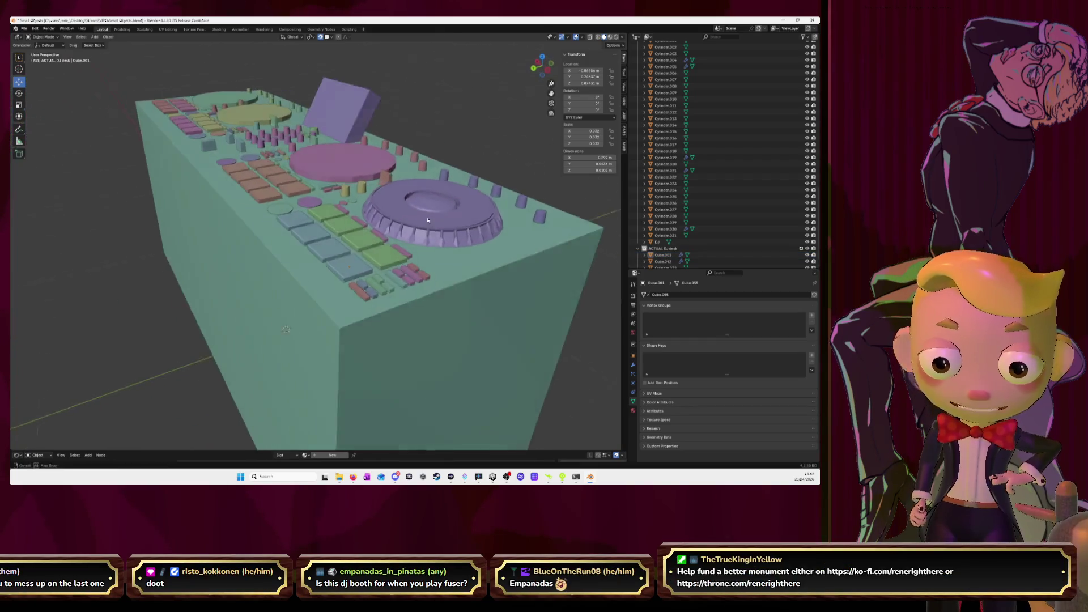
pyautogui.scroll(3, 428, 220)
pyautogui.scroll(2, 458, 259)
pyautogui.moveTo(458, 258)
pyautogui.mouseDown(button='middle')
pyautogui.moveTo(430, 255)
pyautogui.moveTo(408, 310)
pyautogui.mouseUp(button='middle')
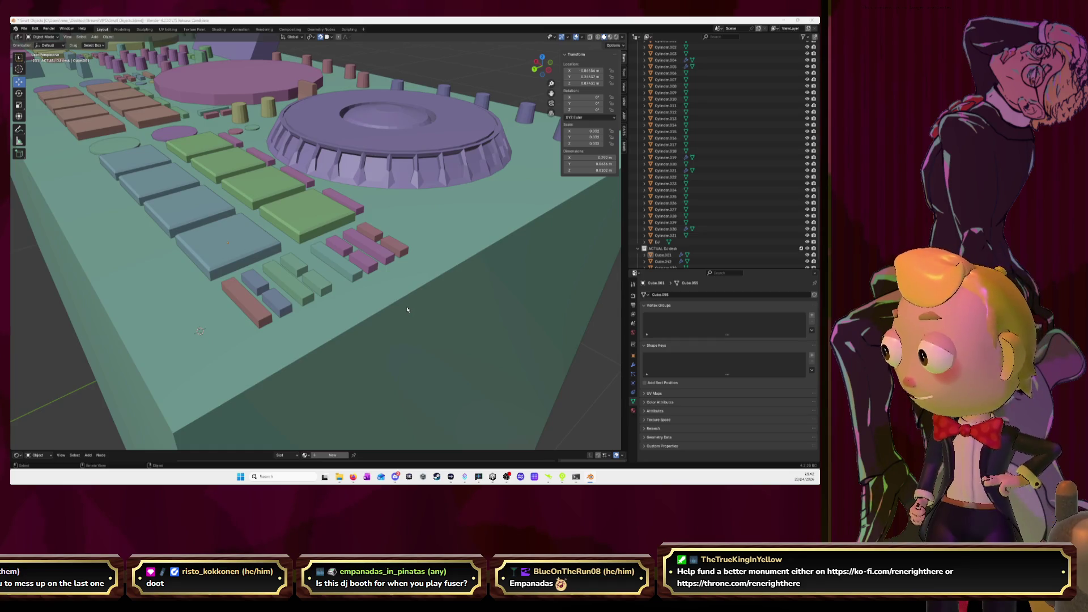
# Step: Switch to the DJ controller reference photo in Firefox
pyautogui.hotkey('alt', 'Tab')
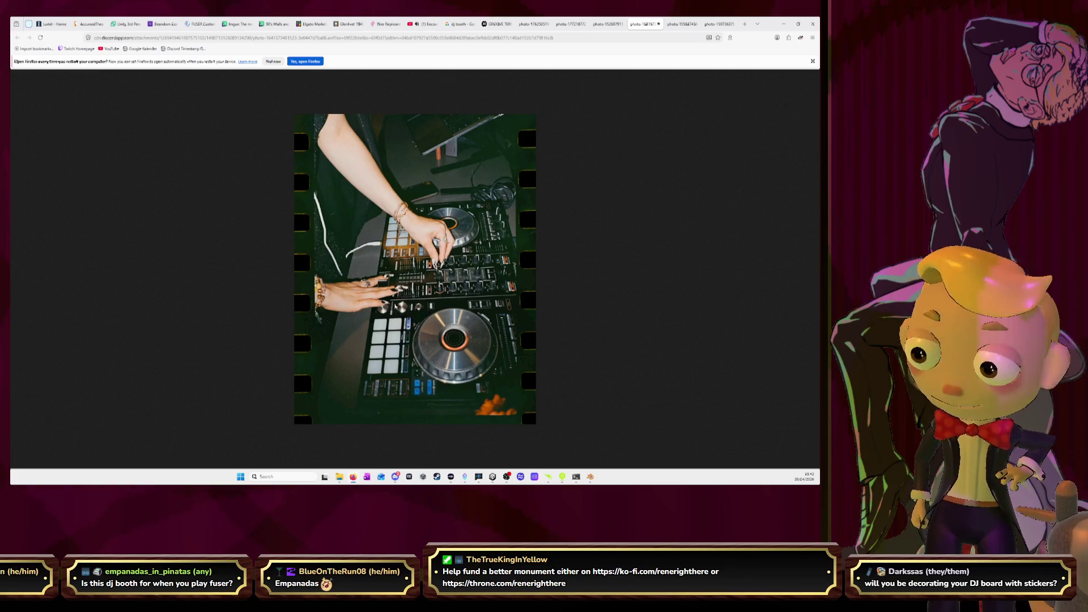
# Step: Compare the model with the references, viewing the red-lit DJ controller photo, then return to Blender
pyautogui.hotkey('alt', 'Tab')
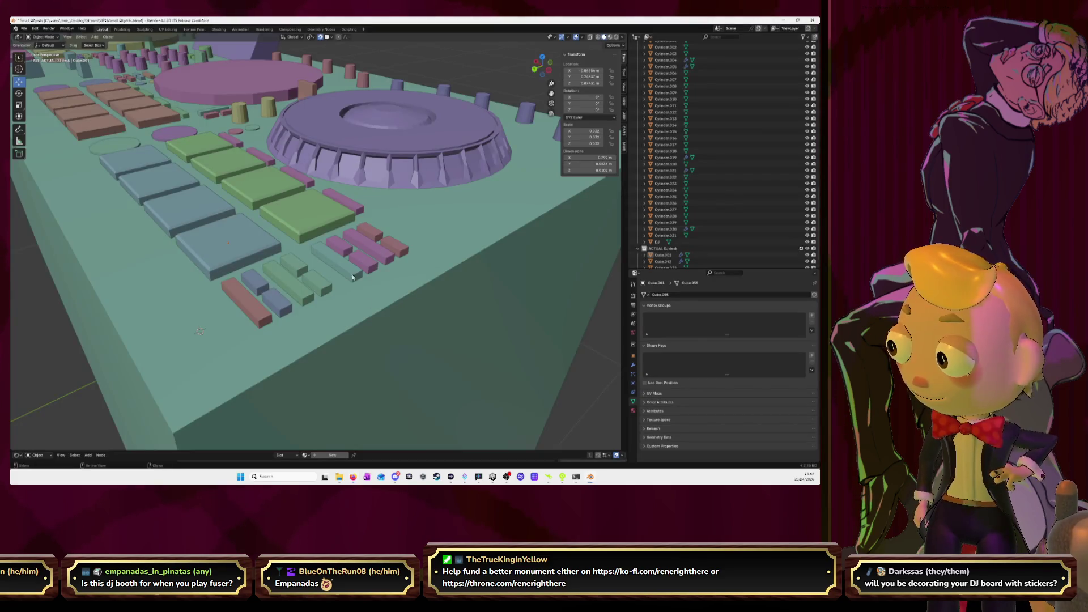
pyautogui.moveTo(364, 239)
pyautogui.mouseDown(button='middle')
pyautogui.moveTo(377, 193)
pyautogui.moveTo(336, 213)
pyautogui.moveTo(335, 291)
pyautogui.moveTo(310, 262)
pyautogui.mouseUp(button='middle')
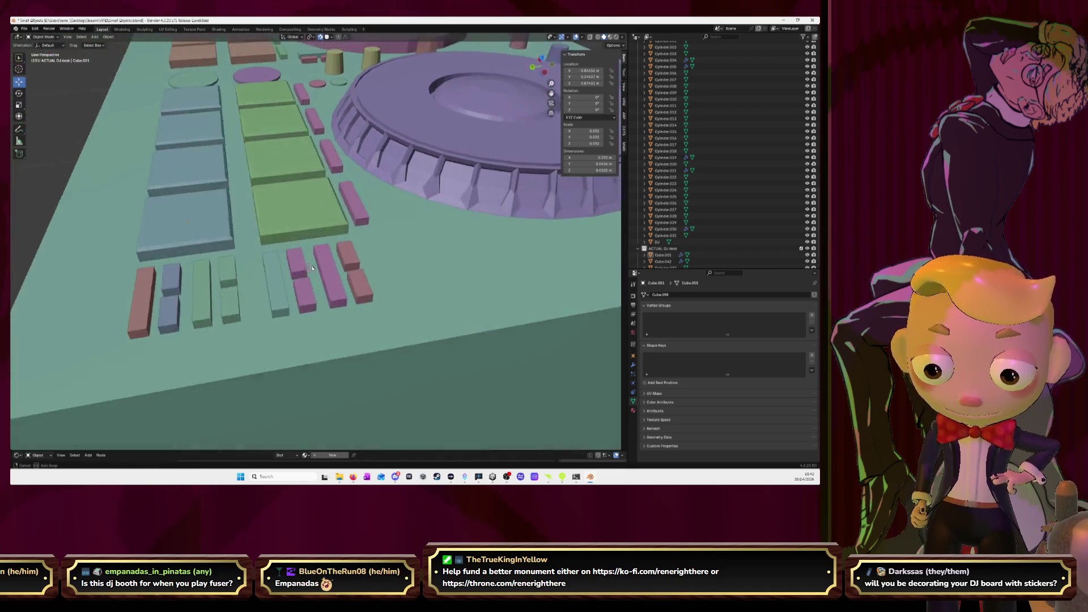
pyautogui.hotkey('alt', 'Tab')
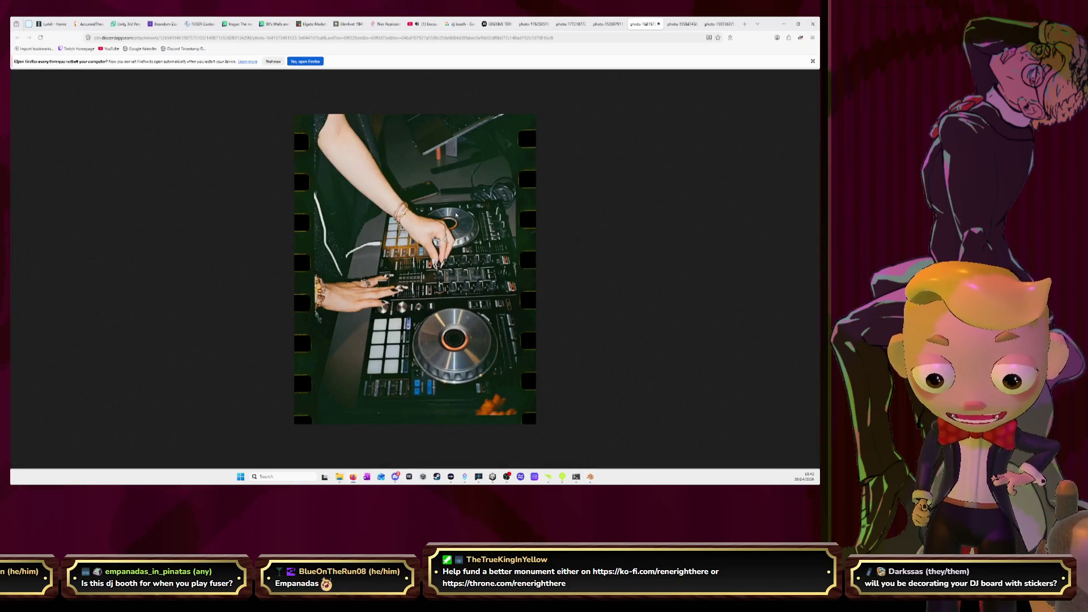
pyautogui.click(688, 25)
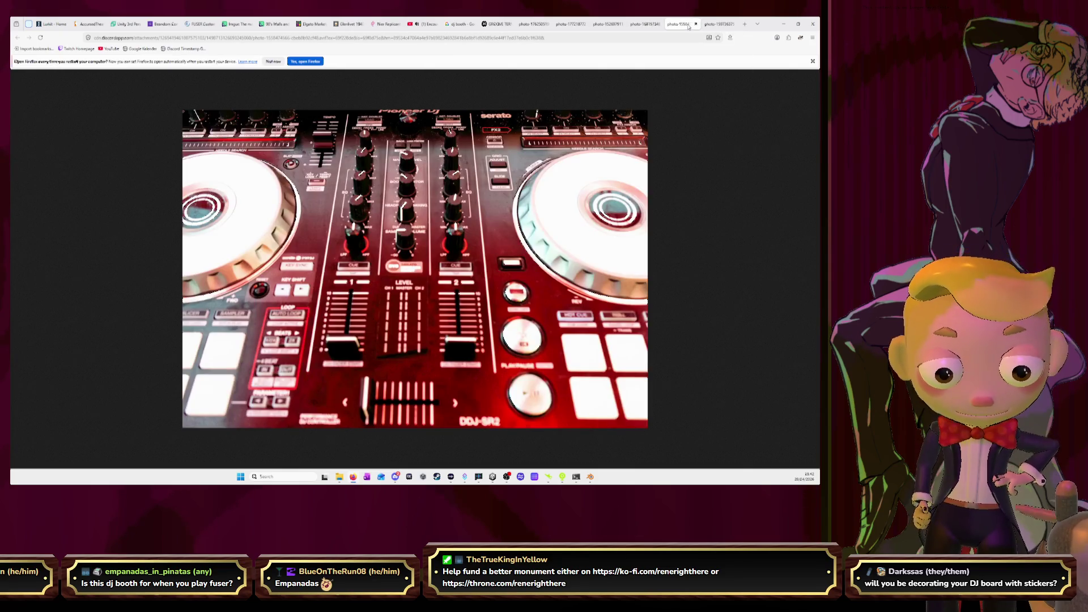
pyautogui.hotkey('alt', 'Tab')
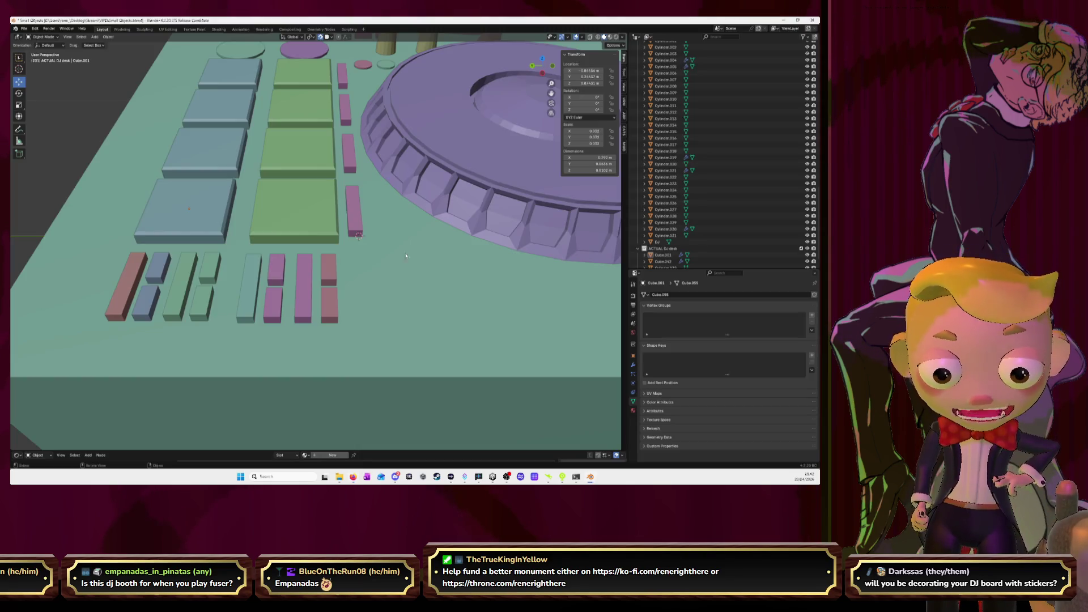
# Step: Bevel the top face edges of the tall pink bar and return to Object Mode
pyautogui.click(332, 267)
pyautogui.moveTo(369, 221); pyautogui.dragTo(366, 213, button='middle')
pyautogui.click(357, 210)
pyautogui.press('Tab')
pyautogui.click(356, 208)
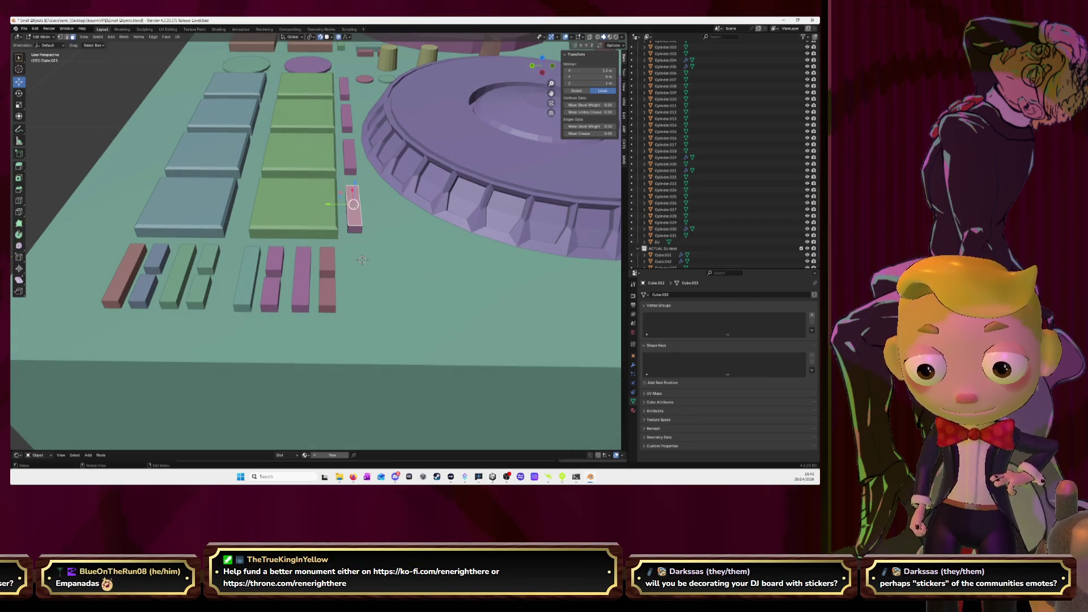
pyautogui.press('KP_Decimal')
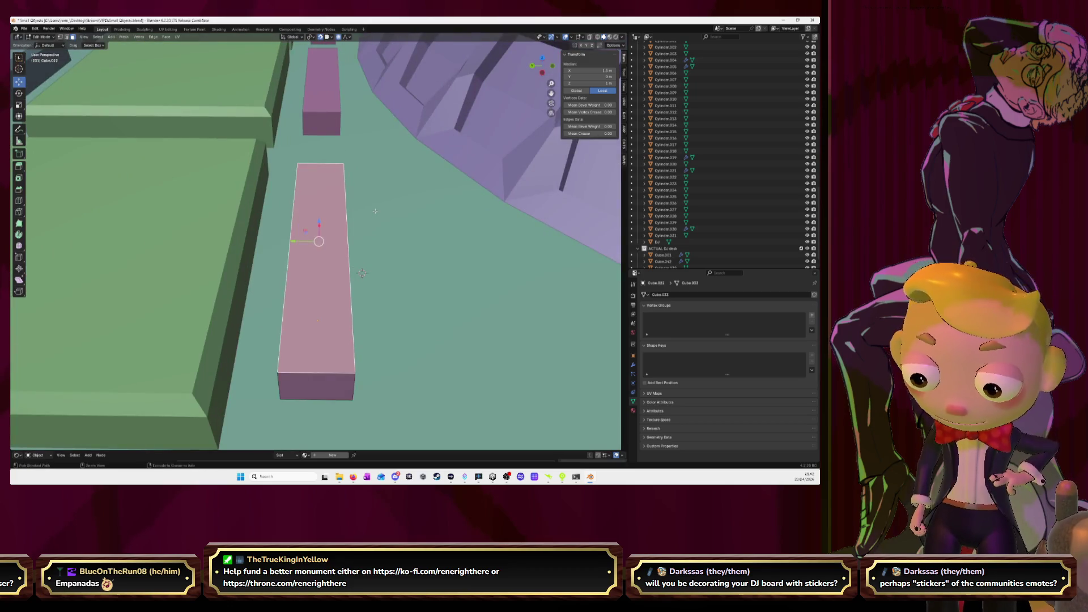
pyautogui.hotkey('ctrl', 'b')
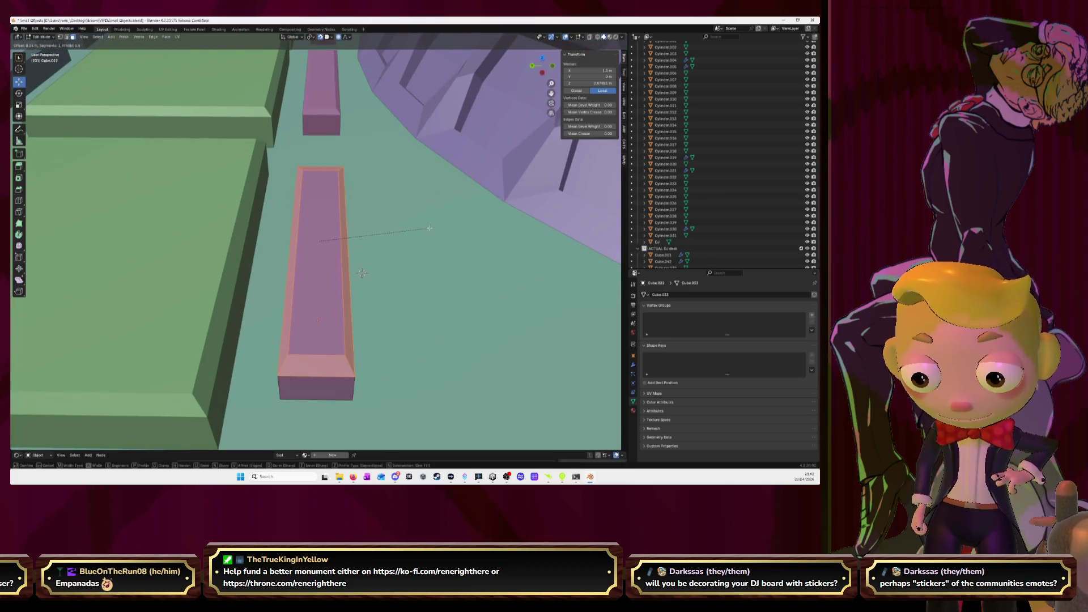
pyautogui.click(424, 227)
pyautogui.press('Tab')
pyautogui.scroll(-6, 359, 232)
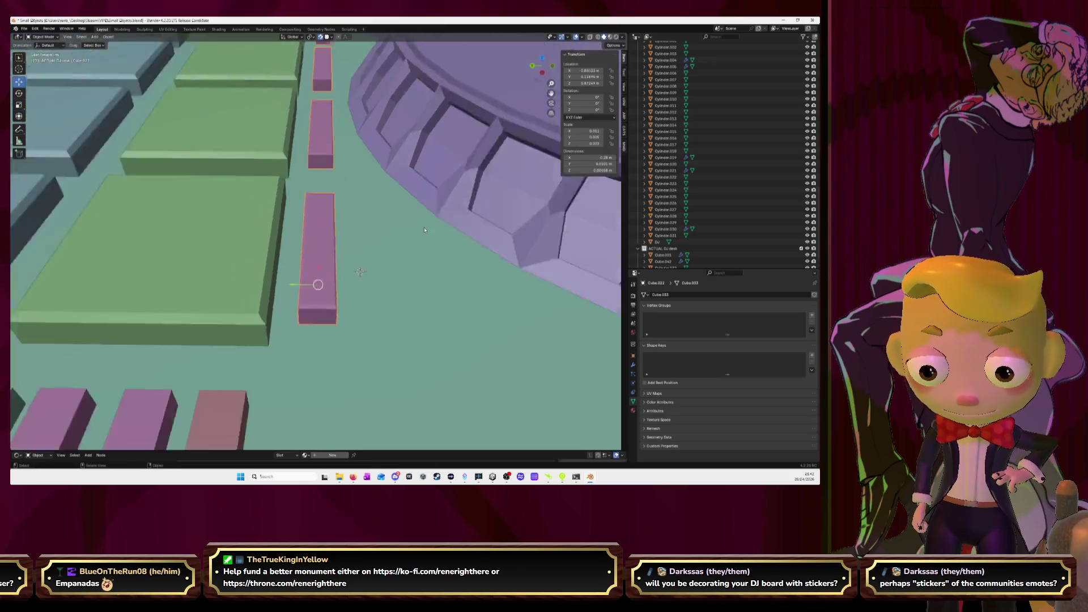
# Step: Drag the objects into the DJ desk collection in the Outliner, then select the jog wheel
pyautogui.click(140, 190)
pyautogui.moveTo(140, 190)
pyautogui.mouseDown(button='middle')
pyautogui.moveTo(502, 282)
pyautogui.moveTo(324, 241)
pyautogui.mouseUp(button='middle')
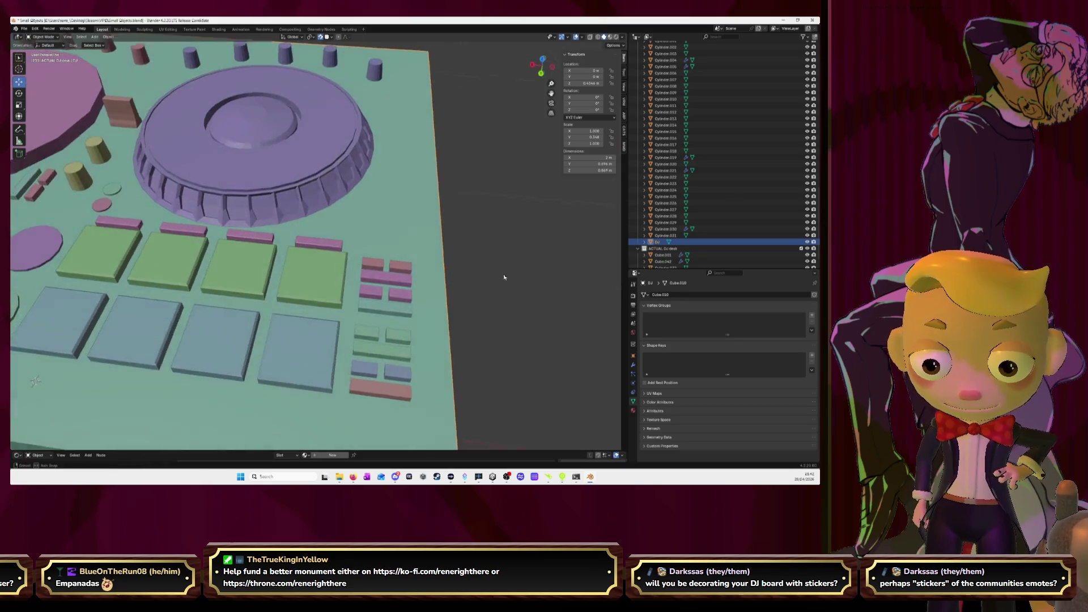
pyautogui.click(325, 241)
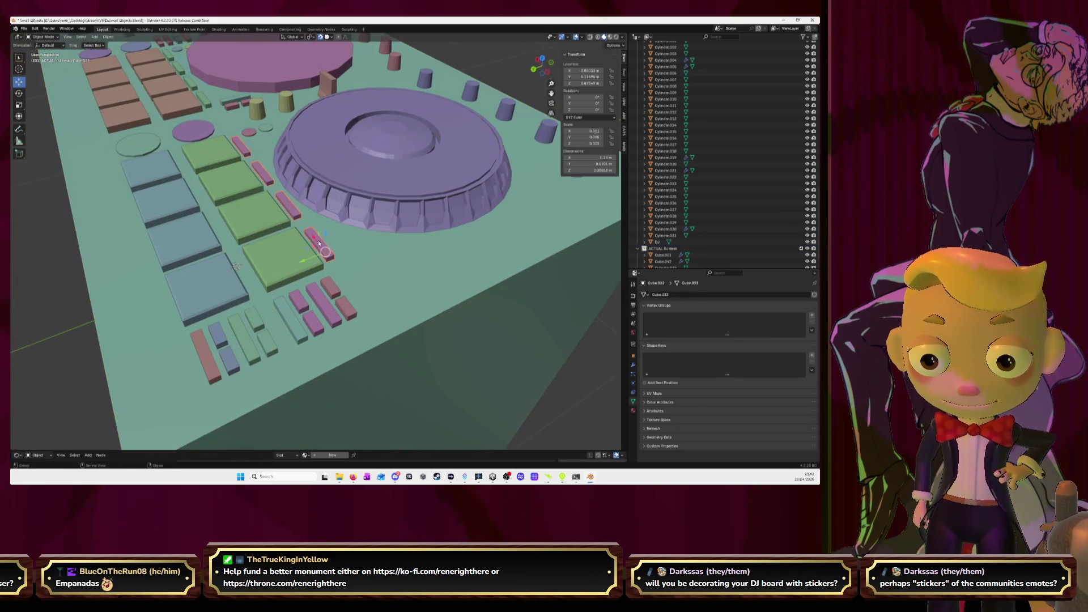
pyautogui.press('KP_Decimal')
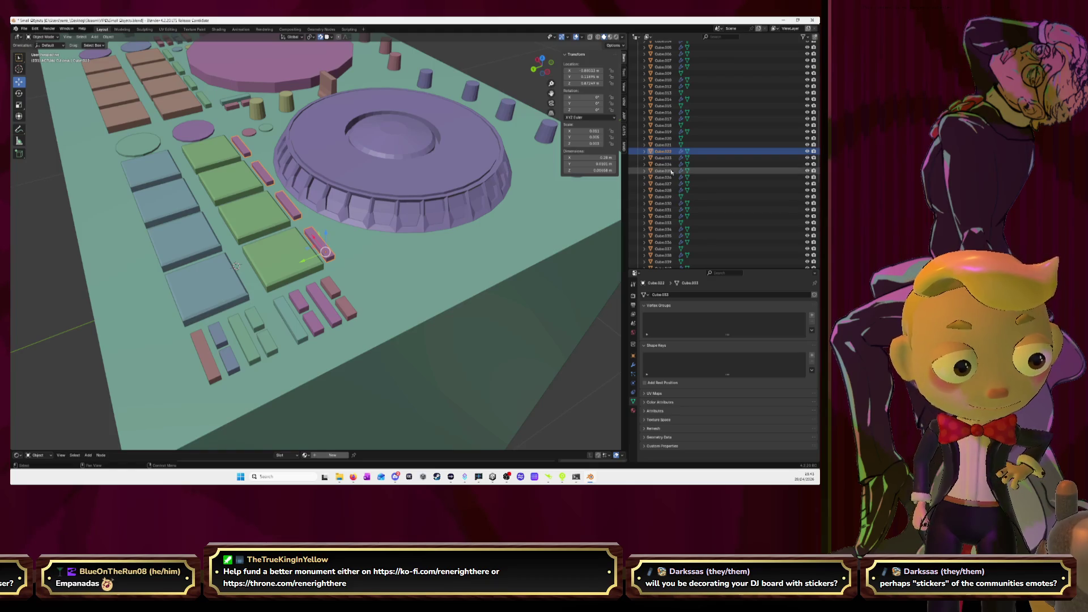
pyautogui.moveTo(664, 151)
pyautogui.mouseDown()
pyautogui.moveTo(688, 228)
pyautogui.moveTo(668, 235)
pyautogui.mouseUp()
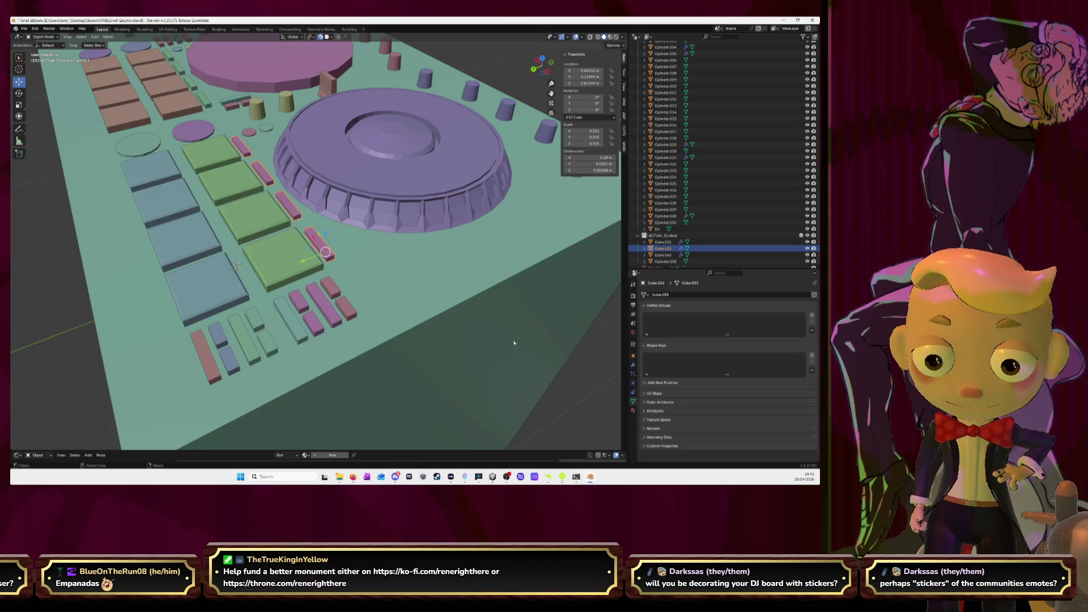
pyautogui.click(573, 389)
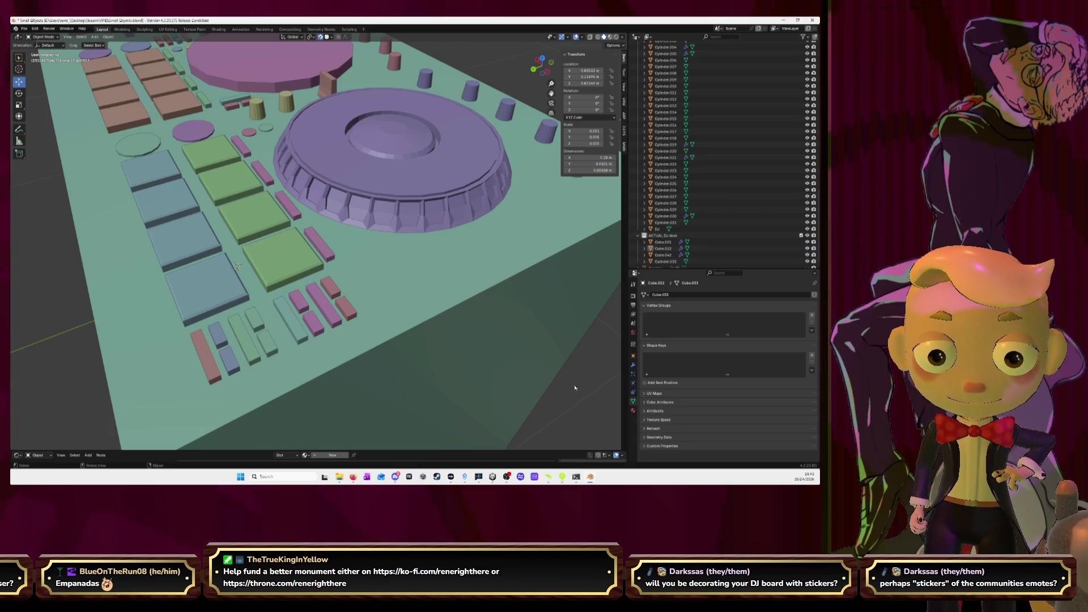
pyautogui.click(381, 196)
pyautogui.scroll(-1, 670, 244)
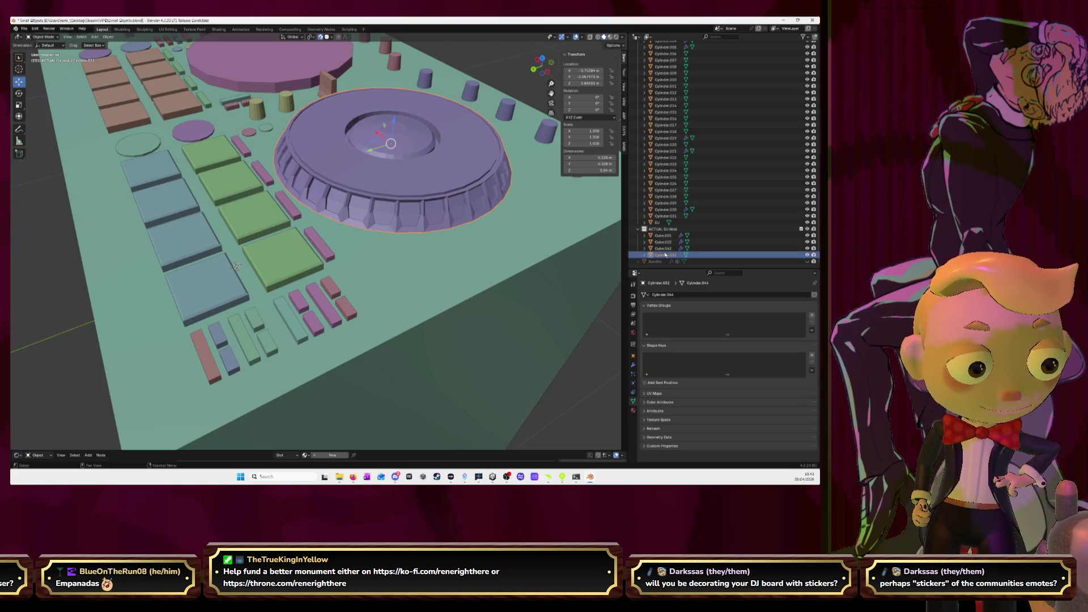
# Step: Add a single-bone armature, then bring up the YouTube soundtrack tab in Firefox
pyautogui.click(590, 356)
pyautogui.hotkey('shift', 'a')
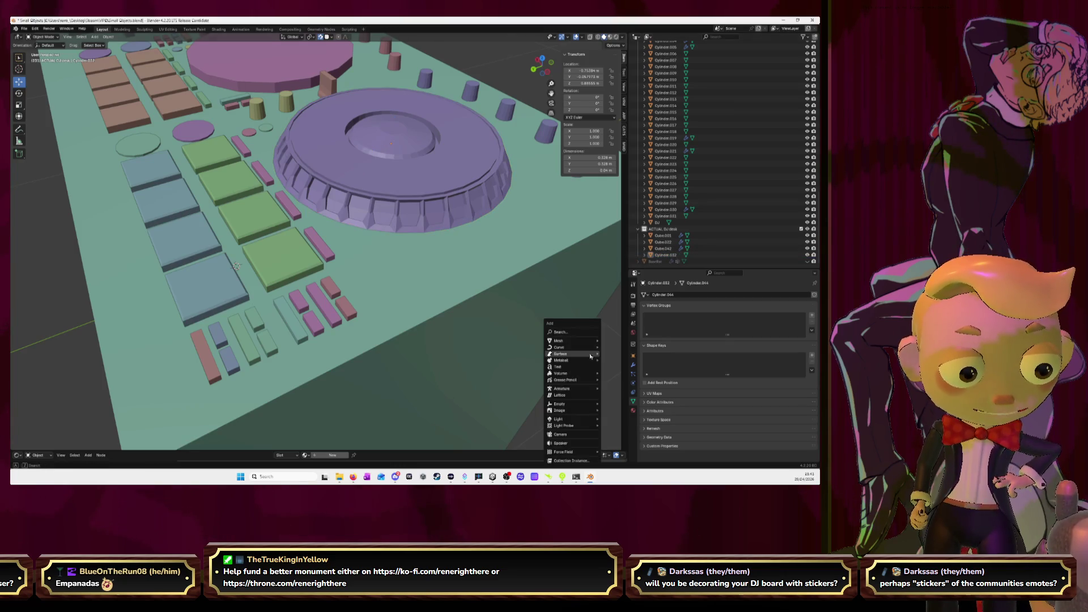
pyautogui.moveTo(590, 356)
pyautogui.moveTo(574, 390)
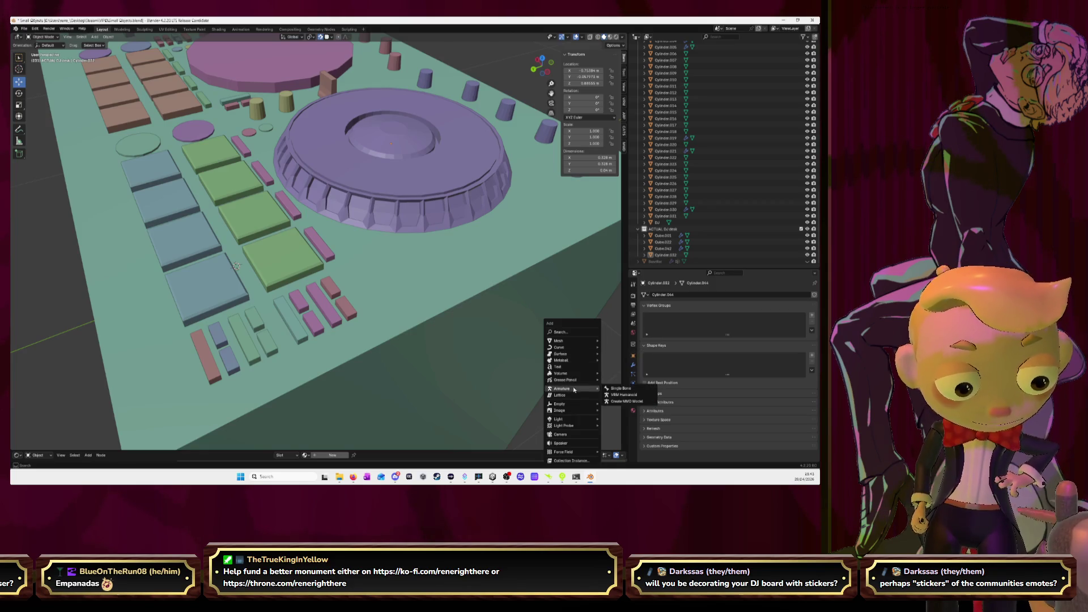
pyautogui.click(611, 388)
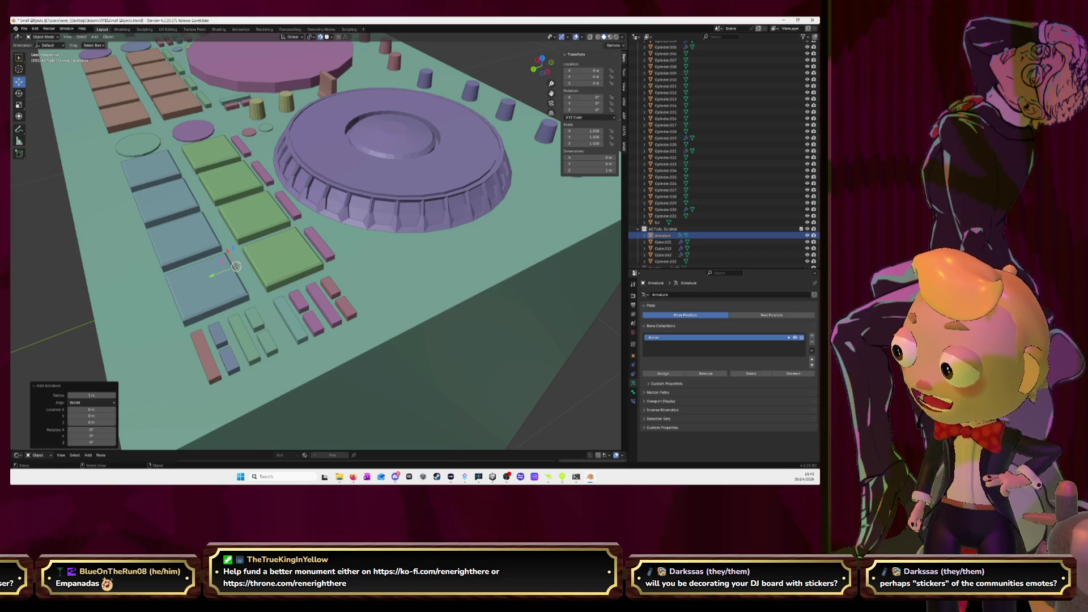
pyautogui.hotkey('alt', 'Tab')
pyautogui.click(422, 23)
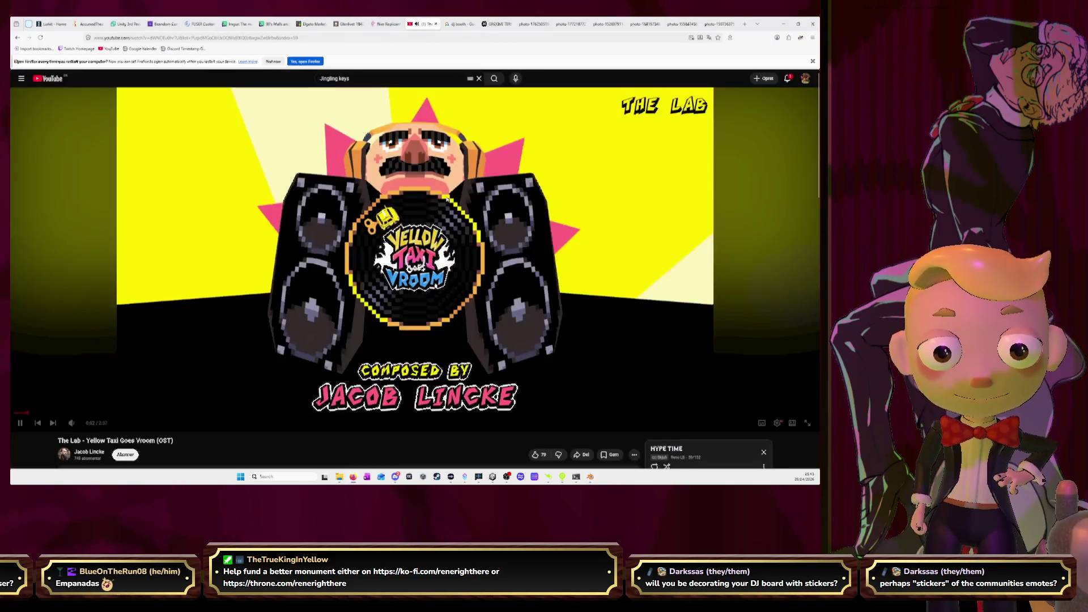
# Step: Pause 'The Lab - Yellow Taxi Goes Vroom' video and switch back to Blender
pyautogui.click(456, 271)
pyautogui.click(62, 81)
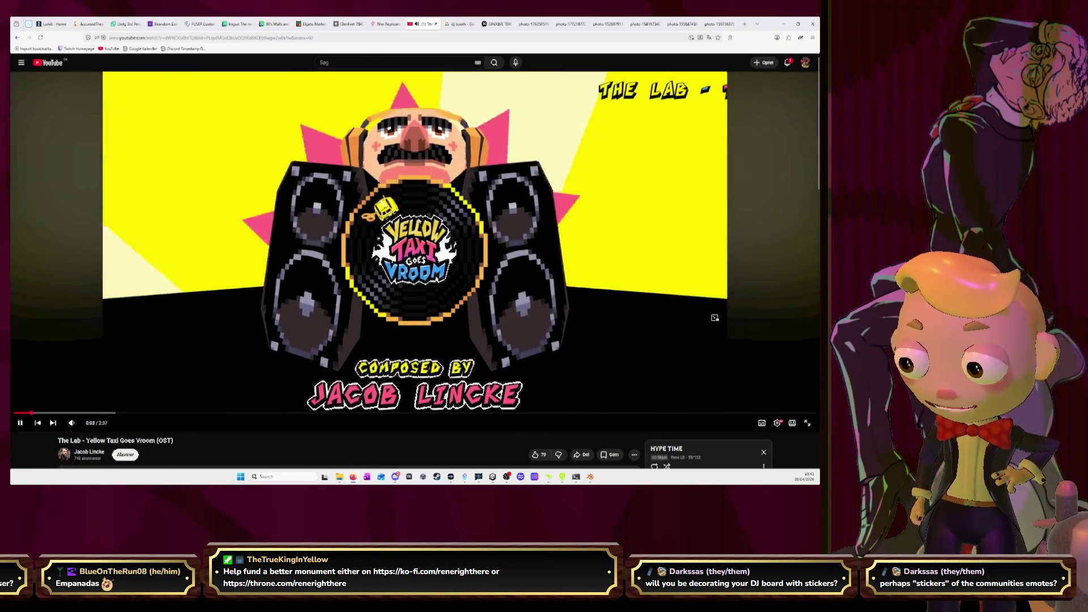
pyautogui.hotkey('alt', 'Tab')
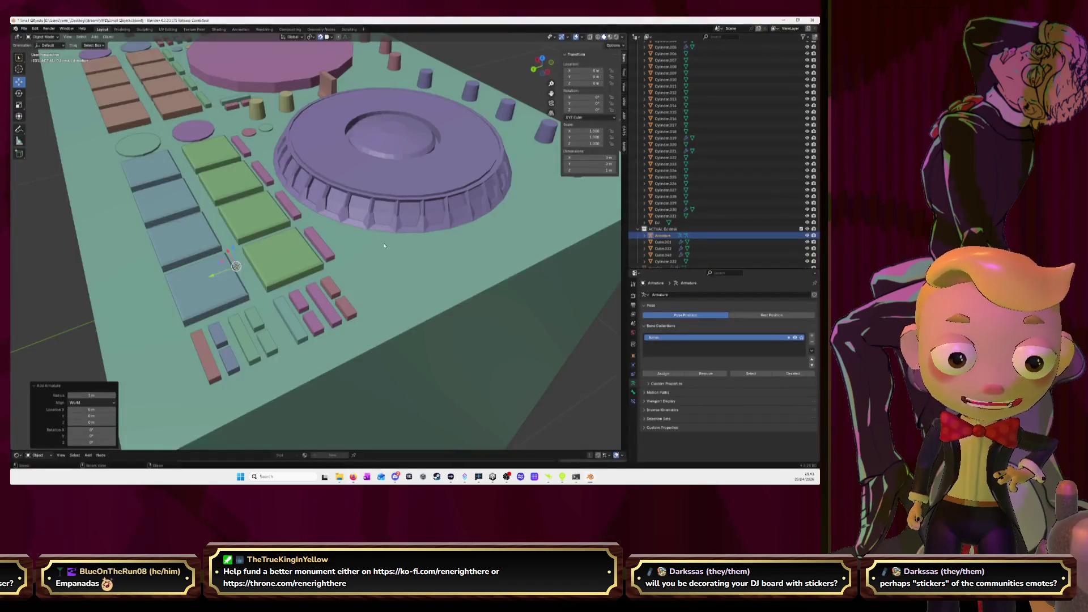
# Step: Raise the armature over the turntable and scale it down to 0.152 in top view
pyautogui.moveTo(384, 245)
pyautogui.mouseDown(button='middle')
pyautogui.moveTo(365, 272)
pyautogui.moveTo(229, 327)
pyautogui.mouseUp(button='middle')
pyautogui.moveTo(185, 336); pyautogui.dragTo(295, 68)
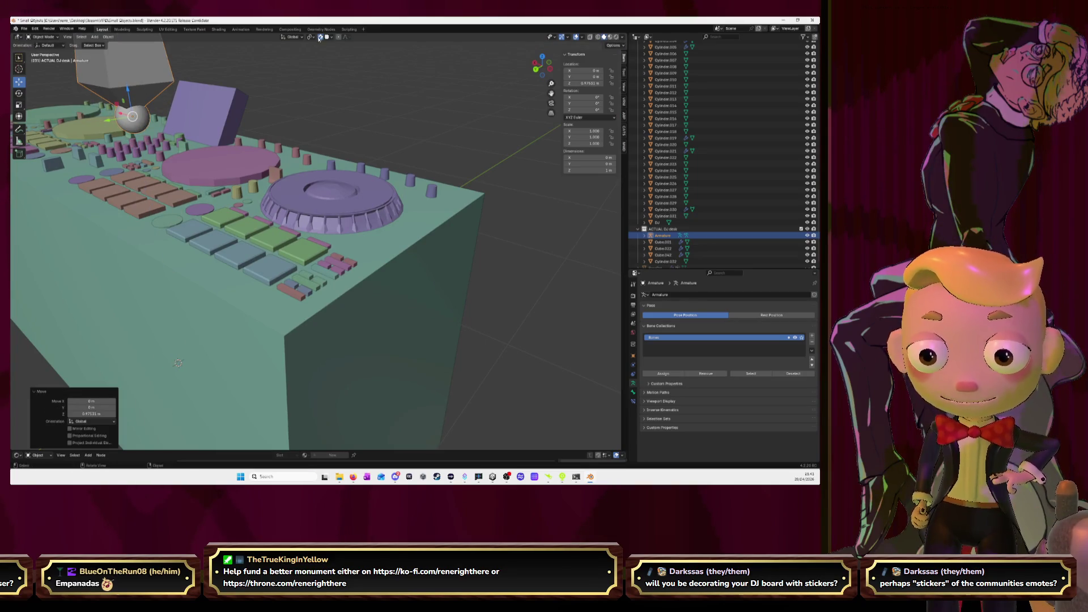
pyautogui.moveTo(123, 116); pyautogui.dragTo(457, 195)
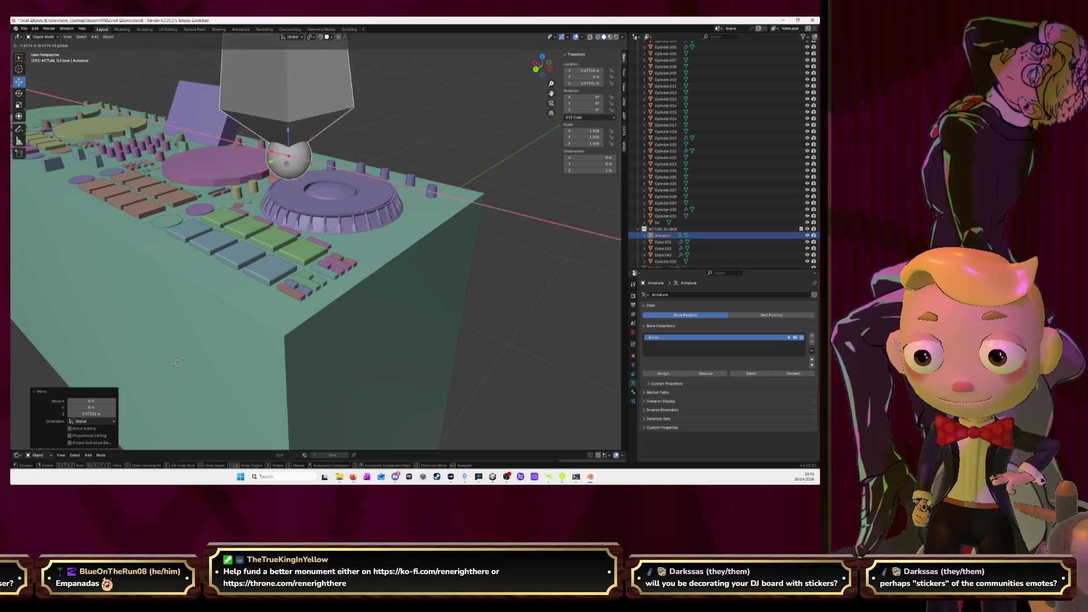
pyautogui.click(542, 57)
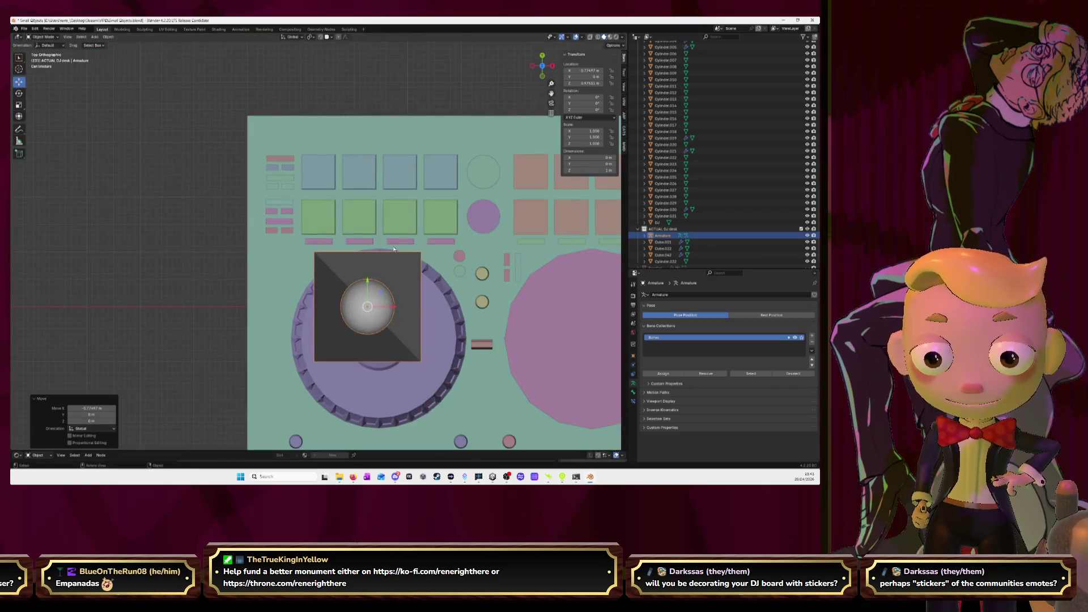
pyautogui.press('s')
pyautogui.click(381, 309)
# Step: Slide the armature along Y and X onto the jog wheel platter's centre
pyautogui.press('g')
pyautogui.press('y')
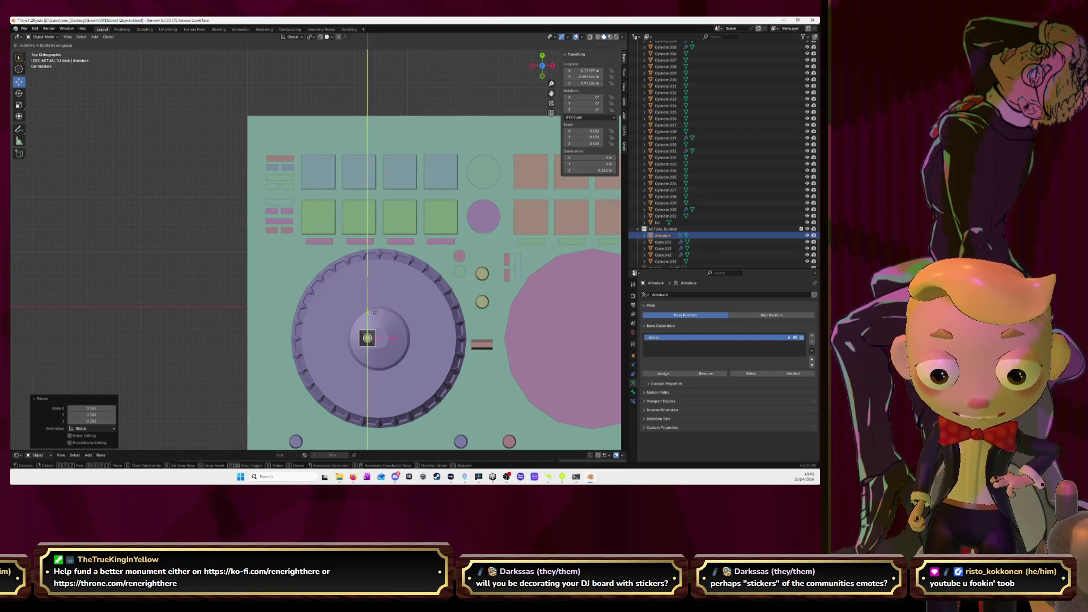
pyautogui.click(376, 311)
pyautogui.press('g')
pyautogui.press('x')
pyautogui.click(408, 338)
pyautogui.press('KP_Decimal')
pyautogui.scroll(-5, 395, 314)
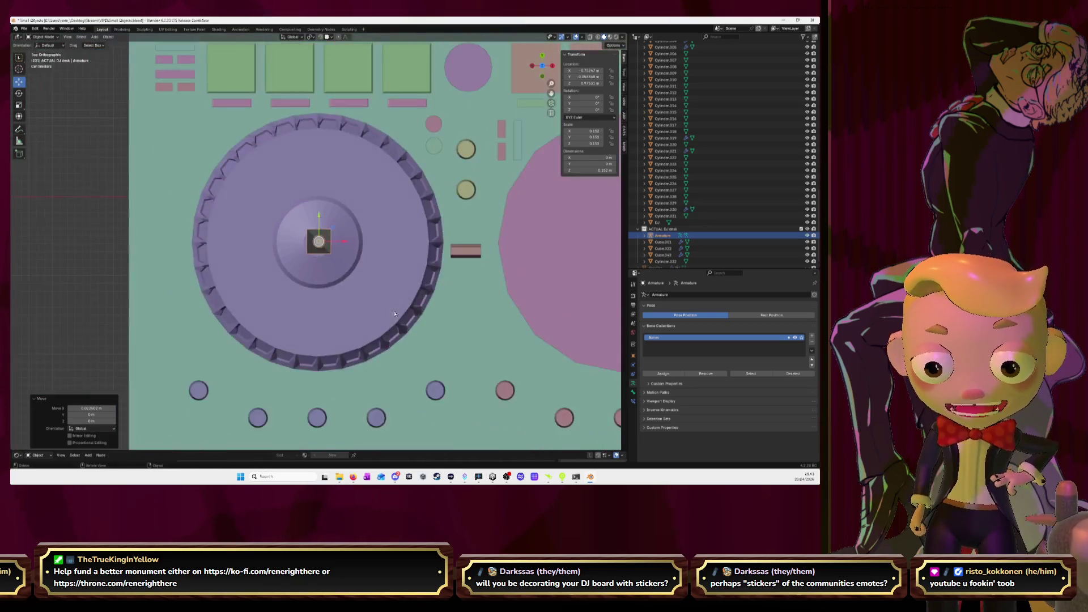
pyautogui.moveTo(395, 314); pyautogui.dragTo(373, 288, button='middle')
# Step: Select the purple jog wheel platter and bring up the Apply transforms menu
pyautogui.click(374, 311)
pyautogui.rightClick(374, 310)
pyautogui.press('Escape')
pyautogui.hotkey('ctrl', 'a')
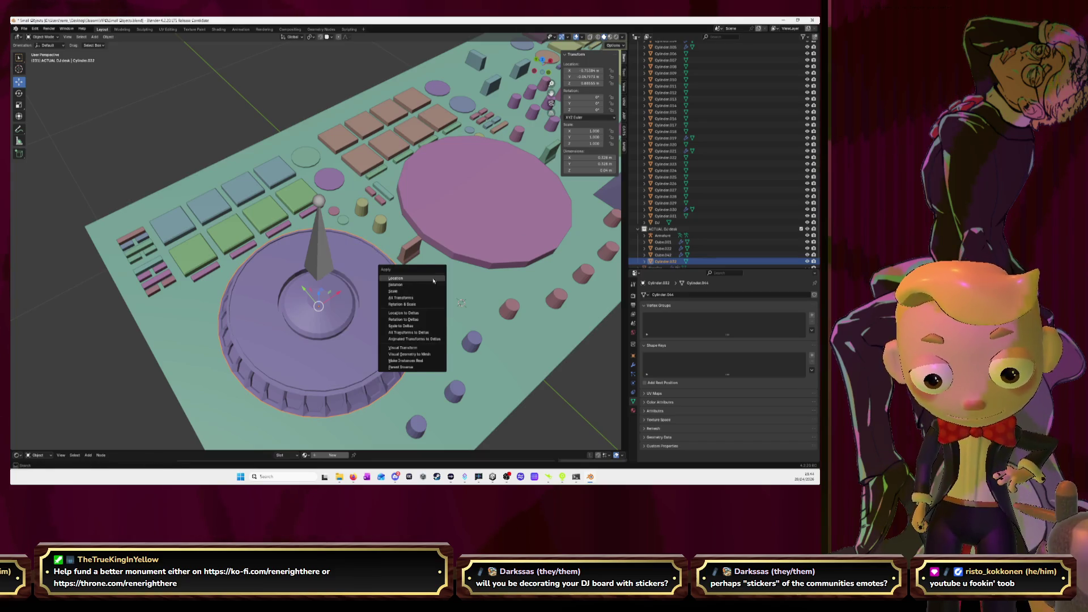
# Step: Dismiss the apply and context menus without changes, and save Small Objects.blend
pyautogui.press('Escape')
pyautogui.hotkey('ctrl', 'a')
pyautogui.press('Escape')
pyautogui.rightClick(420, 246)
pyautogui.press('Escape')
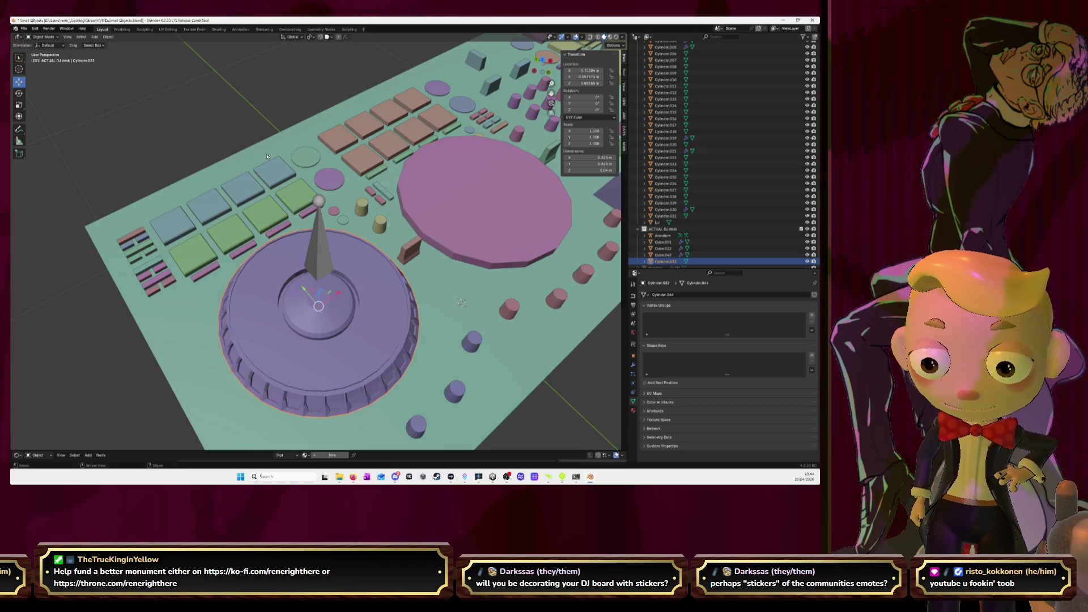
pyautogui.hotkey('ctrl', 's')
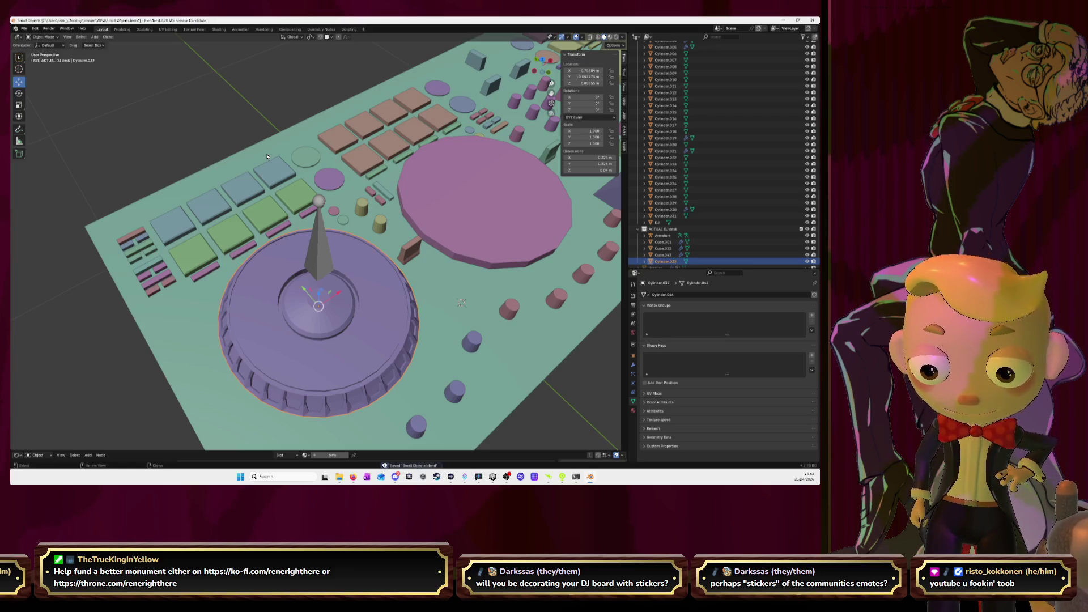
# Step: Snap the 3D cursor to the platter centre, then snap the armature onto the cursor
pyautogui.hotkey('shift', 's')
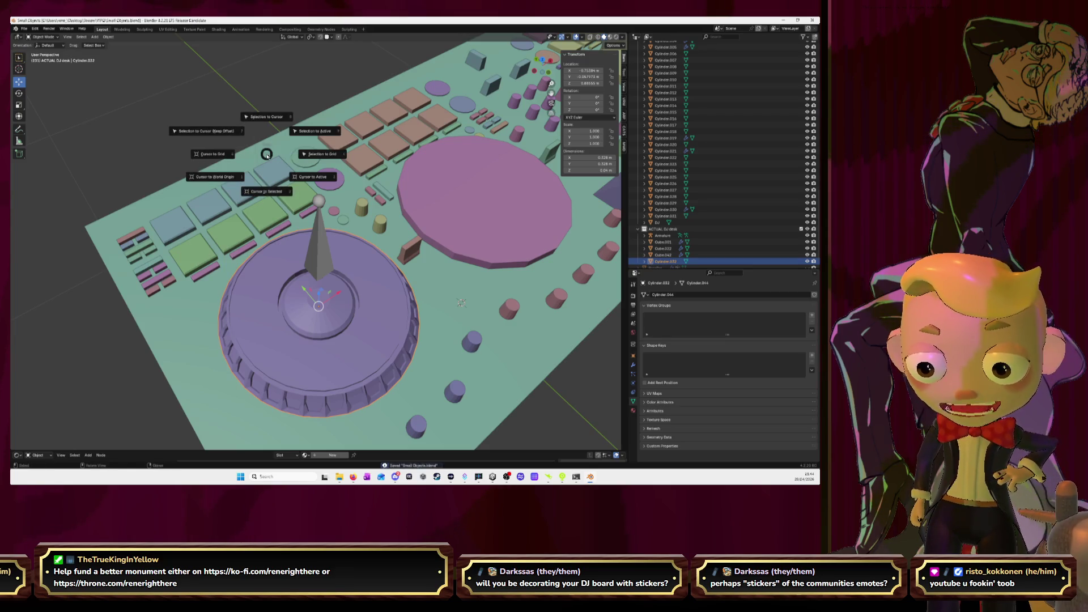
pyautogui.click(267, 192)
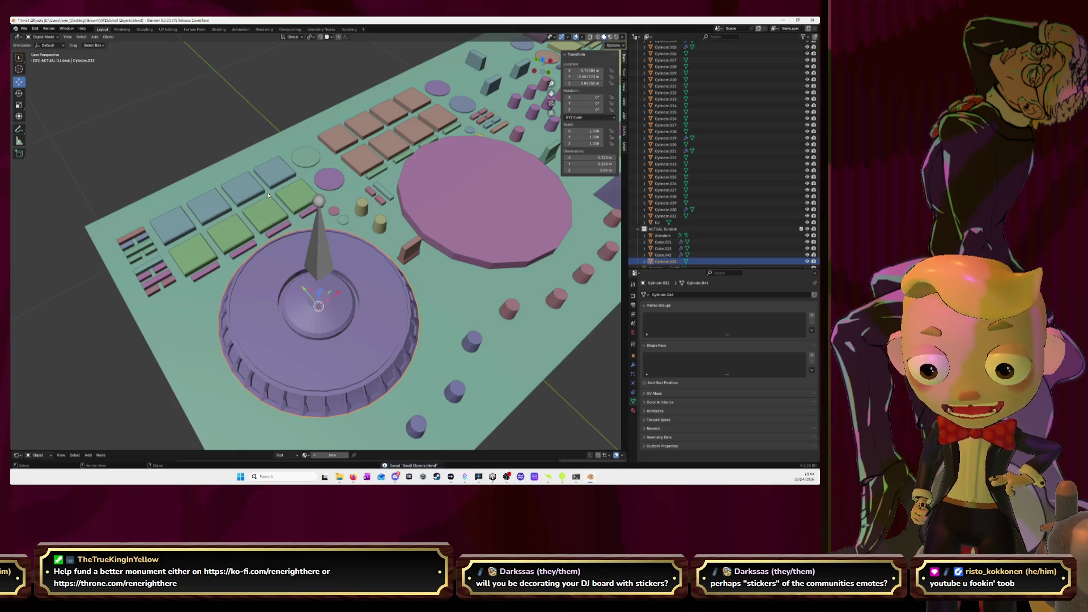
pyautogui.click(320, 248)
pyautogui.hotkey('shift', 's')
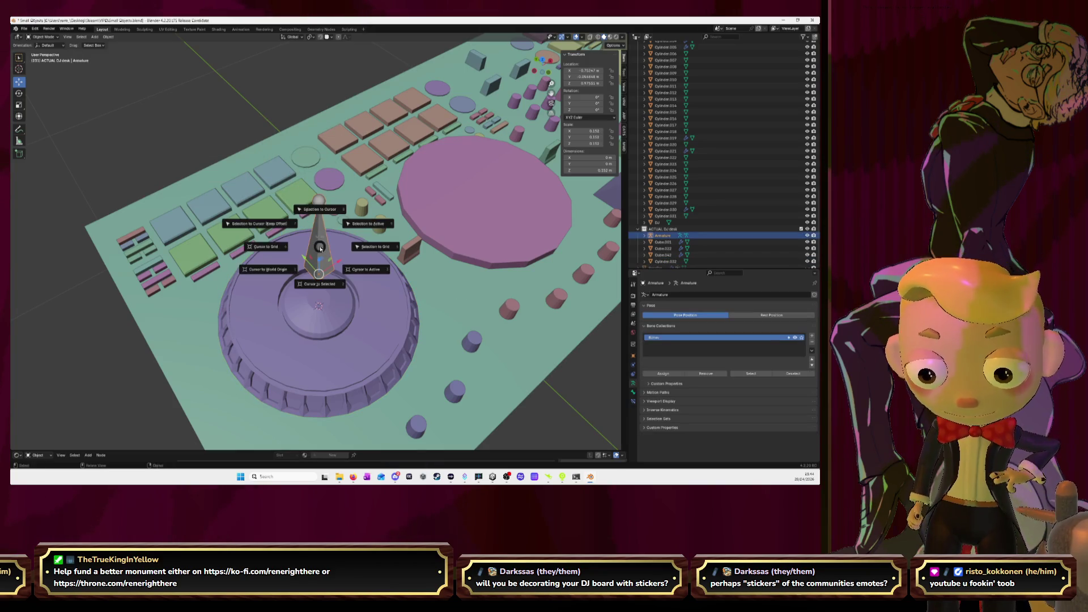
pyautogui.click(321, 210)
pyautogui.moveTo(384, 229)
pyautogui.mouseDown(button='middle')
pyautogui.moveTo(439, 211)
pyautogui.moveTo(407, 236)
pyautogui.mouseUp(button='middle')
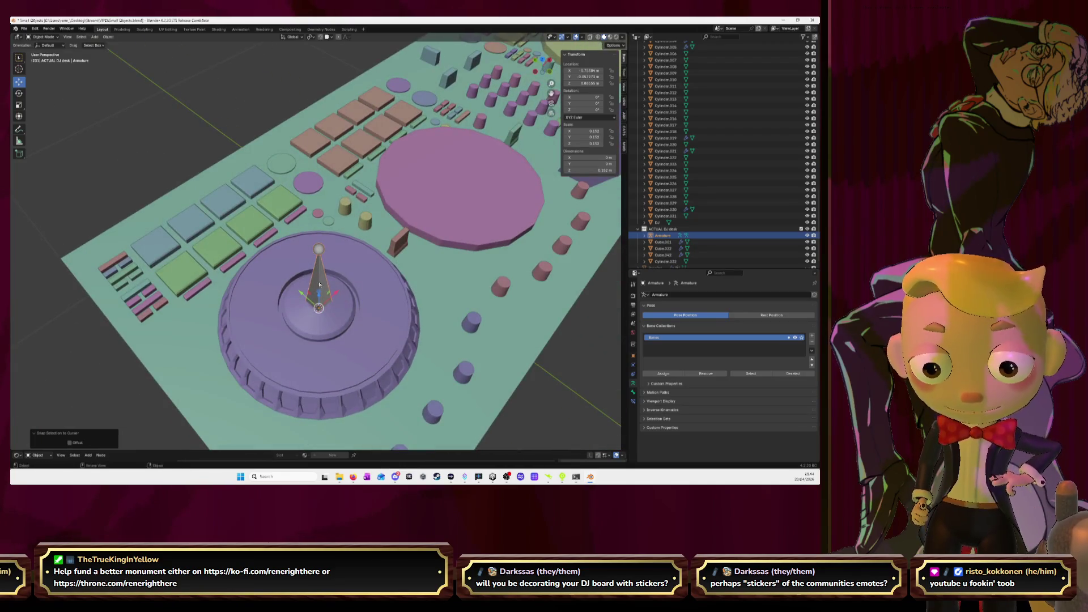
pyautogui.click(320, 284)
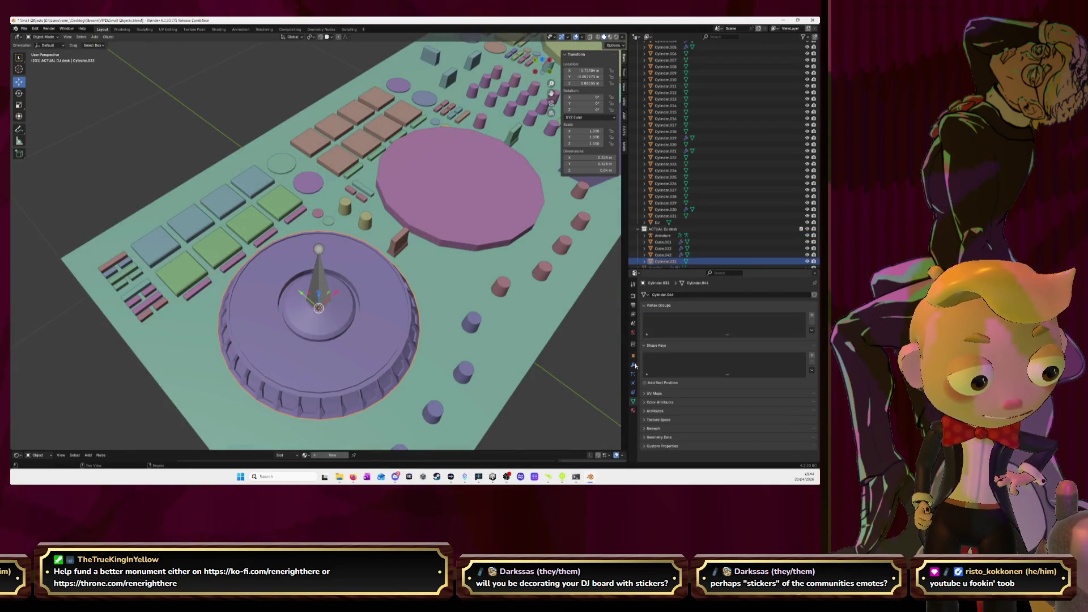
# Step: Add an Armature modifier to the jog wheel platter, with the bone armature as its object
pyautogui.click(634, 365)
pyautogui.click(663, 295)
pyautogui.write('arma')
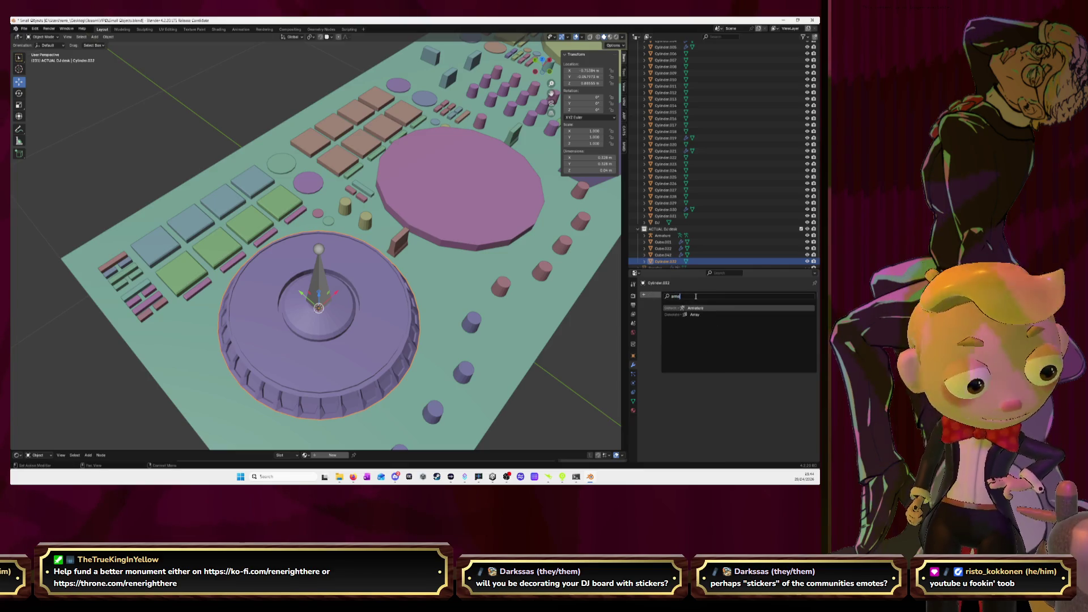
pyautogui.press('Return')
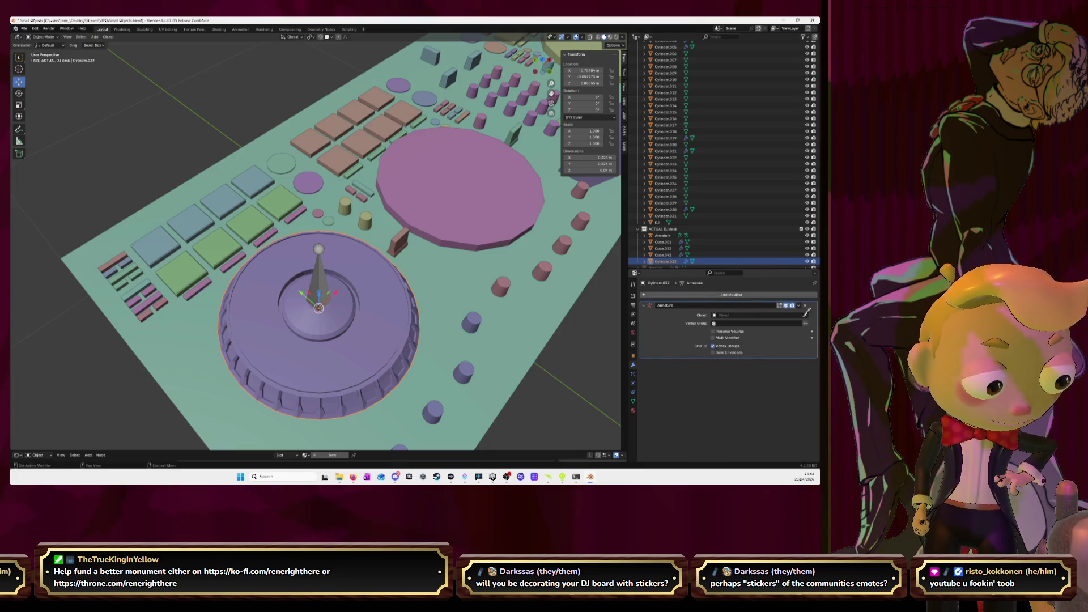
pyautogui.click(807, 312)
pyautogui.click(318, 276)
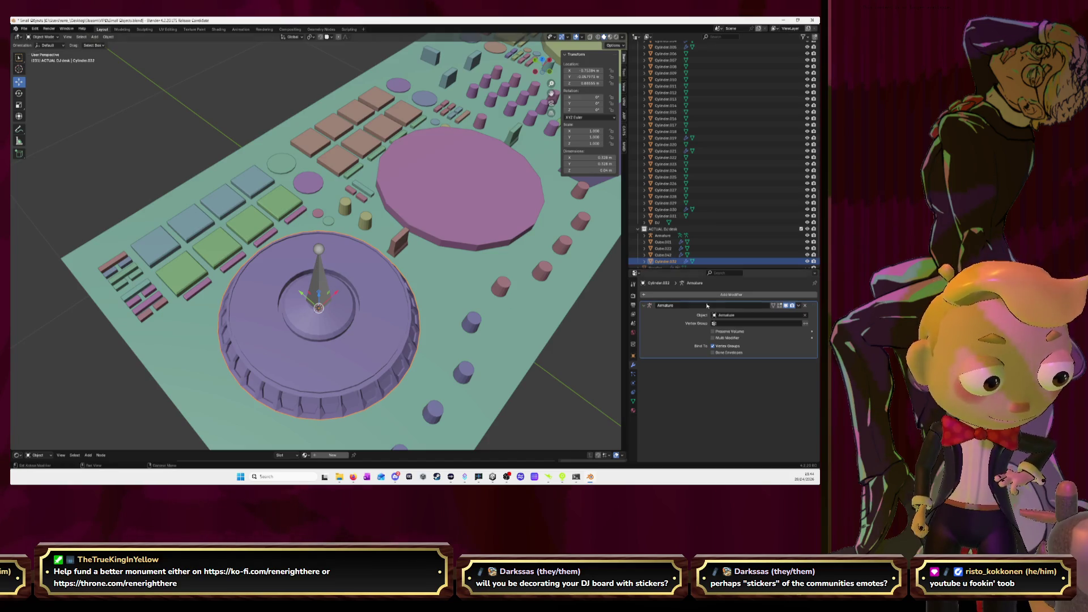
# Step: Rename the Armature object to Record in the Outliner
pyautogui.doubleClick(664, 235)
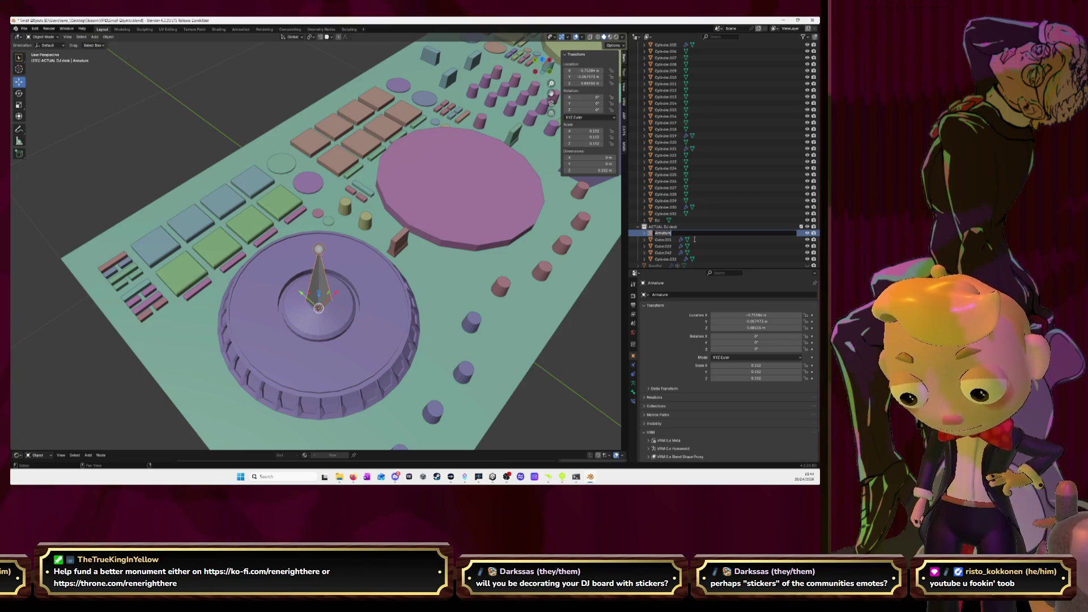
pyautogui.write('Record')
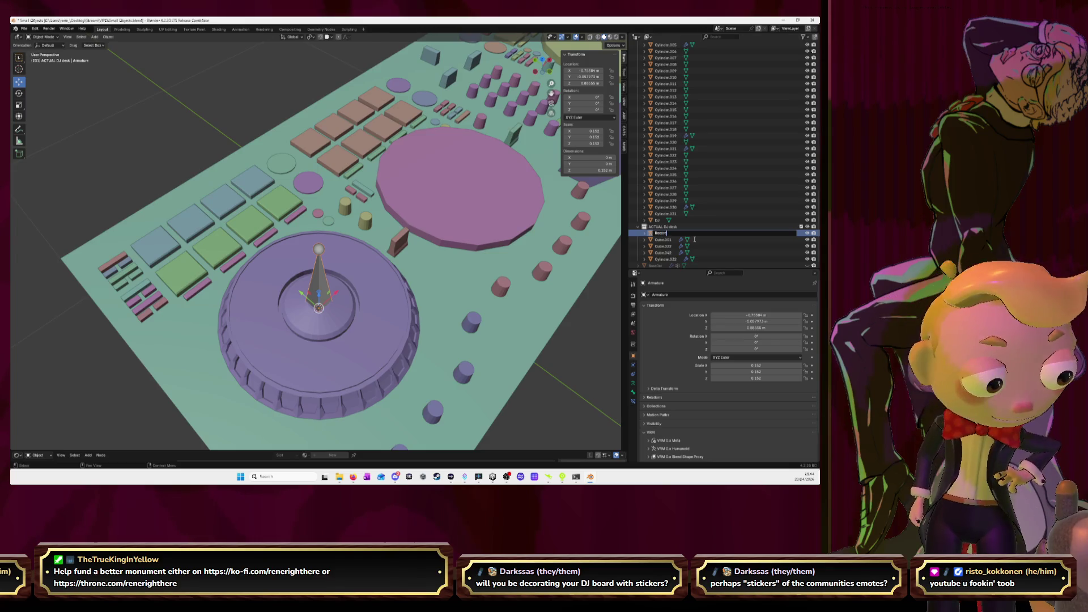
pyautogui.press('Return')
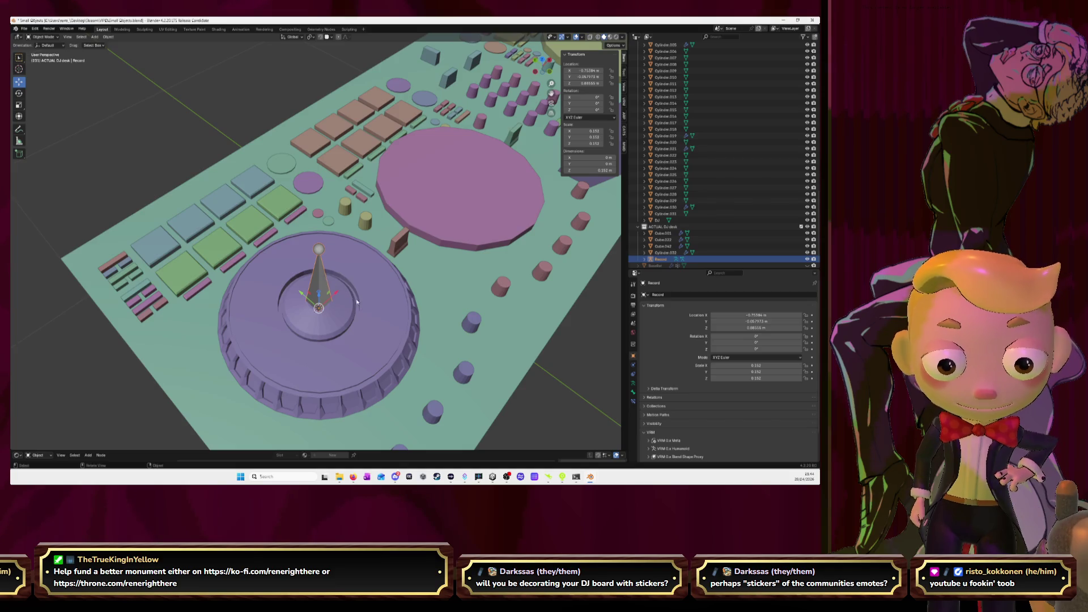
# Step: Select the platter plus the Record armature and switch the platter to Weight Paint mode
pyautogui.click(386, 334)
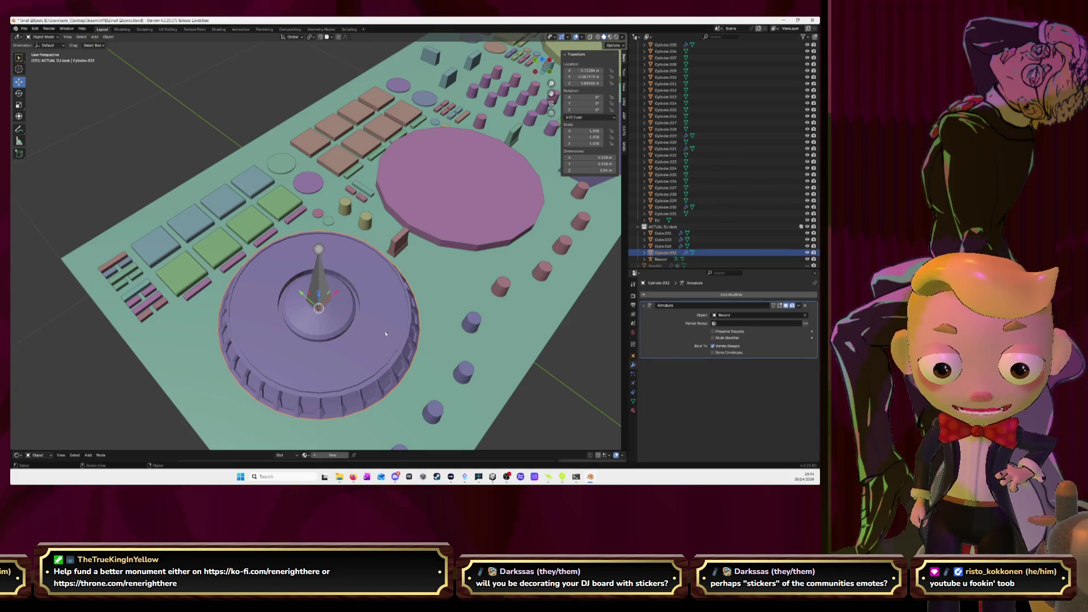
pyautogui.keyDown('shift'); pyautogui.click(326, 291); pyautogui.keyUp('shift')
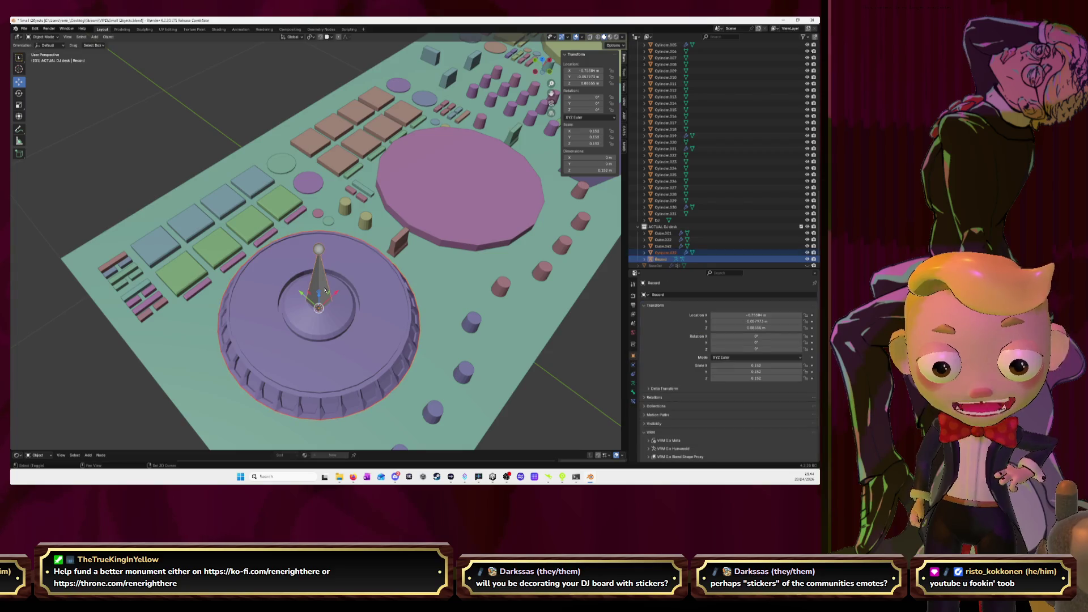
pyautogui.click(44, 37)
pyautogui.press('Escape')
pyautogui.hotkey('ctrl', 'z')
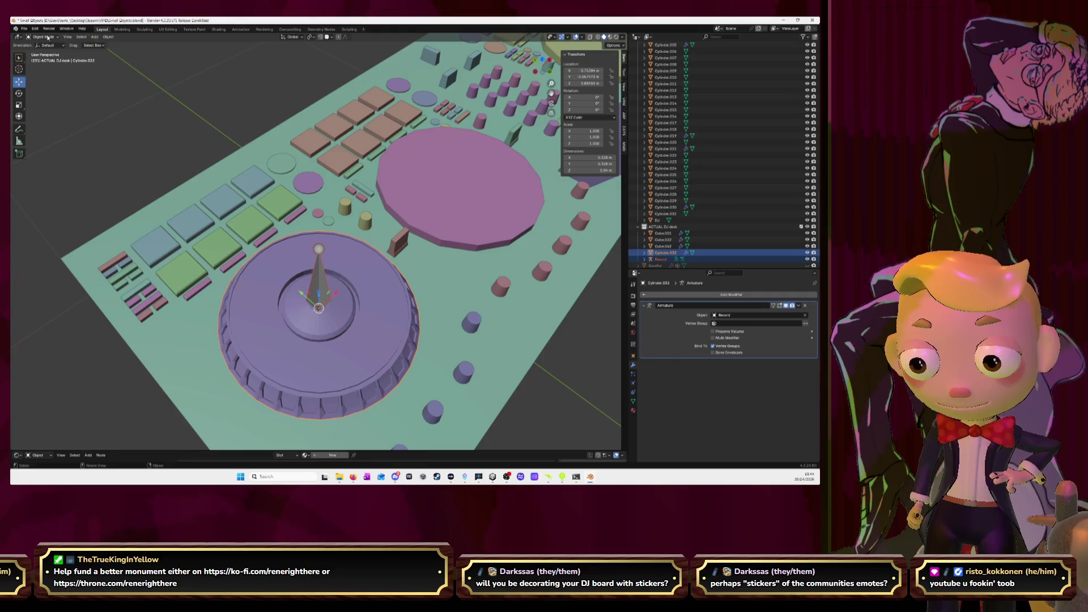
pyautogui.click(48, 38)
# Step: Paint Bone influence onto the platter and inspect its Bone vertex group and mesh data panels
pyautogui.click(46, 72)
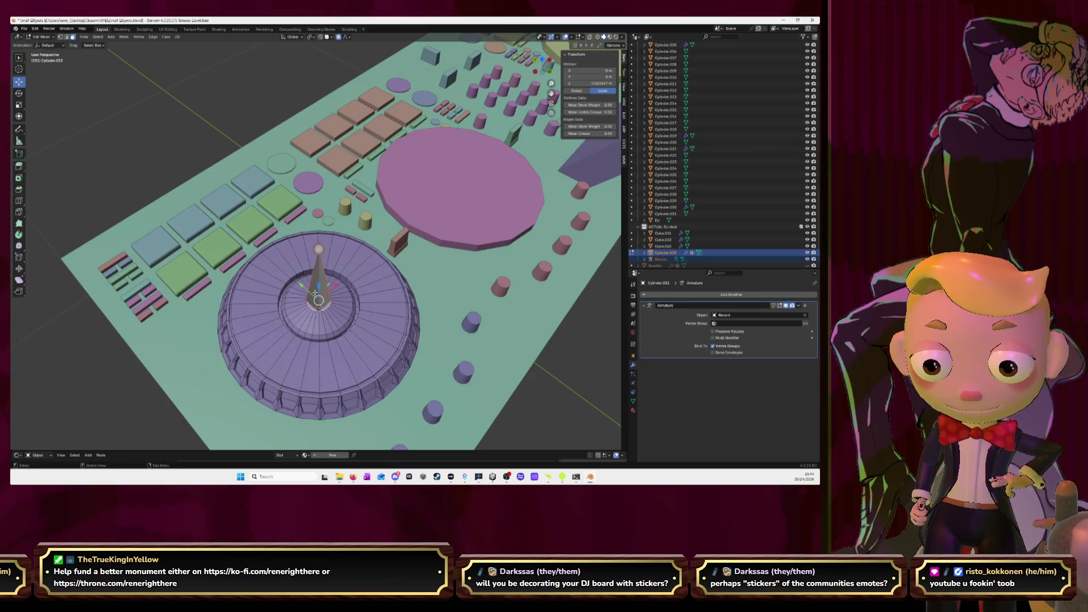
pyautogui.moveTo(319, 287)
pyautogui.mouseDown()
pyautogui.moveTo(255, 352)
pyautogui.moveTo(304, 311)
pyautogui.moveTo(363, 392)
pyautogui.moveTo(317, 397)
pyautogui.mouseUp()
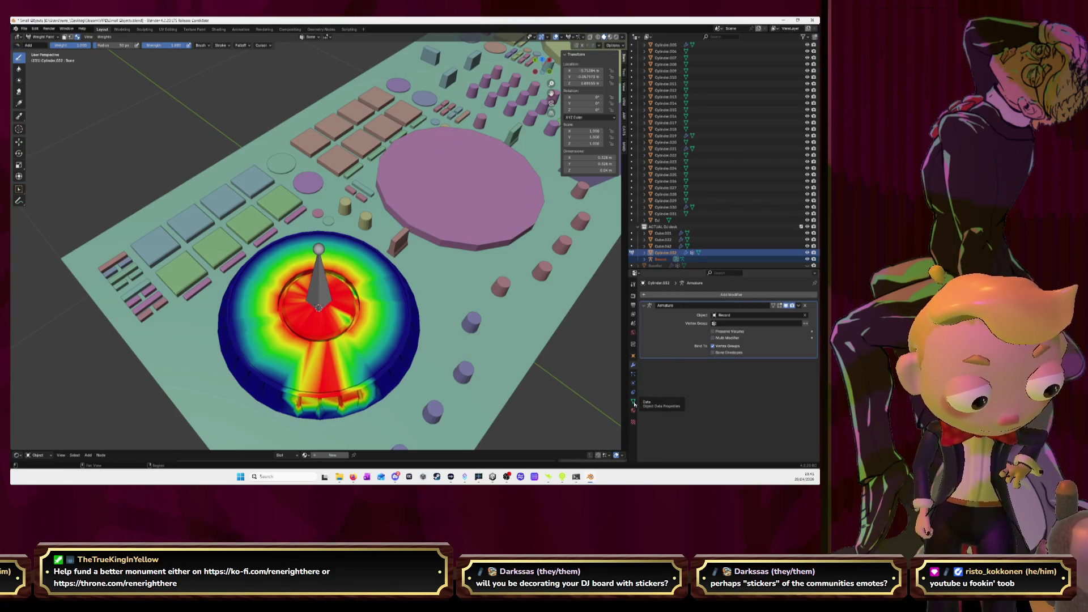
pyautogui.click(634, 402)
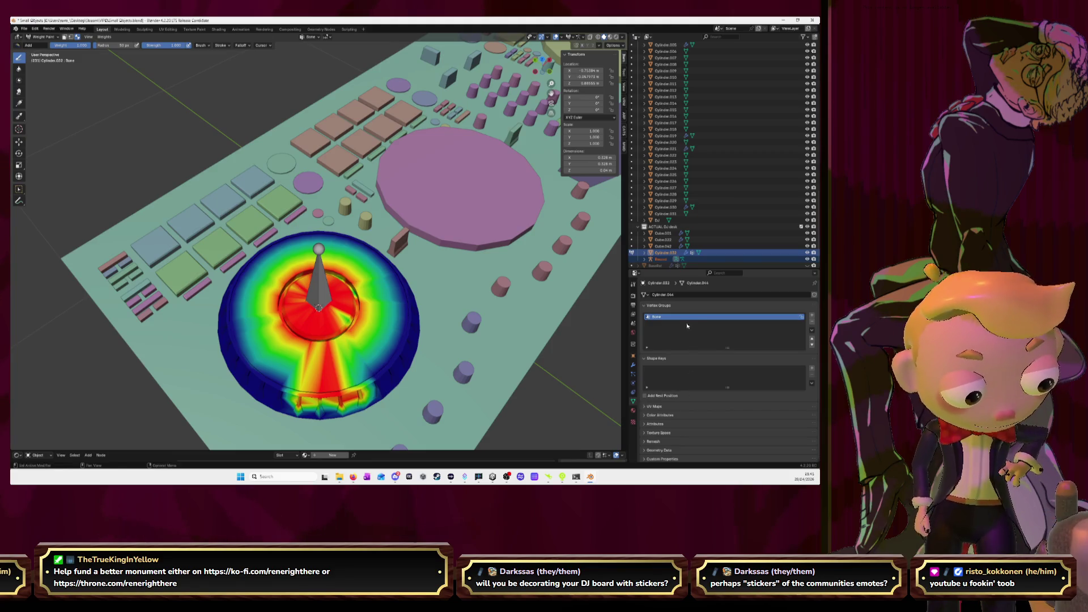
pyautogui.rightClick(735, 322)
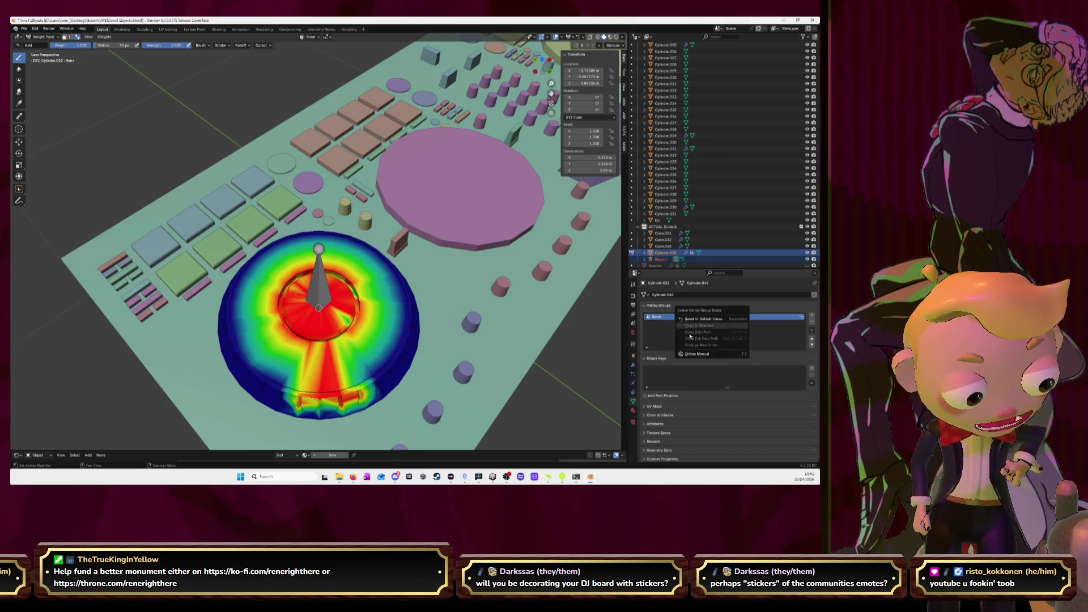
pyautogui.click(667, 342)
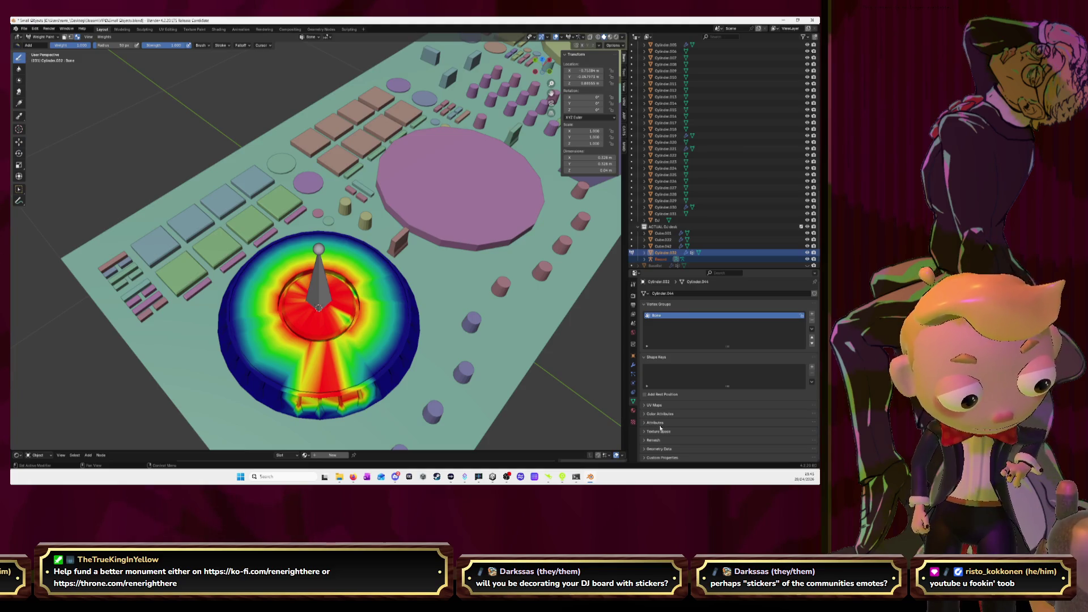
pyautogui.click(644, 451)
pyautogui.scroll(-2, 711, 416)
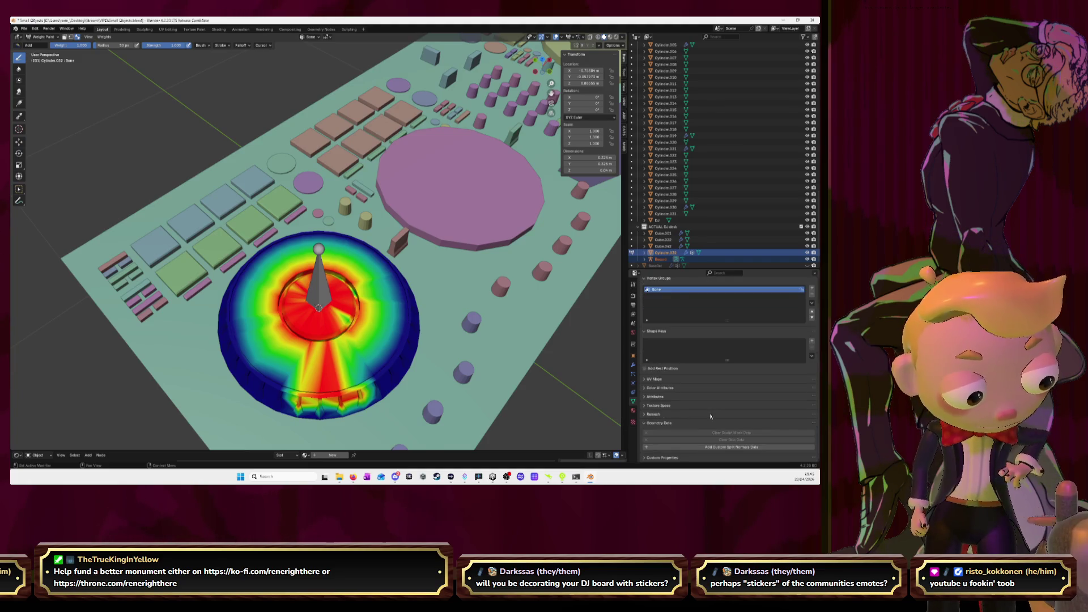
pyautogui.click(645, 426)
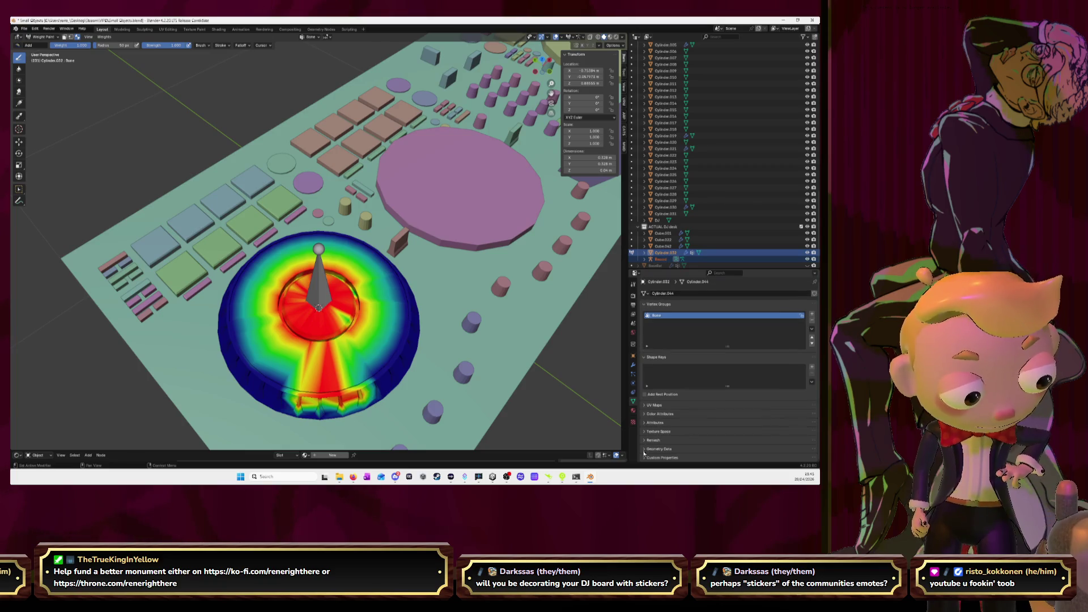
pyautogui.click(644, 424)
pyautogui.click(645, 424)
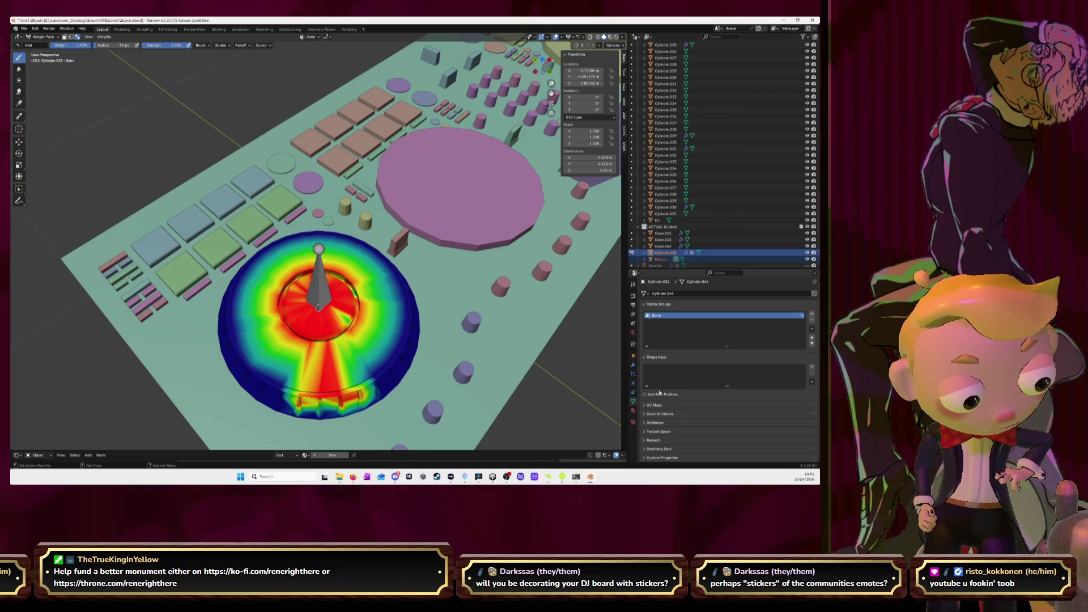
pyautogui.rightClick(653, 316)
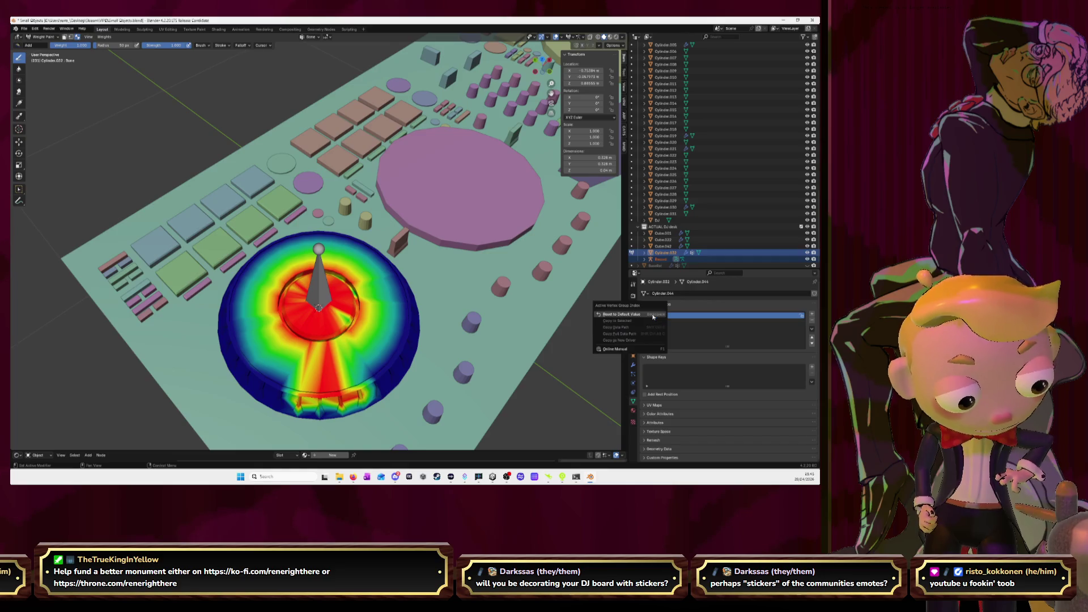
pyautogui.click(653, 315)
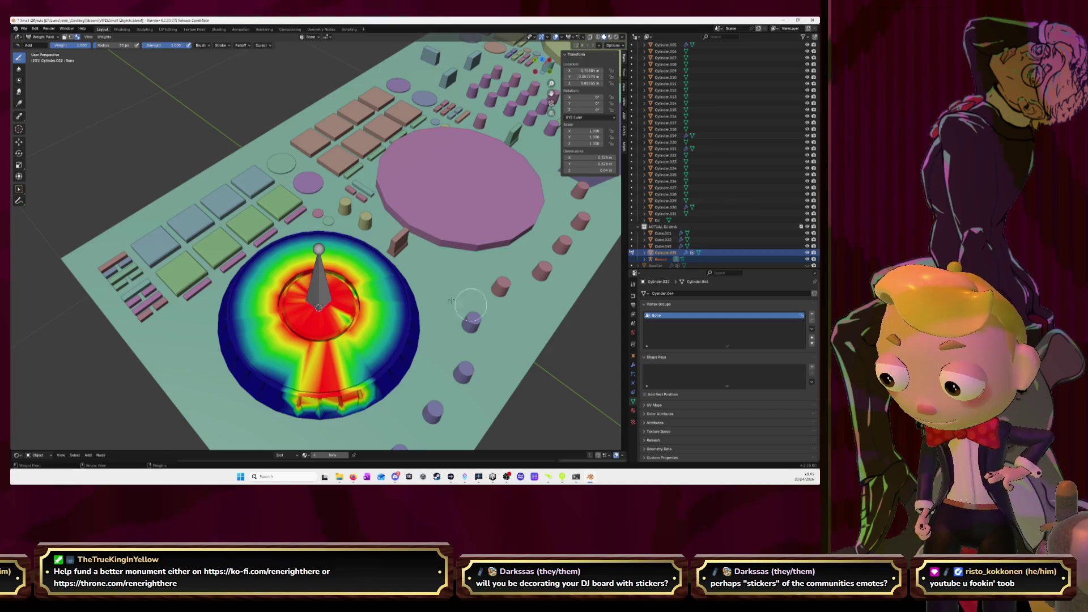
# Step: Isolate the jog wheel, paint its right rim, then Set Weight to give the whole mesh full weight
pyautogui.moveTo(332, 309)
pyautogui.mouseDown()
pyautogui.moveTo(326, 330)
pyautogui.moveTo(369, 387)
pyautogui.moveTo(391, 374)
pyautogui.mouseUp()
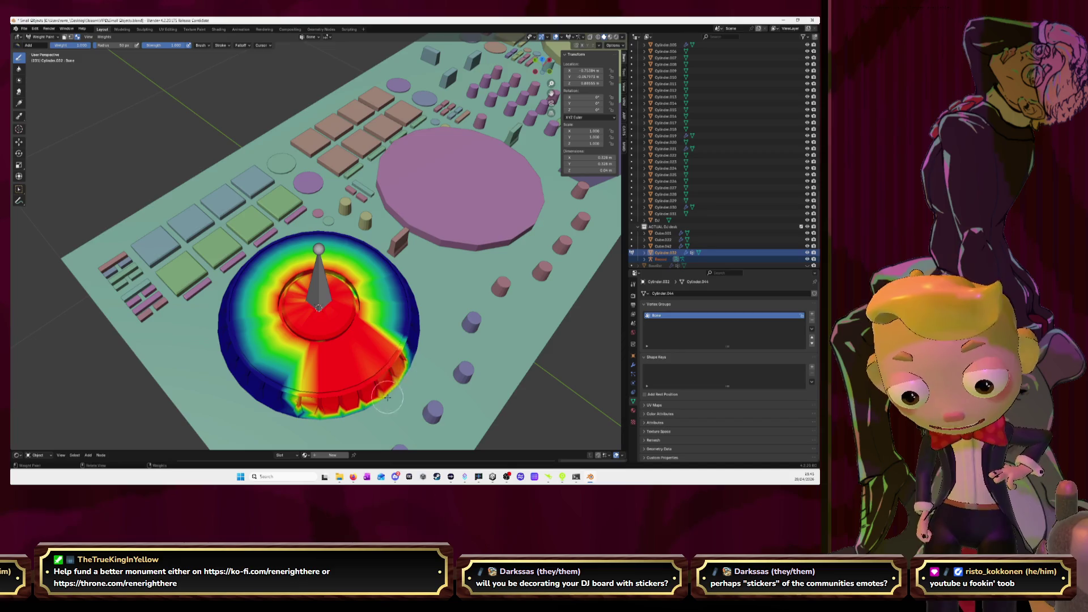
pyautogui.press('KP_Divide')
pyautogui.scroll(2, 369, 306)
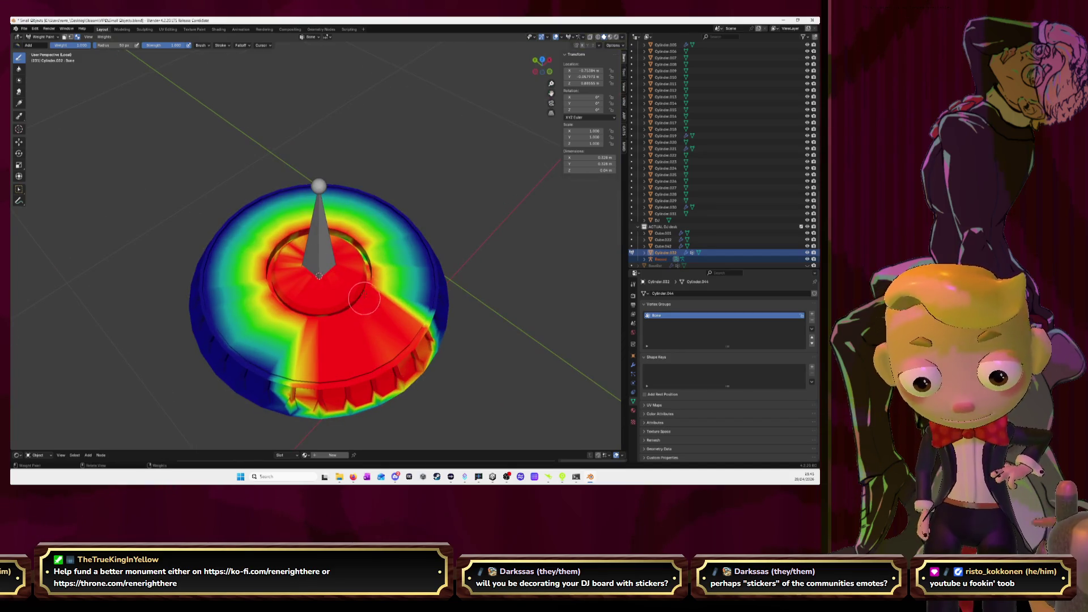
pyautogui.moveTo(406, 264); pyautogui.dragTo(437, 313)
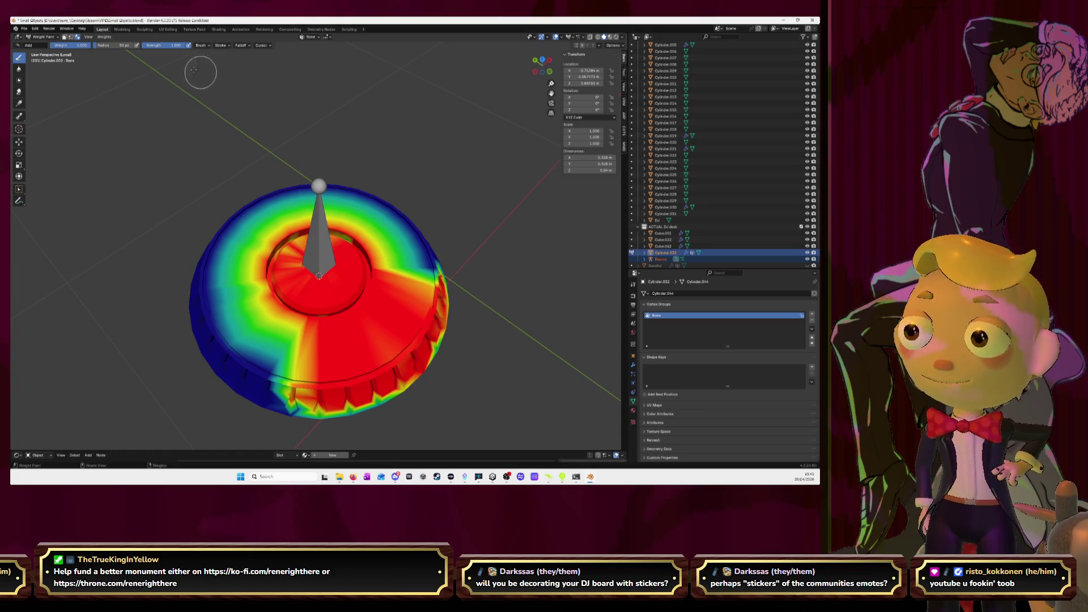
pyautogui.click(105, 37)
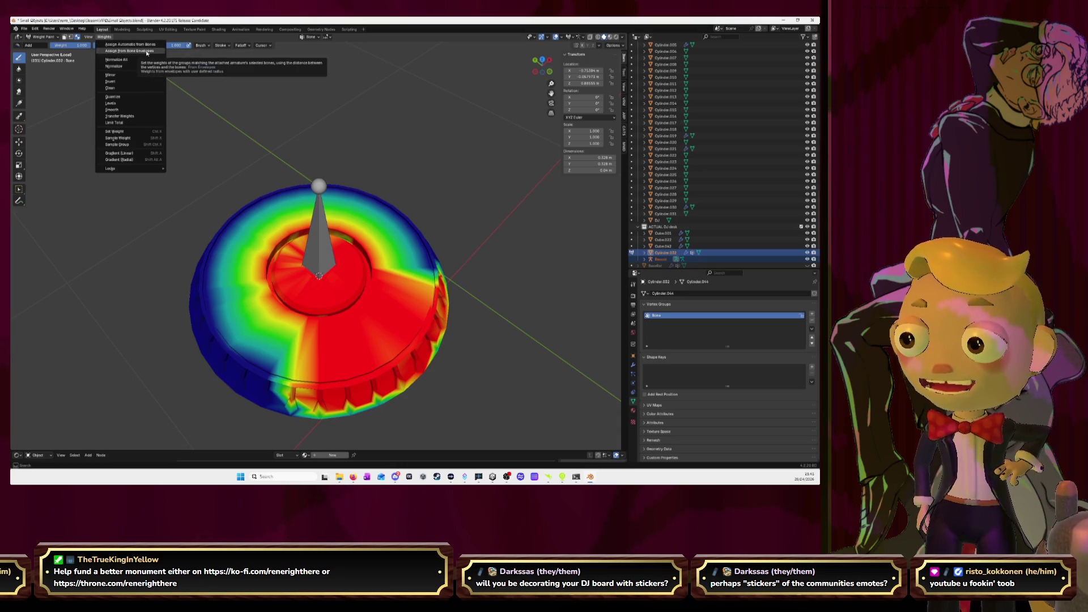
pyautogui.click(143, 136)
# Step: Toggle the wheel through Edit Mode, restore the full desk view, and return to Object Mode
pyautogui.moveTo(141, 133); pyautogui.dragTo(311, 209, button='middle')
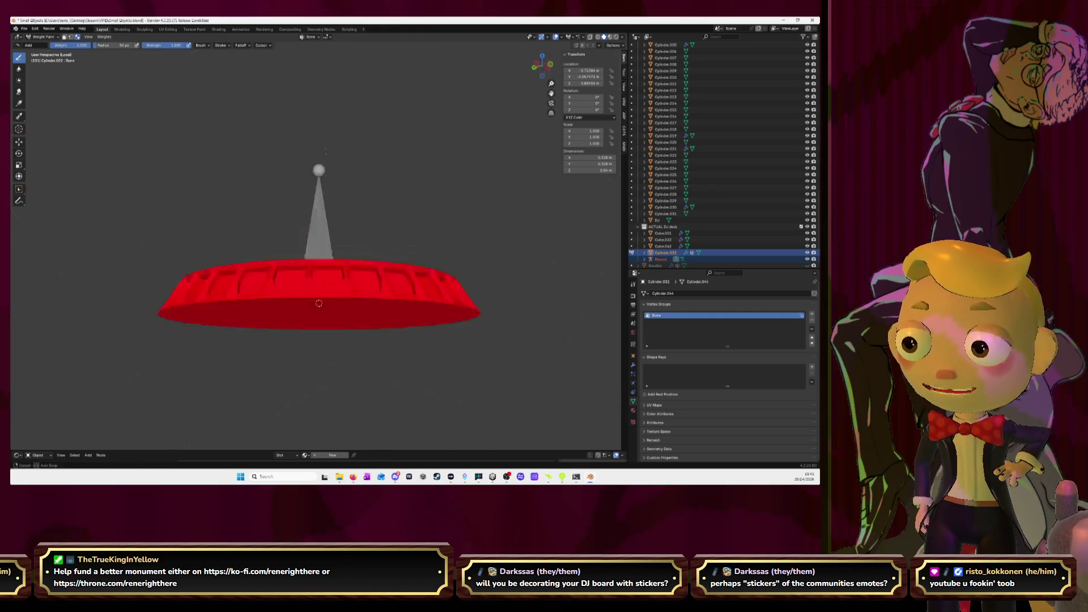
pyautogui.press('Tab')
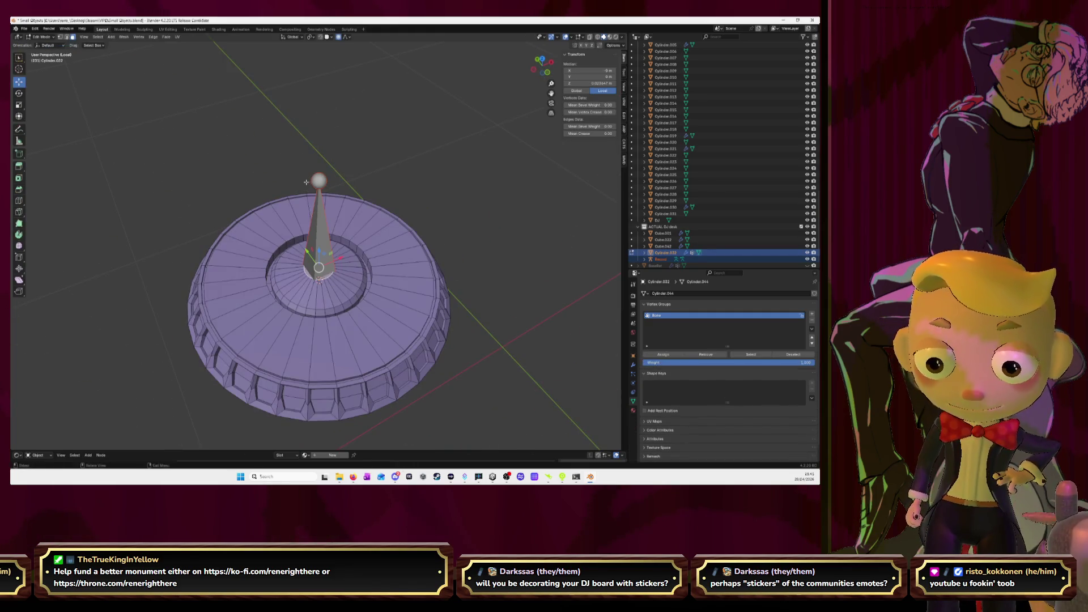
pyautogui.press('Tab')
pyautogui.press('KP_Divide')
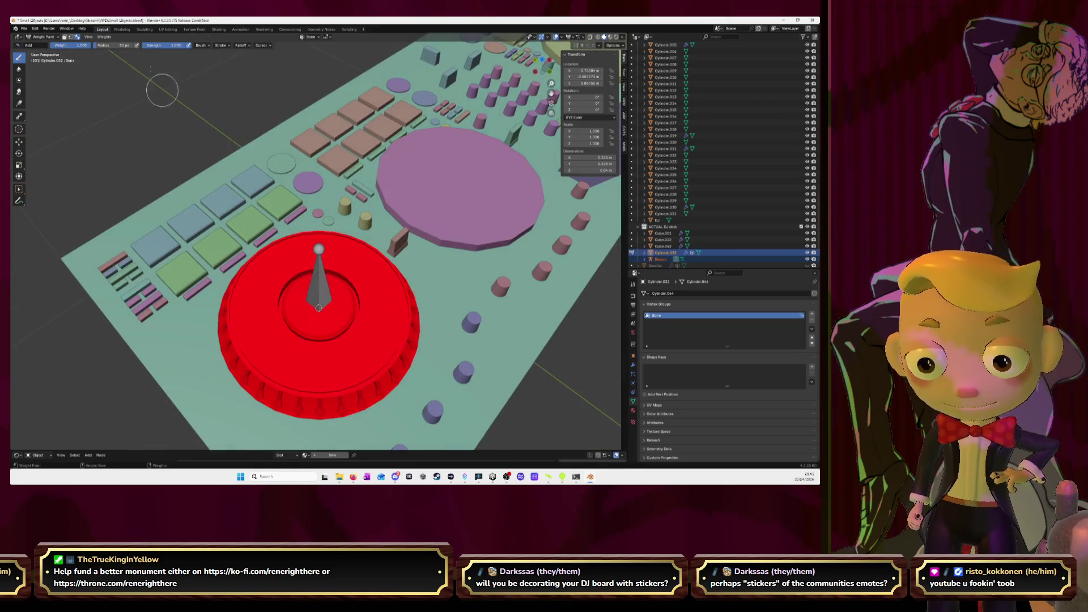
pyautogui.click(44, 38)
pyautogui.click(43, 46)
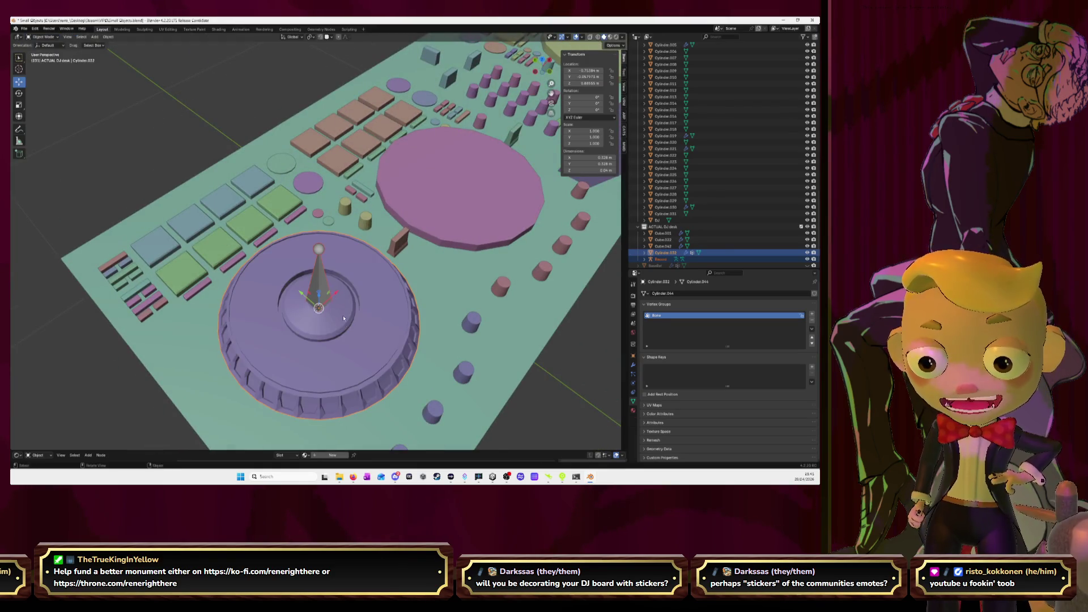
# Step: Select the Record armature and jog wheel and put the armature into Pose Mode
pyautogui.click(46, 46)
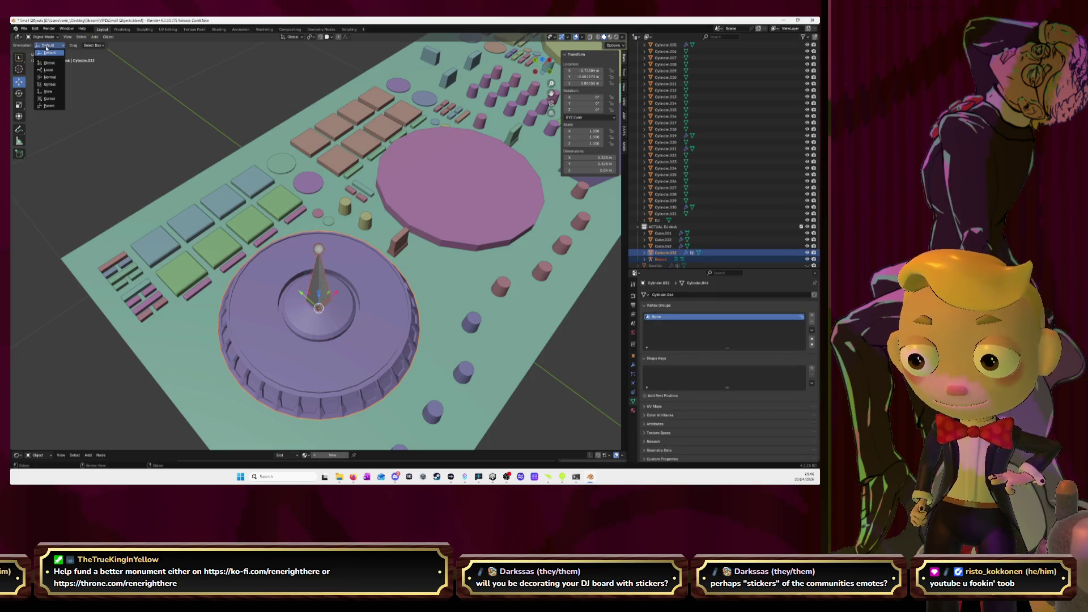
pyautogui.click(349, 307)
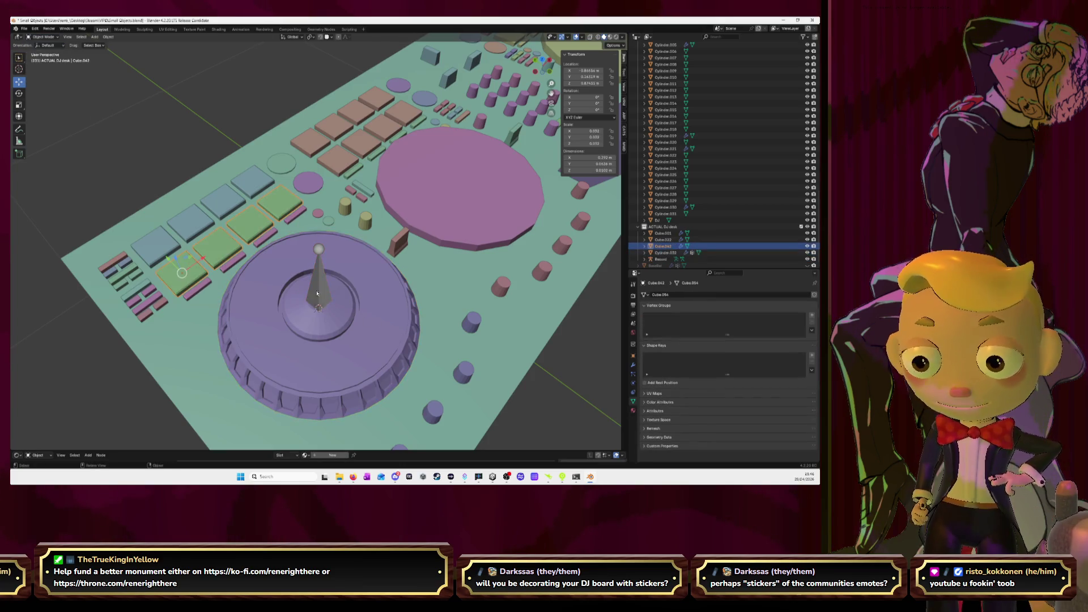
pyautogui.keyDown('shift'); pyautogui.click(349, 307); pyautogui.keyUp('shift')
pyautogui.click(42, 38)
pyautogui.click(43, 58)
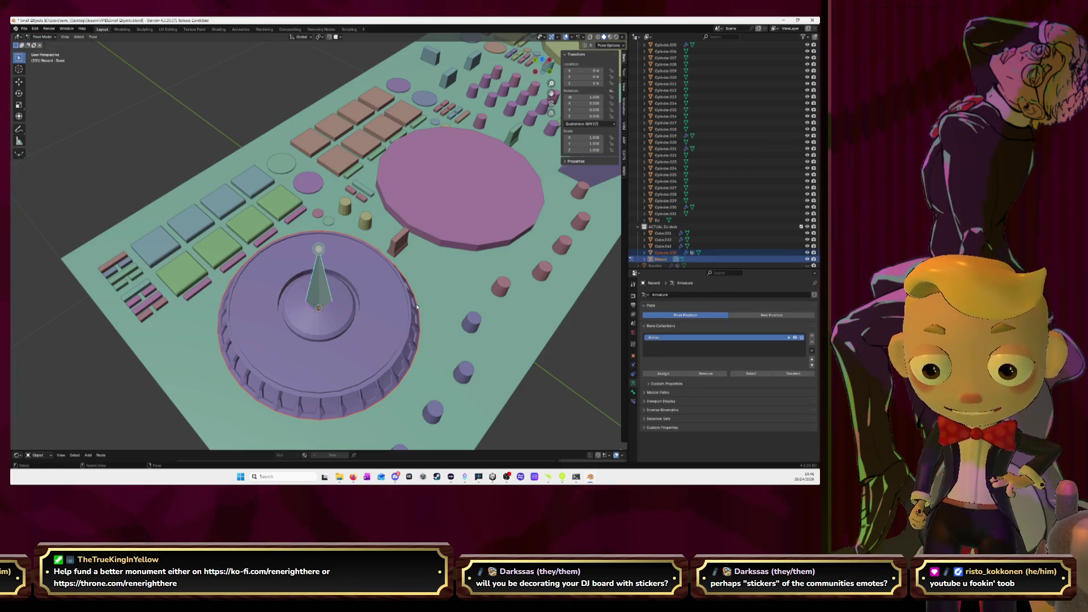
# Step: Rotate the bone from top view to test the wheel spin, cancel it, and switch to the browser
pyautogui.press('r')
pyautogui.rightClick(480, 160)
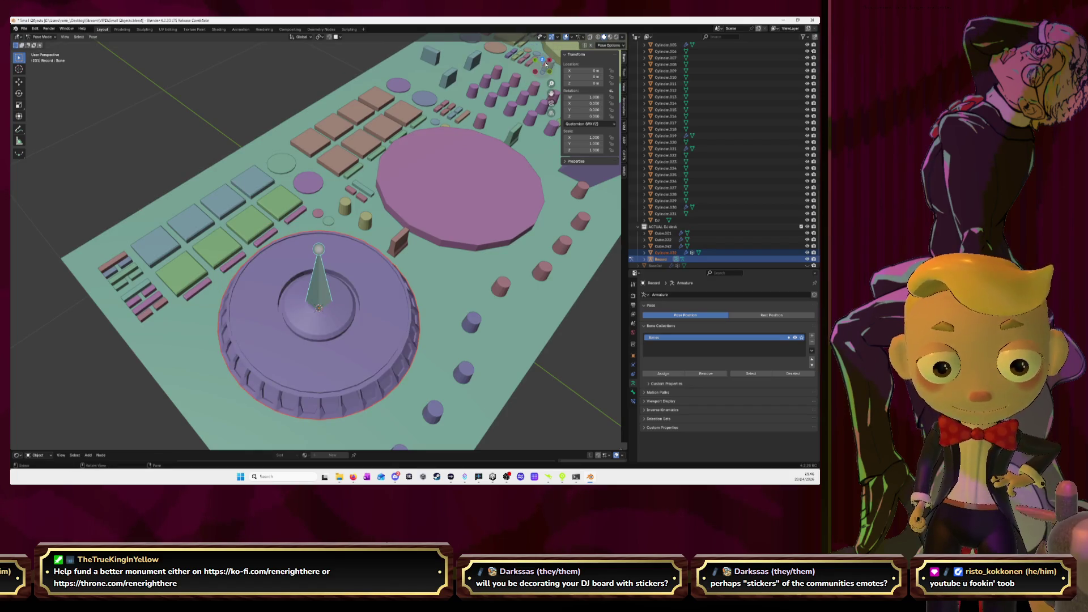
pyautogui.click(545, 64)
pyautogui.press('r')
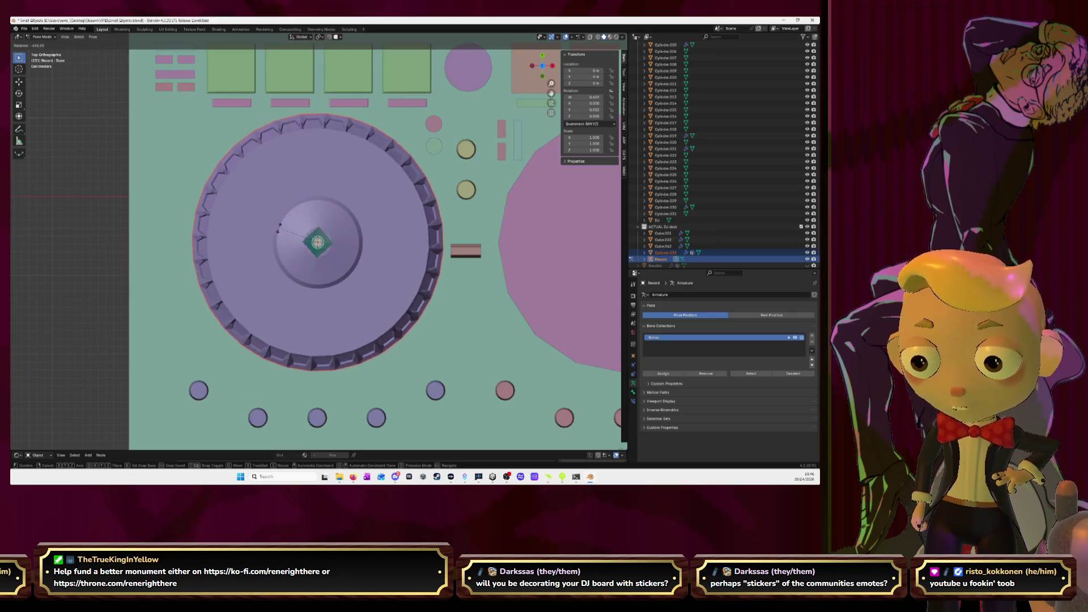
pyautogui.press('Escape')
pyautogui.moveTo(318, 238)
pyautogui.mouseDown(button='middle')
pyautogui.moveTo(351, 236)
pyautogui.moveTo(286, 274)
pyautogui.moveTo(308, 259)
pyautogui.mouseUp(button='middle')
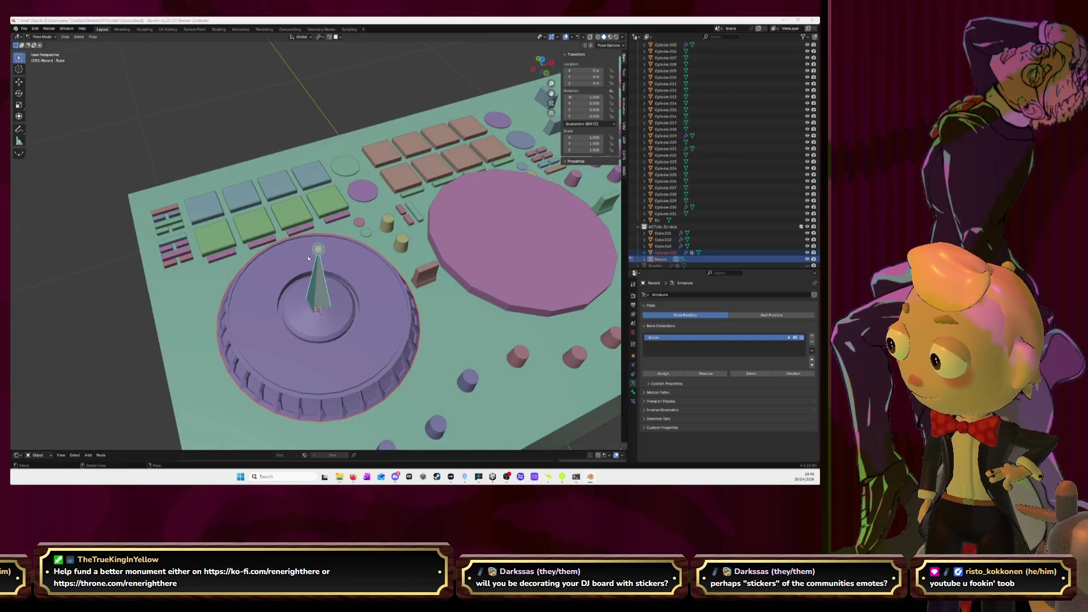
pyautogui.hotkey('alt', 'Tab')
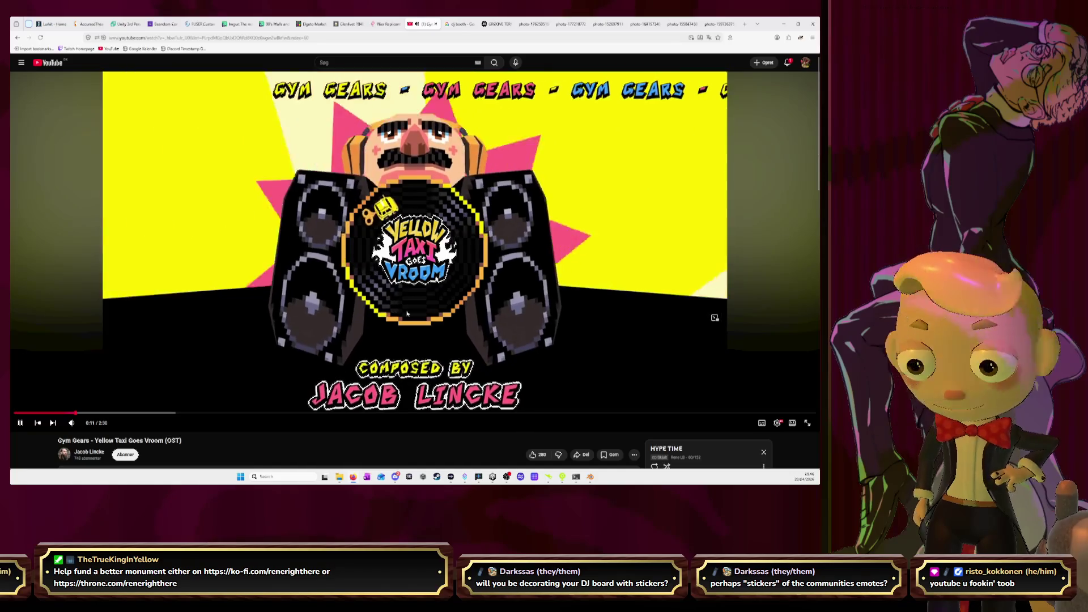
# Step: Look through the DJ controller reference photos and DJ stand product page tabs
pyautogui.click(651, 25)
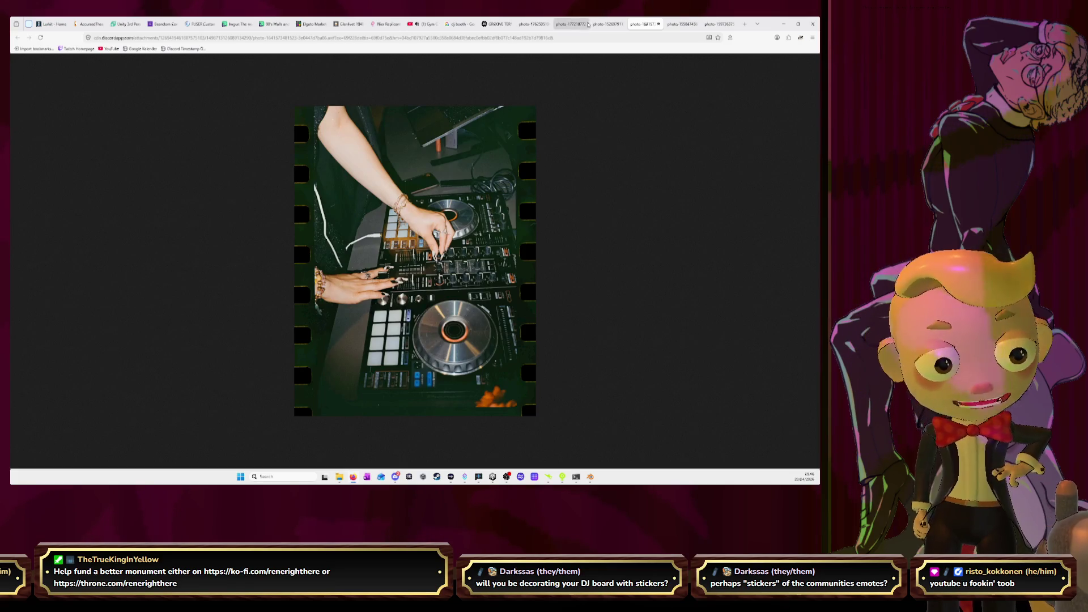
pyautogui.click(605, 25)
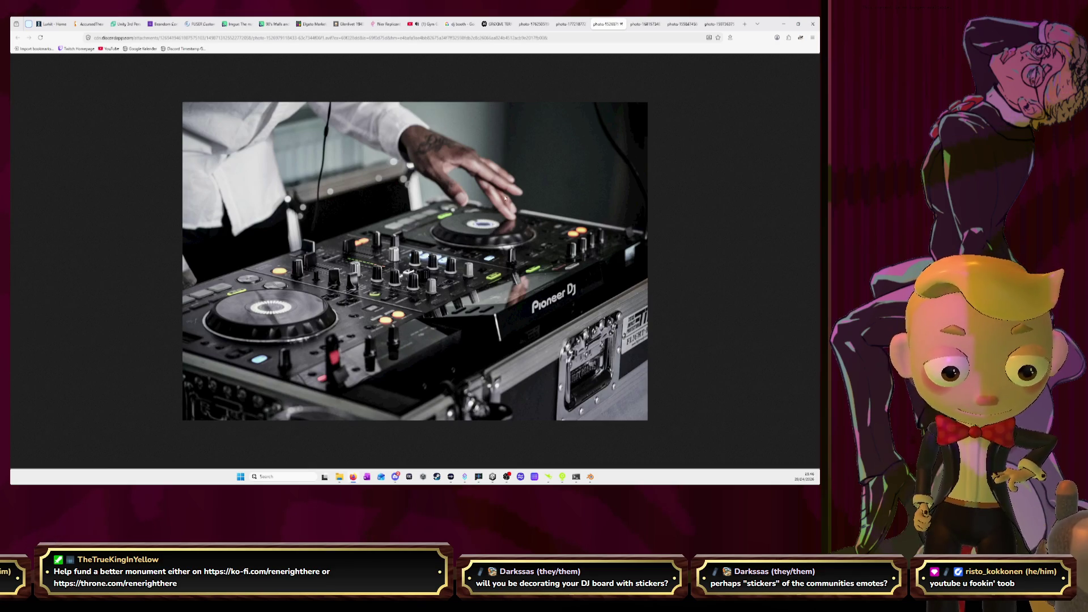
pyautogui.click(567, 25)
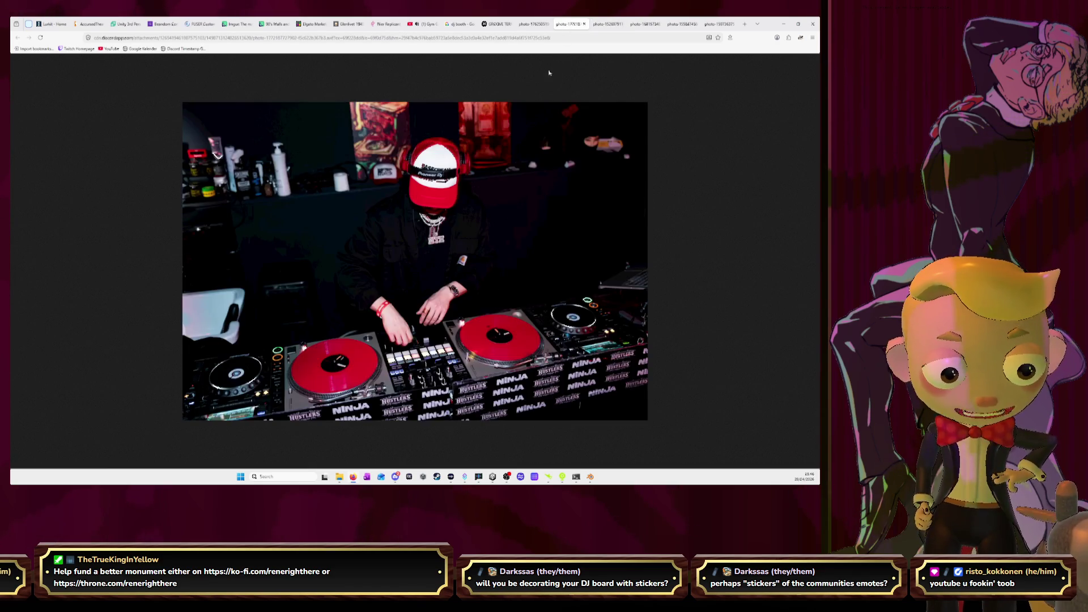
pyautogui.click(532, 23)
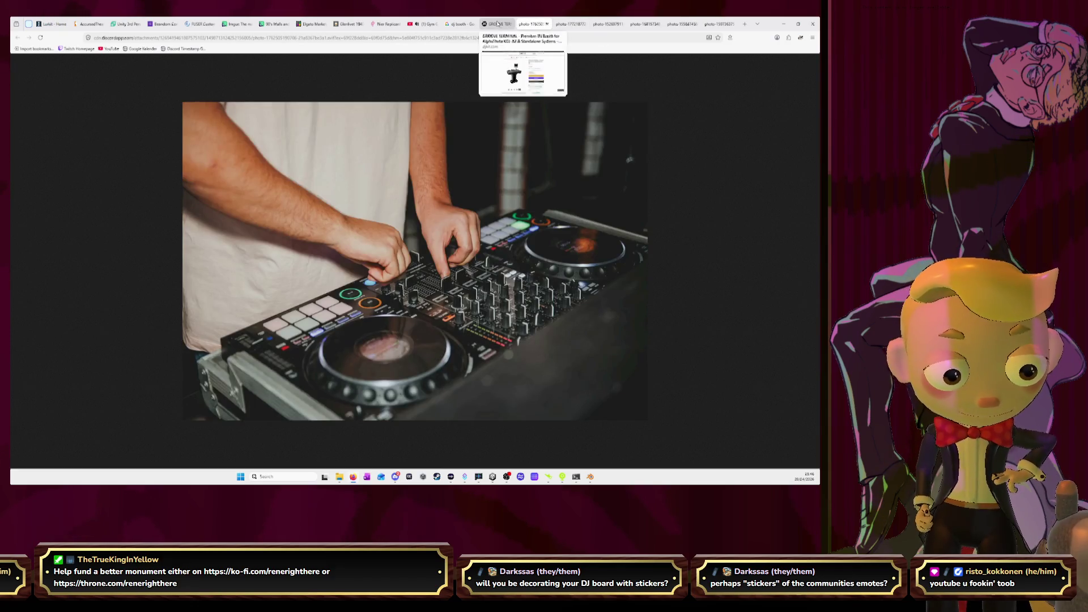
pyautogui.click(497, 24)
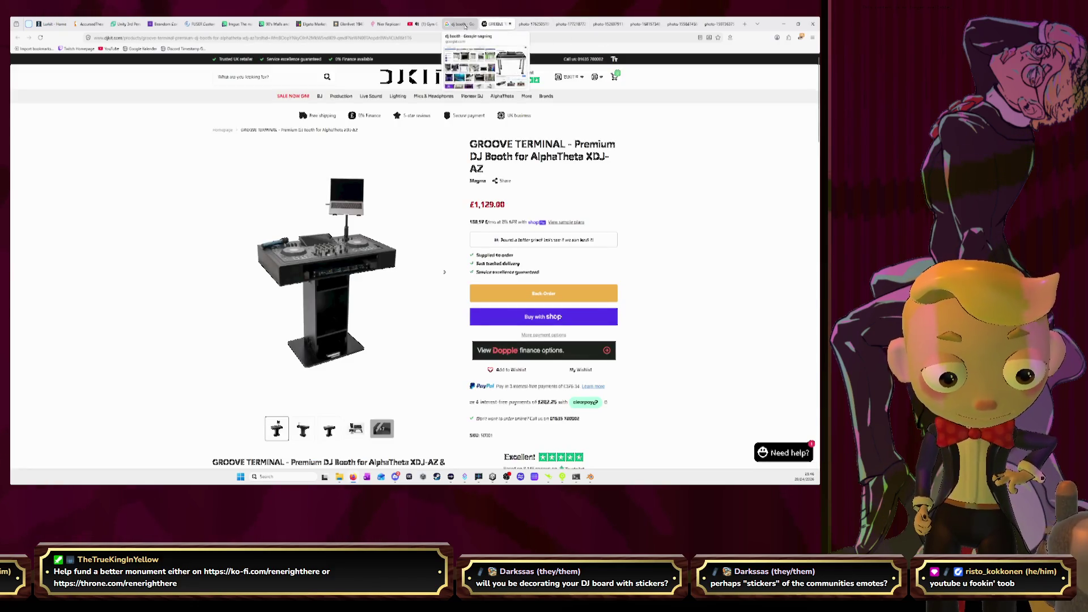
# Step: Close the dj booth image search tab and load youtube in a new tab
pyautogui.click(465, 25)
pyautogui.click(472, 23)
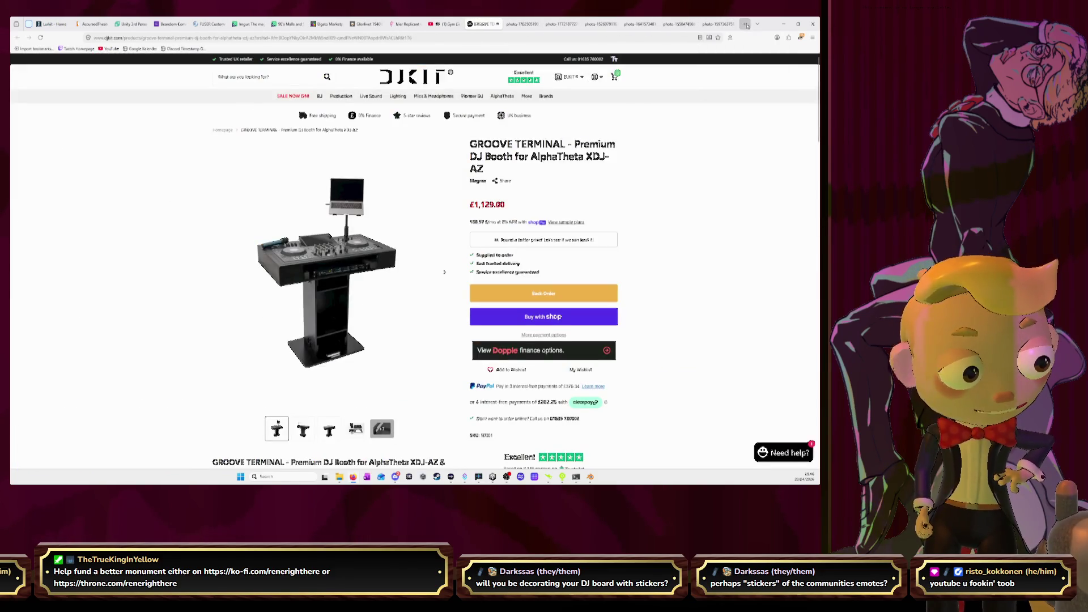
pyautogui.click(707, 24)
pyautogui.write('youtube')
pyautogui.press('Return')
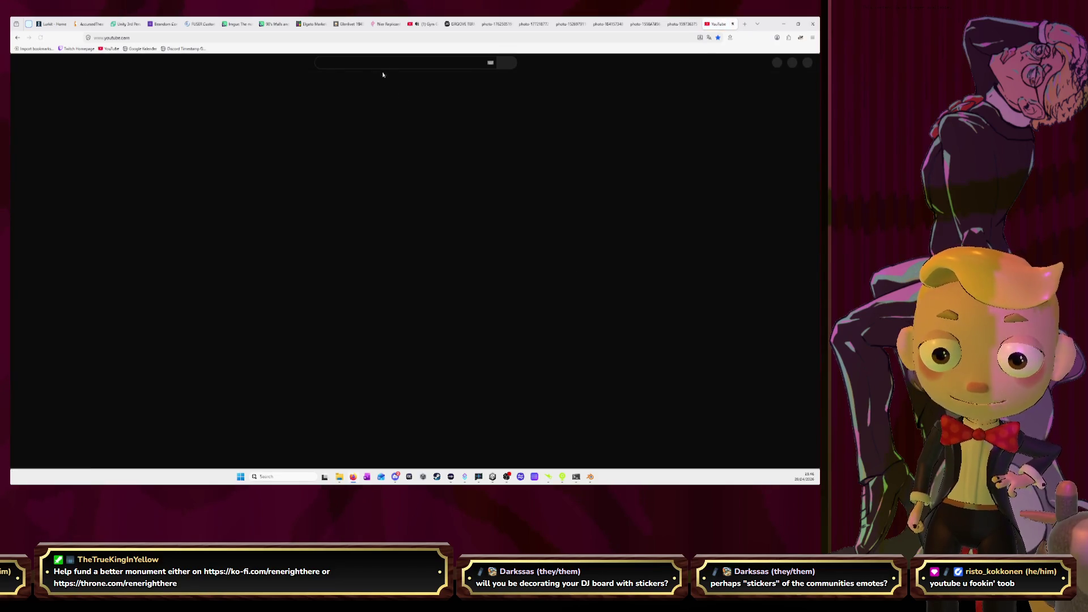
# Step: Search YouTube for 'live dj'
pyautogui.click(379, 66)
pyautogui.write('live dh')
pyautogui.press('BackSpace')
pyautogui.write('j')
pyautogui.press('Return')
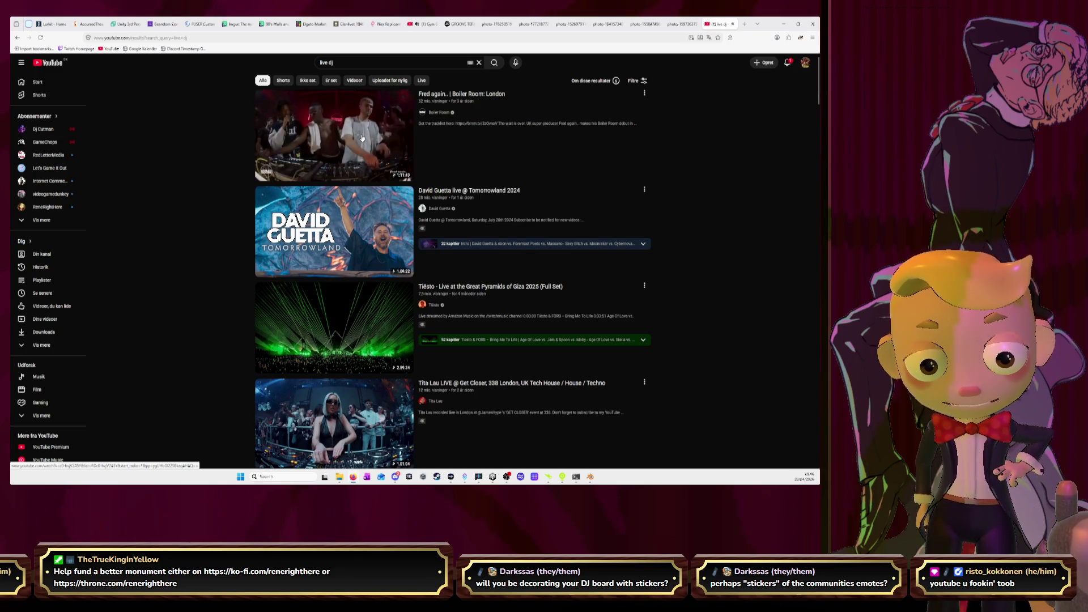
# Step: Open the Fred again Boiler Room video muted and check its playback speed options
pyautogui.click(363, 139)
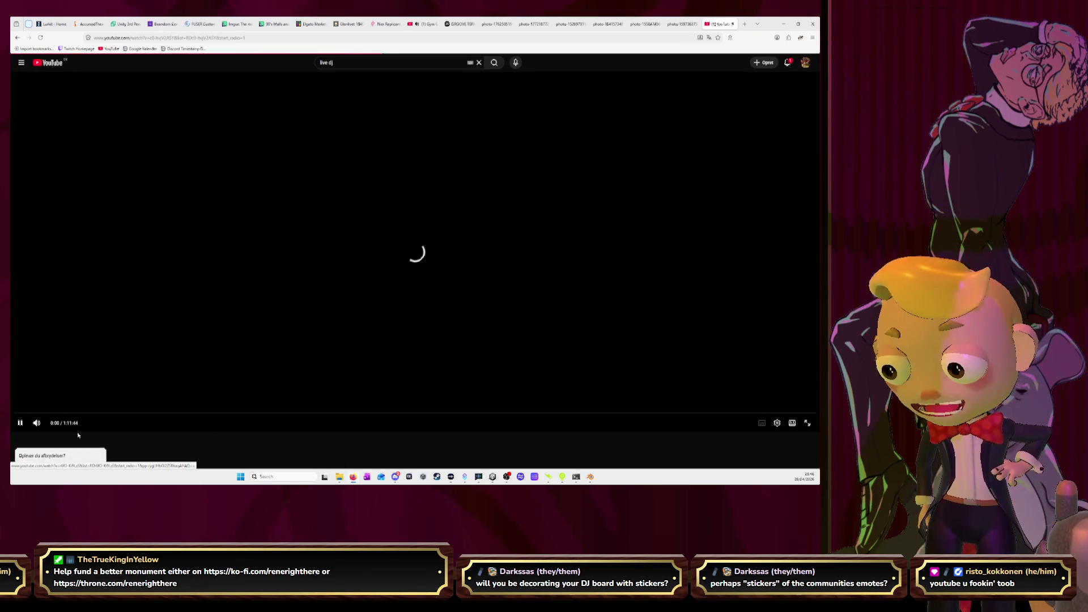
pyautogui.click(73, 424)
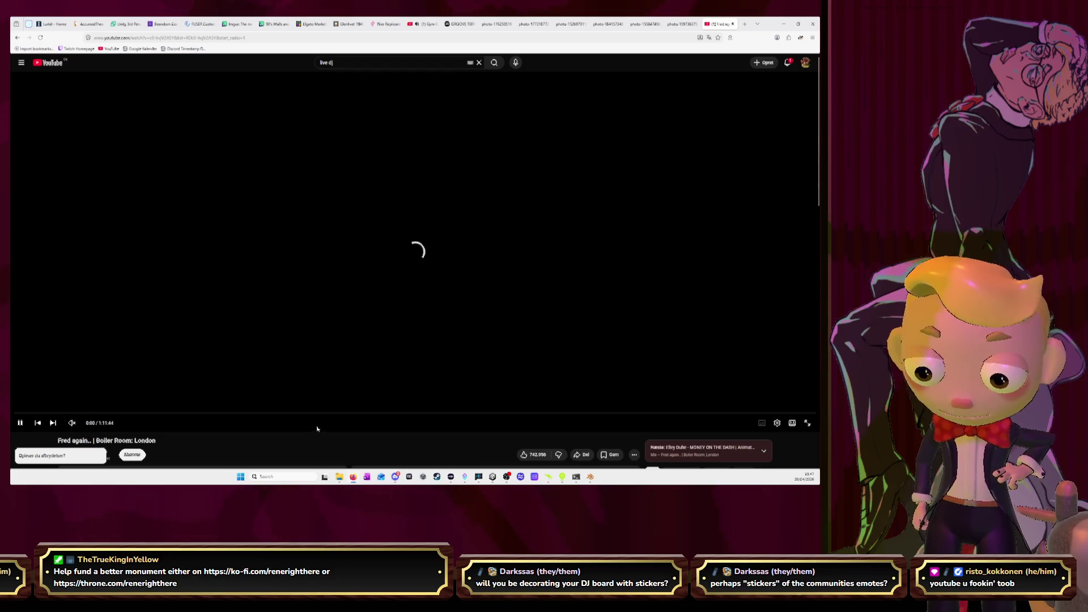
pyautogui.scroll(2, 352, 373)
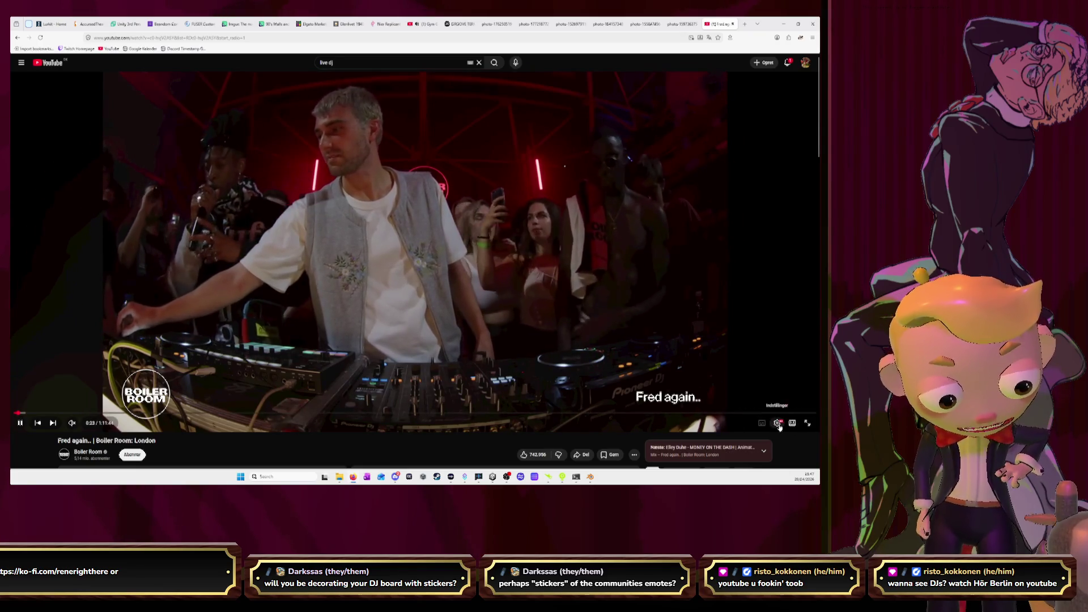
pyautogui.click(777, 423)
pyautogui.click(799, 387)
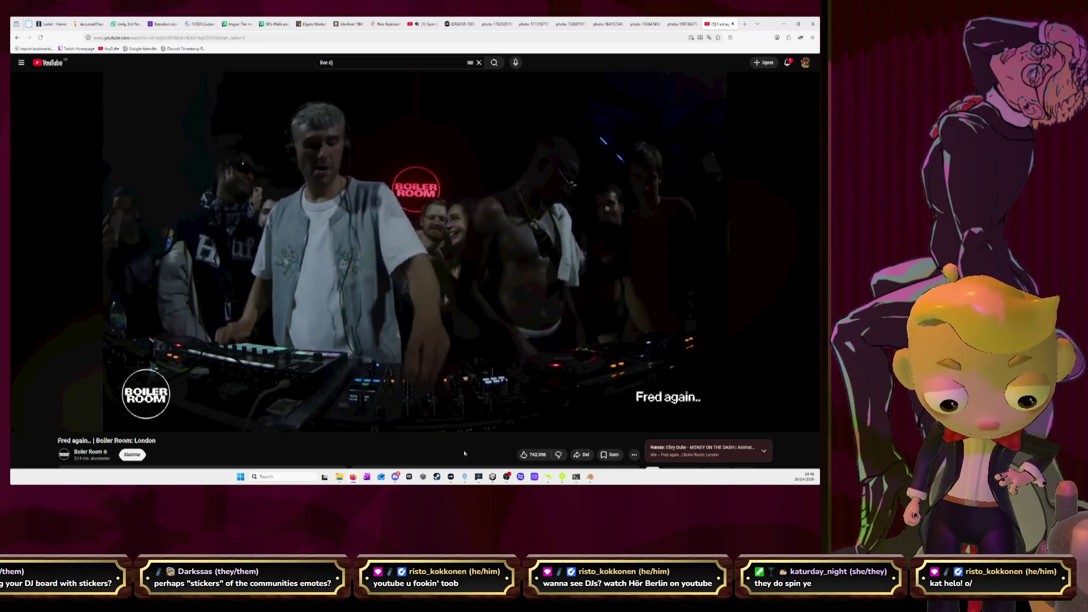
# Step: Seek the video back about ten seconds, pause it, and return to Blender
pyautogui.press('Left')
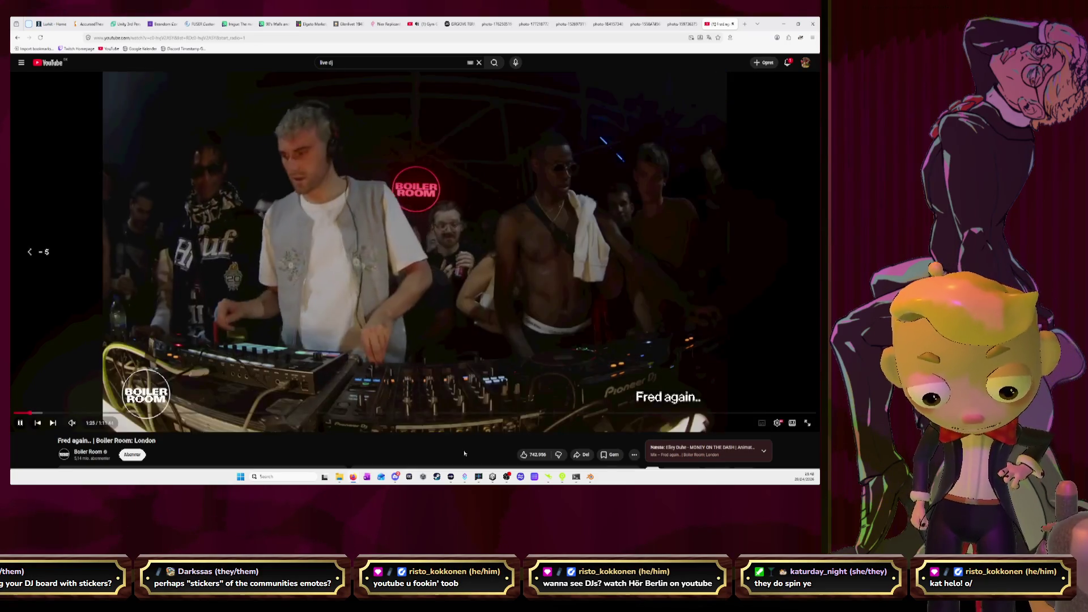
pyautogui.press('Left')
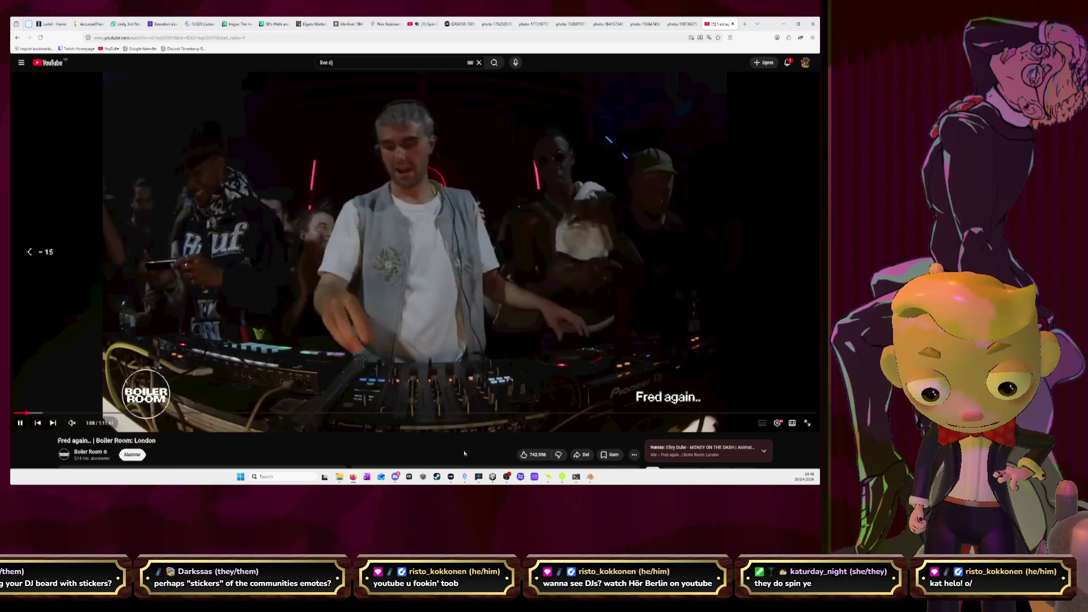
pyautogui.press('Left')
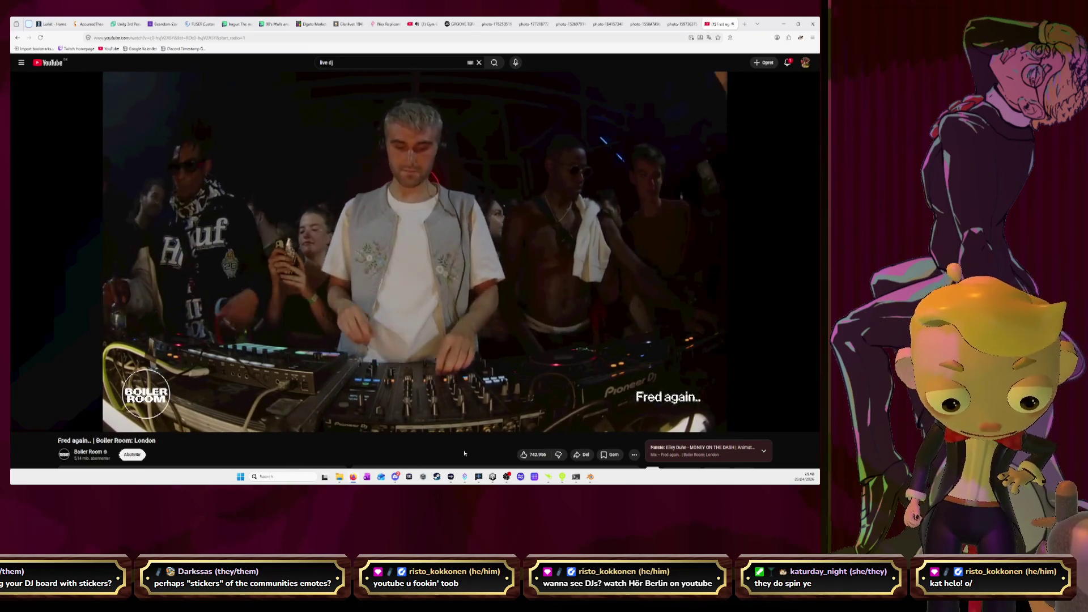
pyautogui.click(589, 325)
pyautogui.hotkey('alt', 'Tab')
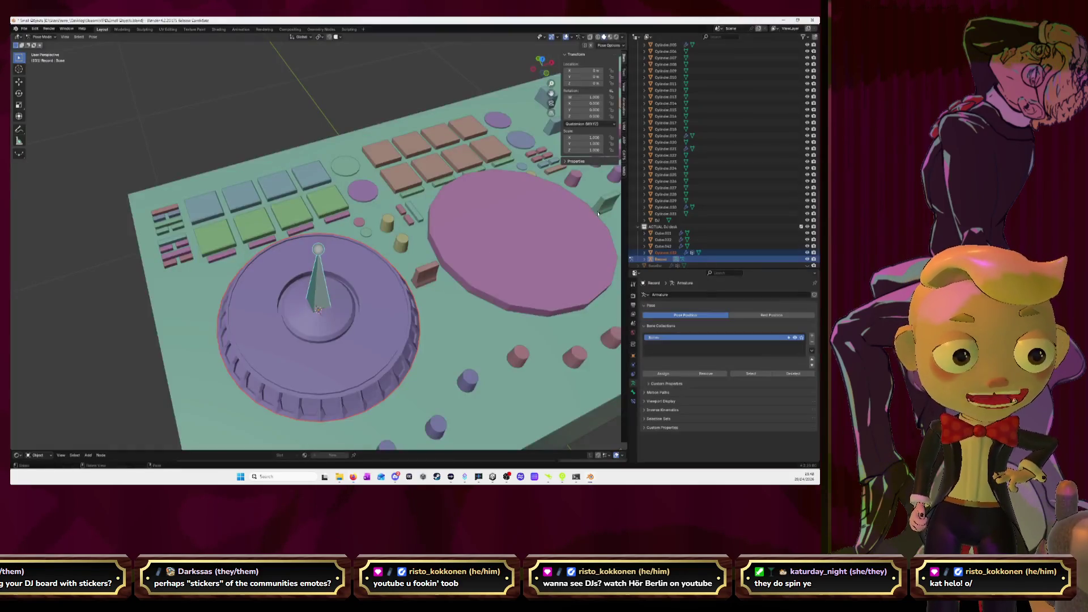
# Step: Frame the Record bone in top view, then rotate it in Pose Mode to test the wheel, cancelling
pyautogui.press('Tab')
pyautogui.press('KP_Decimal')
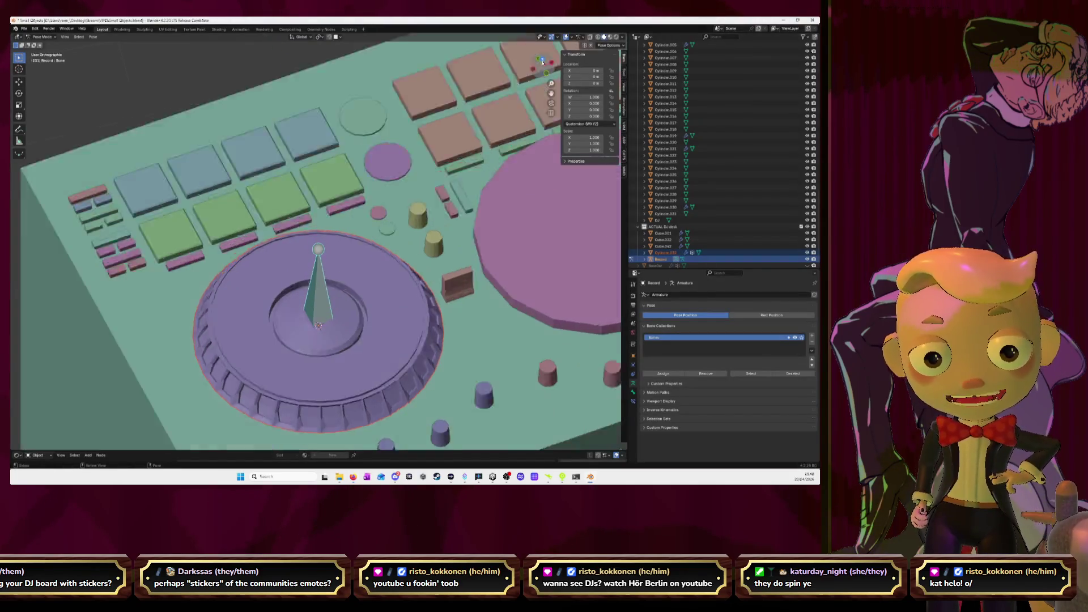
pyautogui.press('KP_7')
pyautogui.press('r')
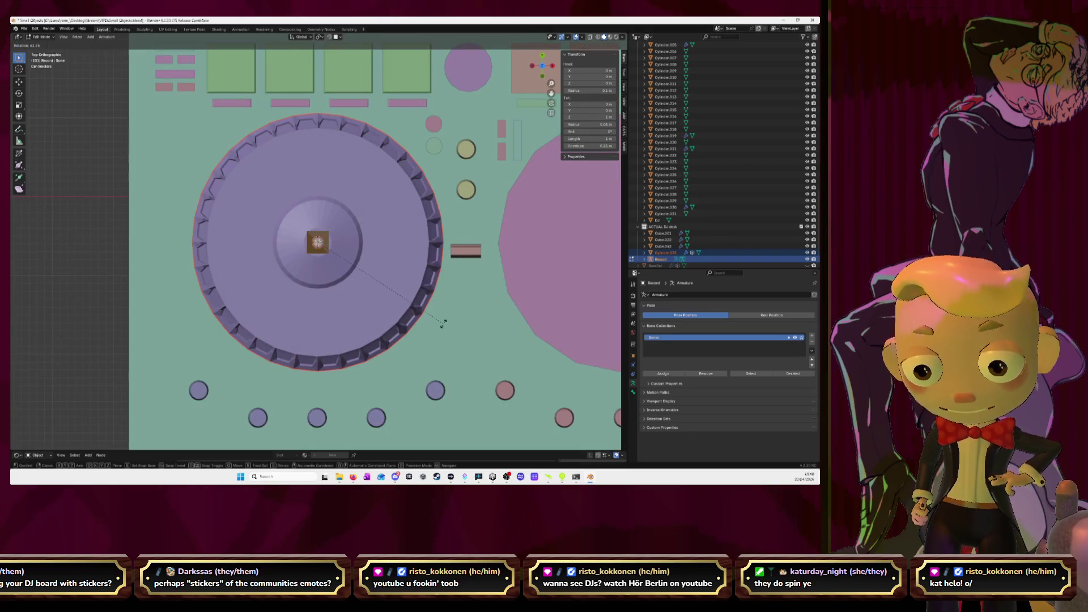
pyautogui.press('Escape')
pyautogui.press('Tab')
pyautogui.press('r')
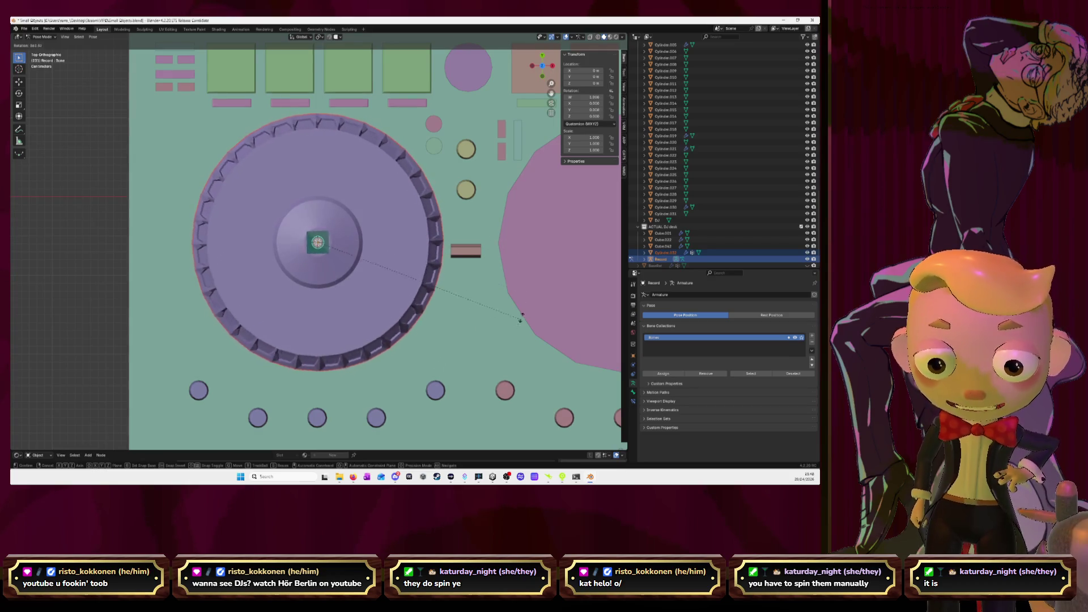
pyautogui.press('Escape')
# Step: Orbit and zoom the DJ desk through low side-on and top-down views, then switch to the browser
pyautogui.scroll(-4, 516, 227)
pyautogui.moveTo(516, 227); pyautogui.dragTo(437, 277, button='middle')
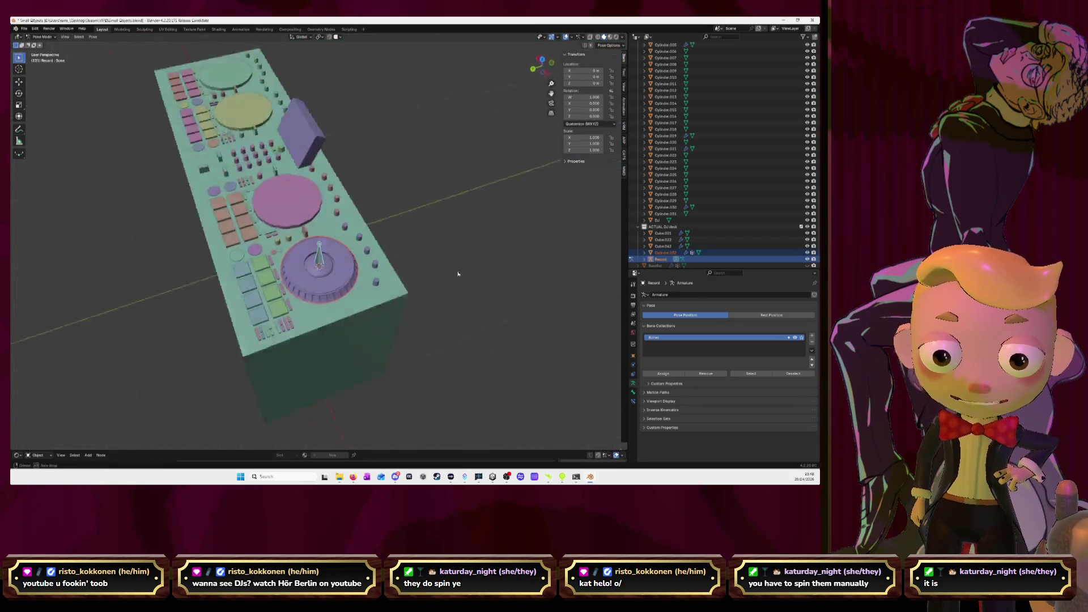
pyautogui.scroll(3, 416, 325)
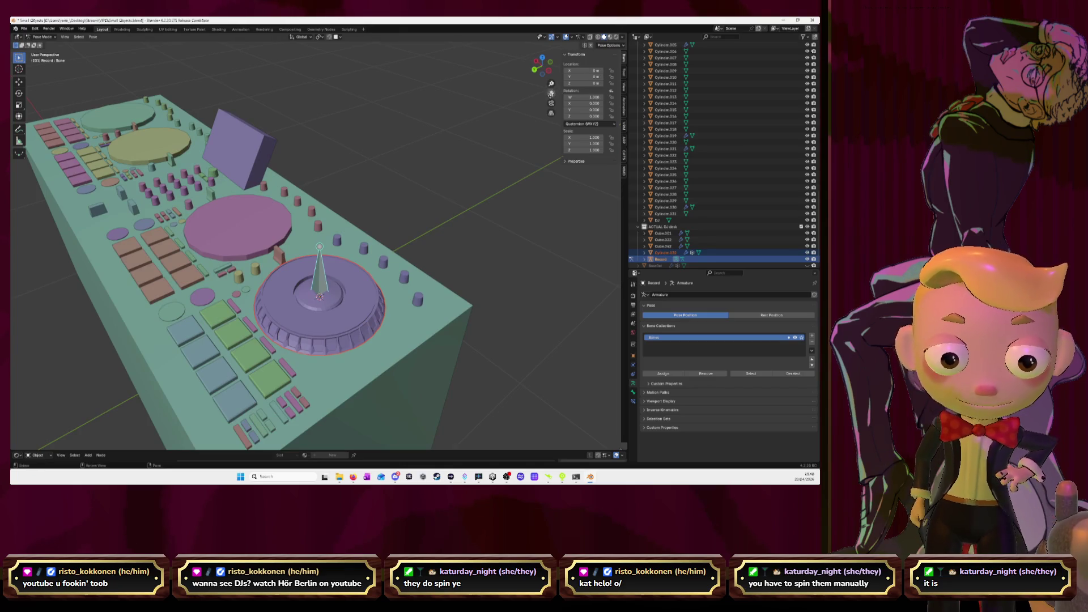
pyautogui.moveTo(417, 325); pyautogui.dragTo(437, 301, button='middle')
pyautogui.scroll(2, 437, 300)
pyautogui.scroll(2, 437, 301)
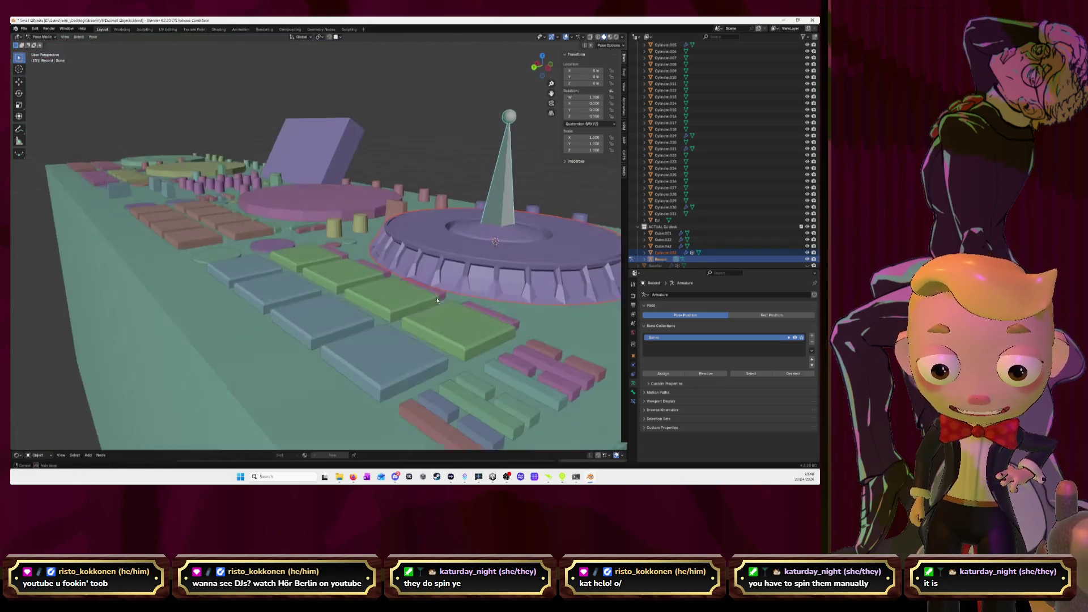
pyautogui.moveTo(437, 300)
pyautogui.mouseDown(button='middle')
pyautogui.moveTo(444, 309)
pyautogui.moveTo(456, 203)
pyautogui.moveTo(536, 142)
pyautogui.moveTo(533, 159)
pyautogui.mouseUp(button='middle')
pyautogui.scroll(-2, 456, 203)
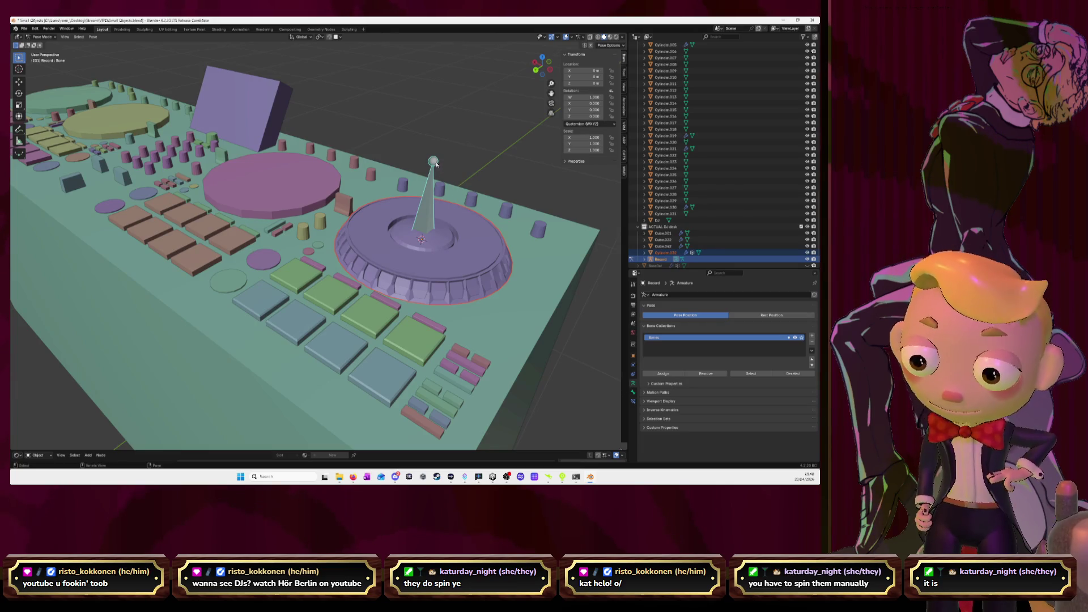
pyautogui.moveTo(436, 163); pyautogui.dragTo(442, 169, button='middle')
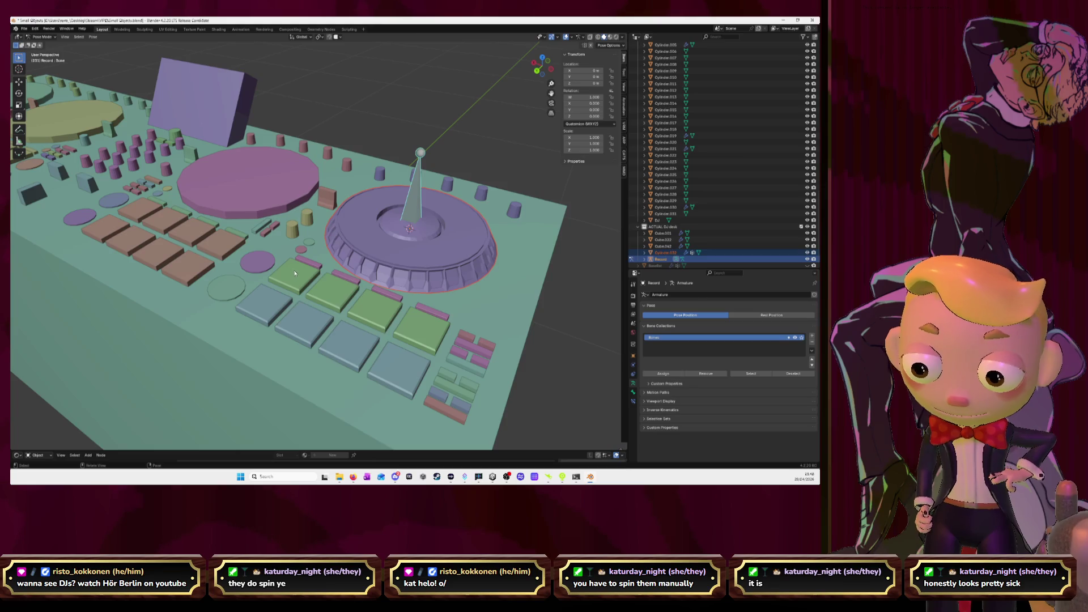
pyautogui.scroll(-2, 295, 272)
pyautogui.scroll(-1, 310, 249)
pyautogui.moveTo(313, 233)
pyautogui.mouseDown(button='middle')
pyautogui.moveTo(323, 238)
pyautogui.moveTo(322, 171)
pyautogui.mouseUp(button='middle')
pyautogui.scroll(2, 326, 241)
pyautogui.scroll(2, 333, 244)
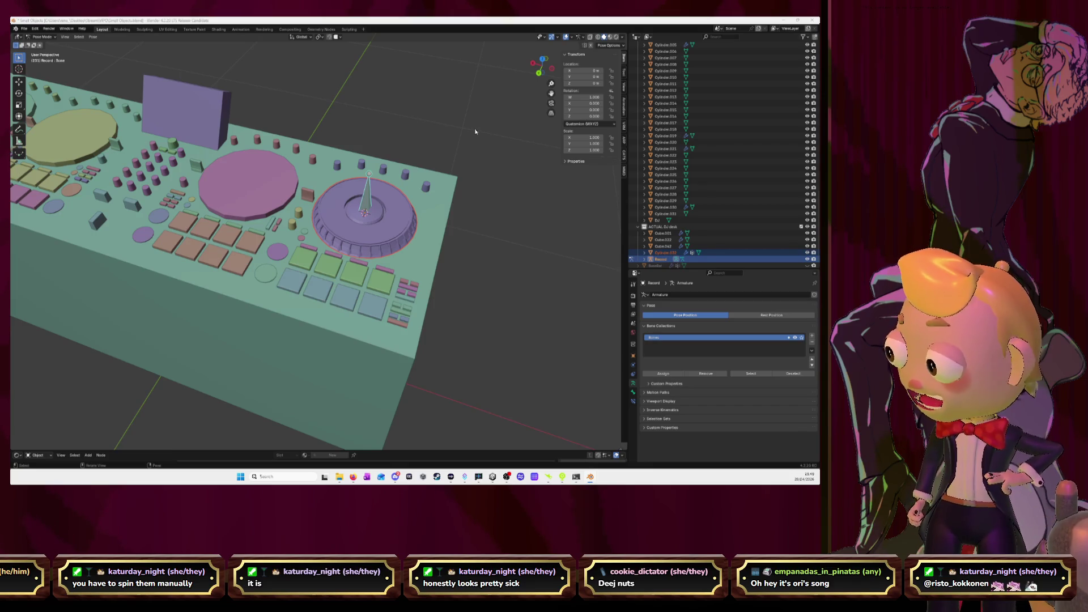
pyautogui.hotkey('alt', 'Tab')
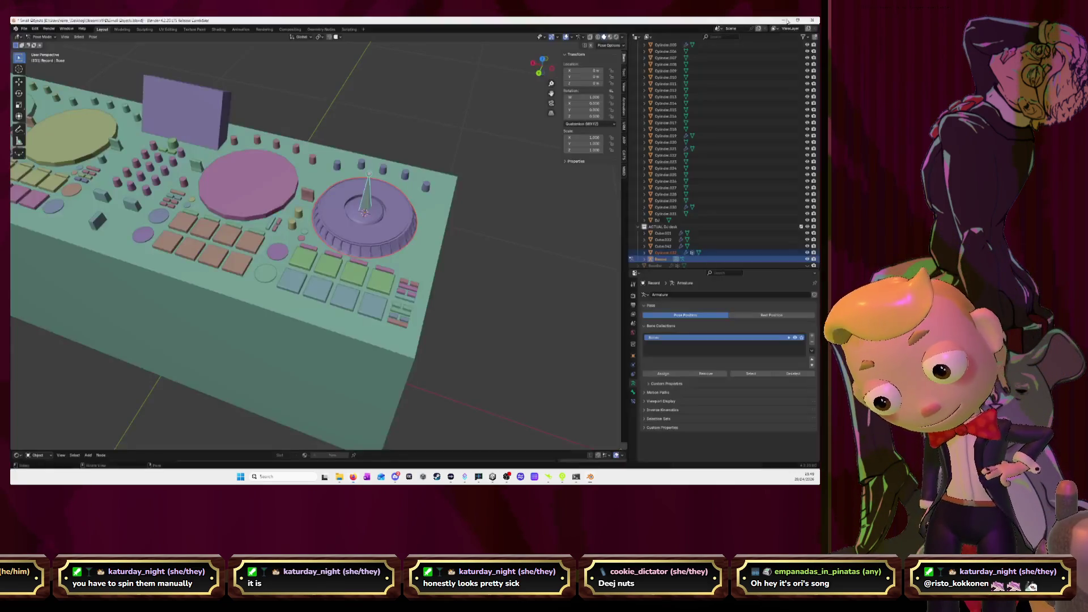
# Step: Minimize the browser playing YouTube to bring Blender back
pyautogui.click(783, 23)
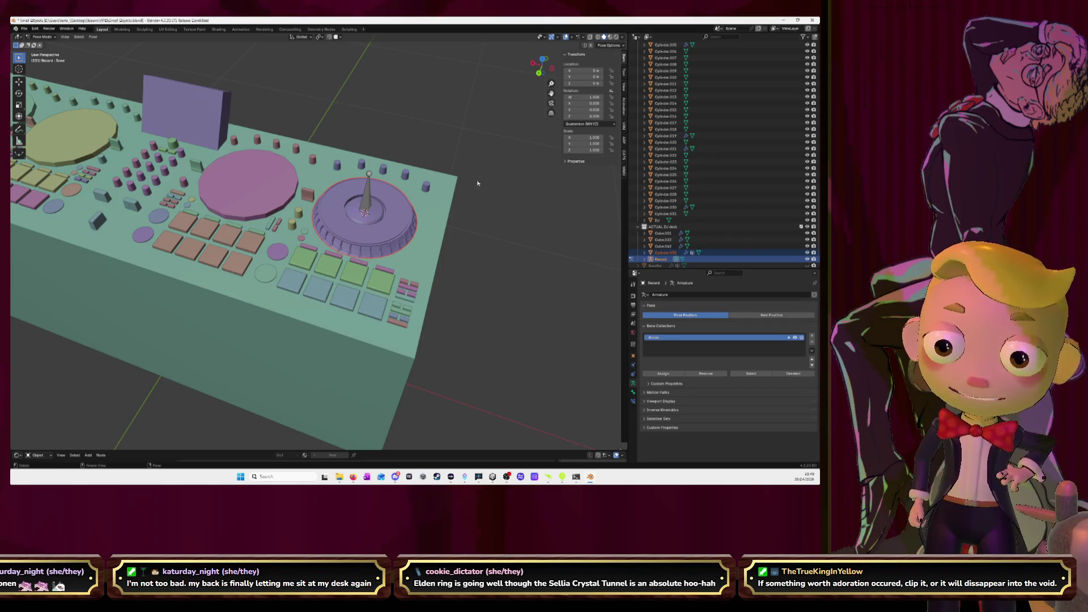
# Step: Take the Record armature through Edit Mode back to Object Mode and select green pad Cube.042
pyautogui.press('Tab')
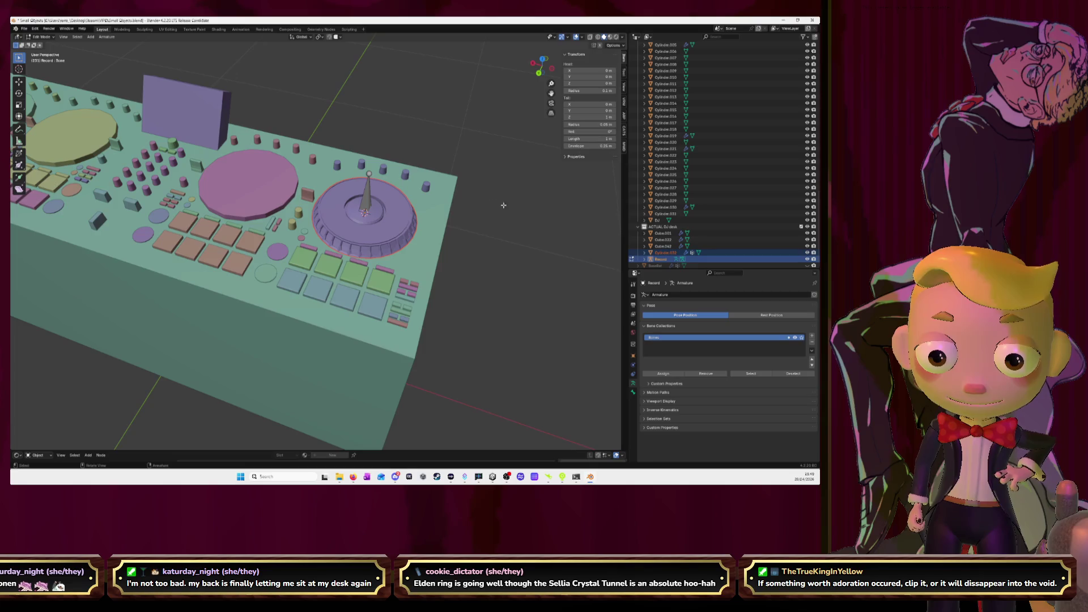
pyautogui.click(41, 37)
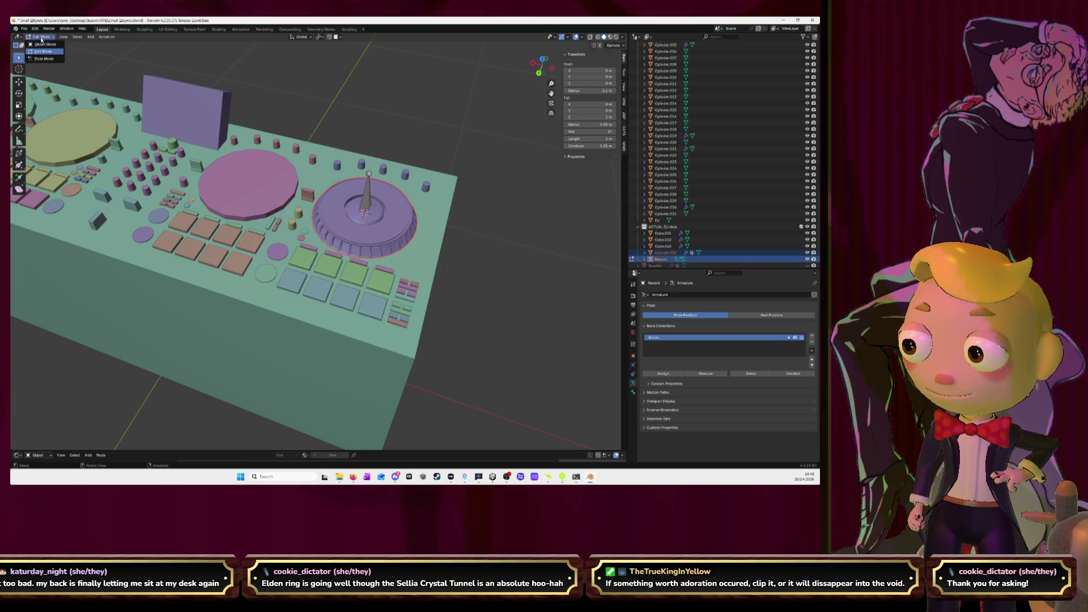
pyautogui.click(44, 45)
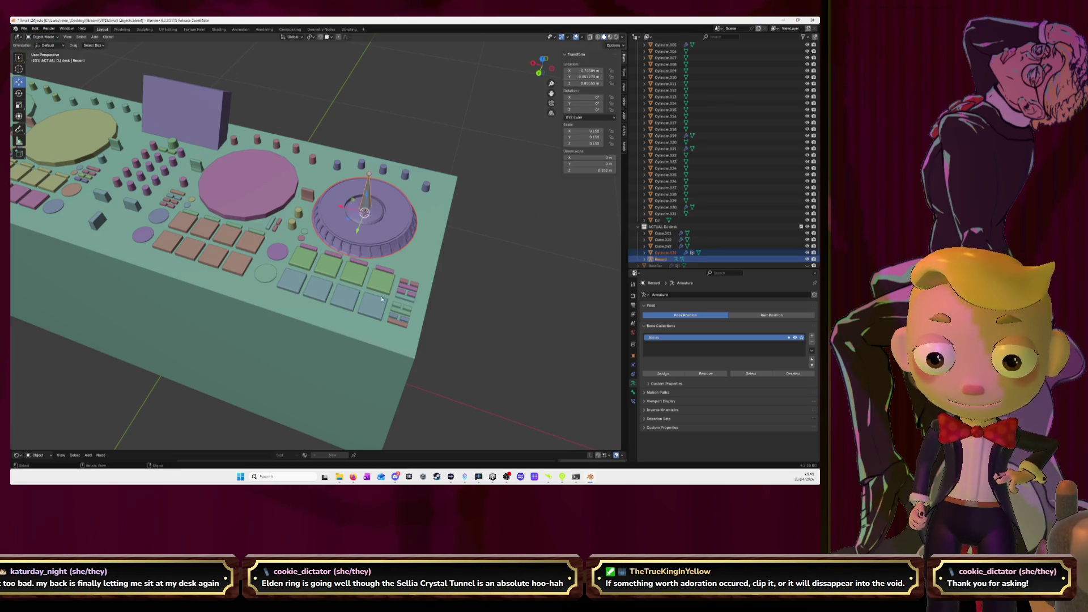
pyautogui.moveTo(419, 282); pyautogui.dragTo(381, 300, button='middle')
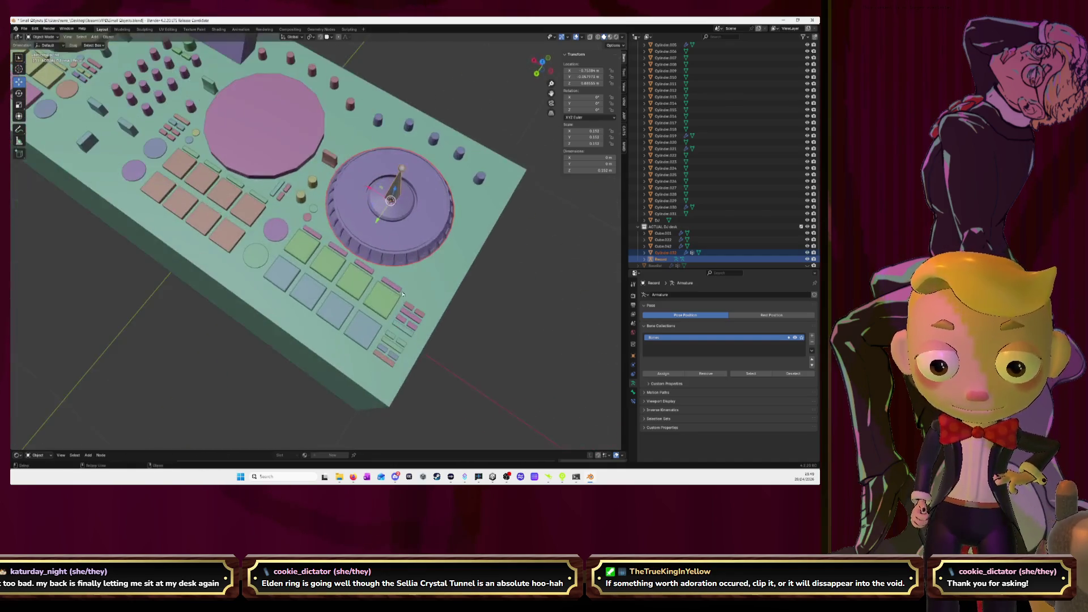
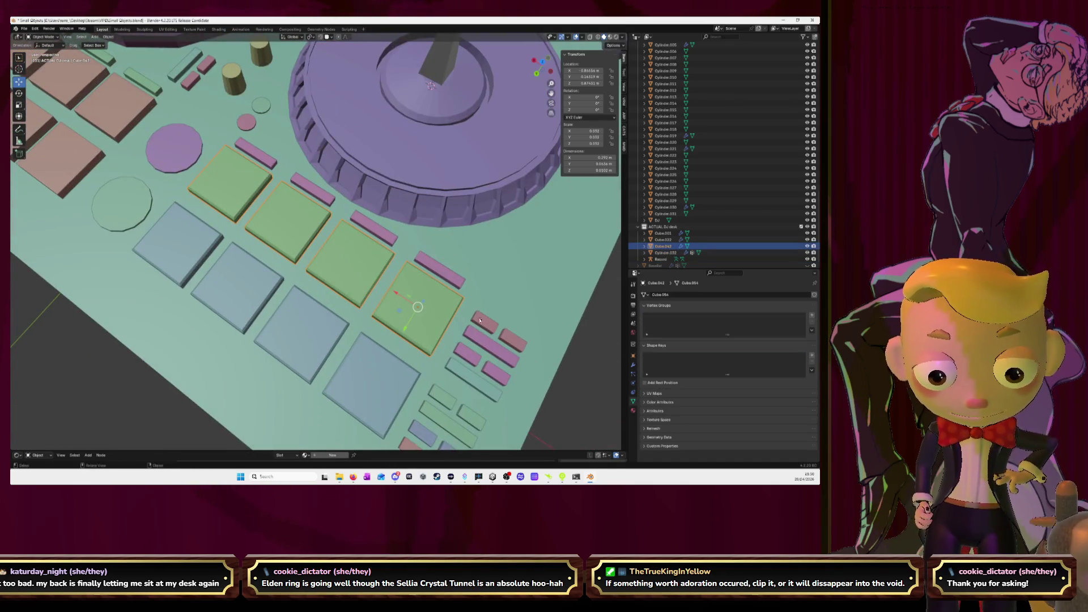
# Step: Select the thin pink strip and pink block among the small buttons beside the green pads
pyautogui.moveTo(480, 321); pyautogui.dragTo(369, 278, button='middle')
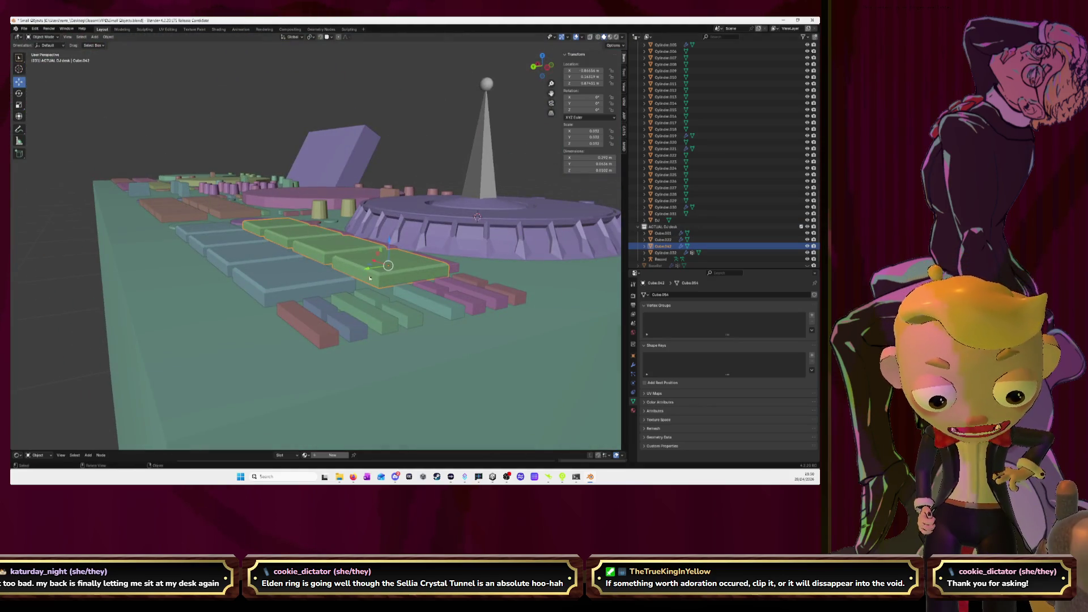
pyautogui.click(454, 268)
pyautogui.moveTo(453, 267); pyautogui.dragTo(434, 290, button='middle')
pyautogui.click(316, 332)
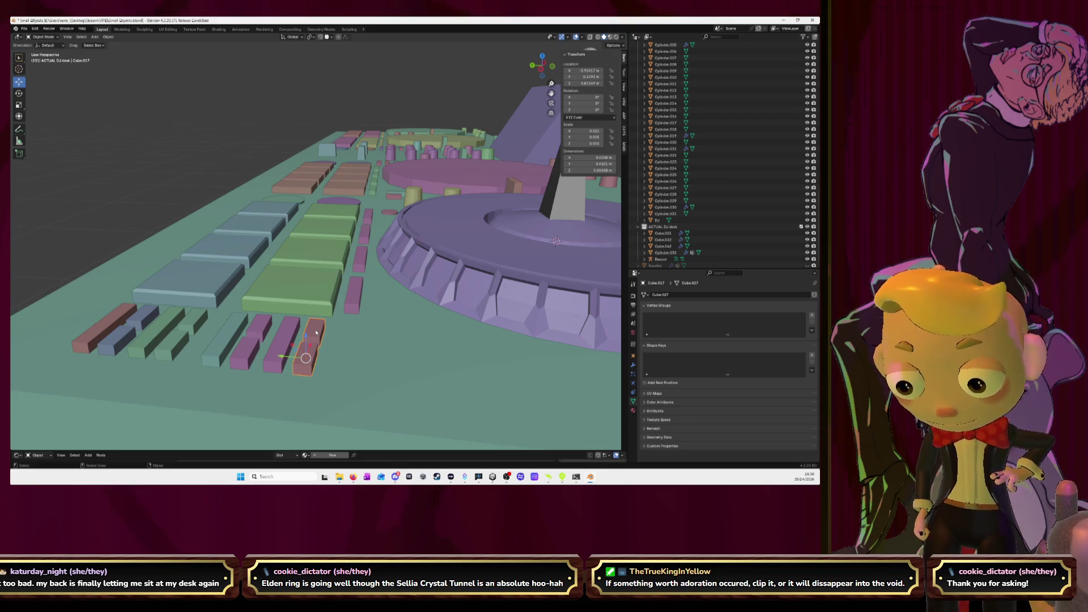
pyautogui.click(360, 292)
pyautogui.click(313, 334)
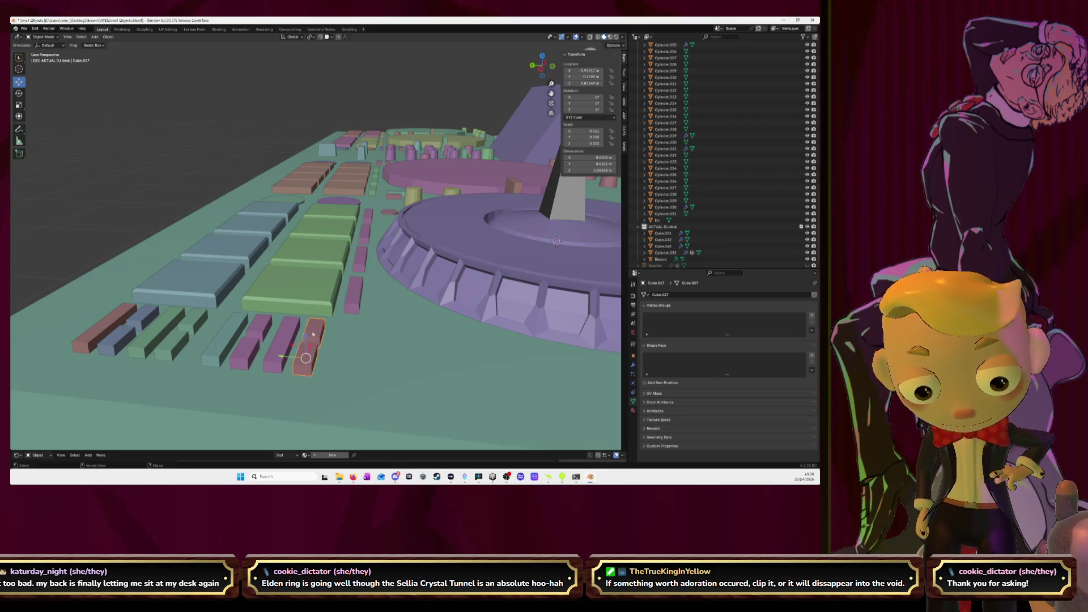
pyautogui.scroll(-4, 312, 334)
pyautogui.moveTo(313, 334)
pyautogui.mouseDown(button='middle')
pyautogui.moveTo(365, 304)
pyautogui.moveTo(371, 287)
pyautogui.mouseUp(button='middle')
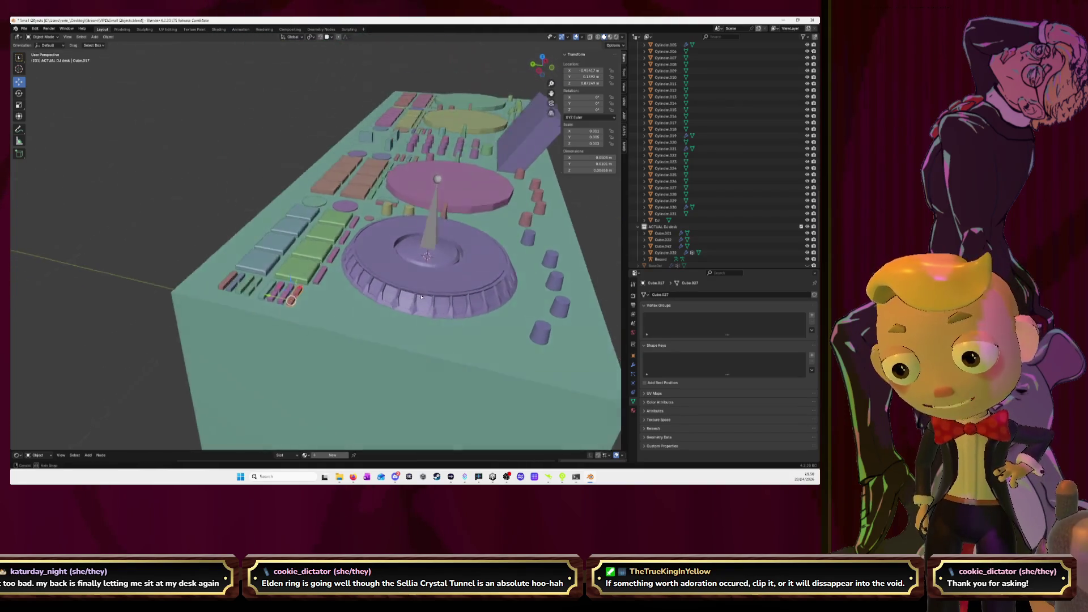
pyautogui.scroll(6, 371, 286)
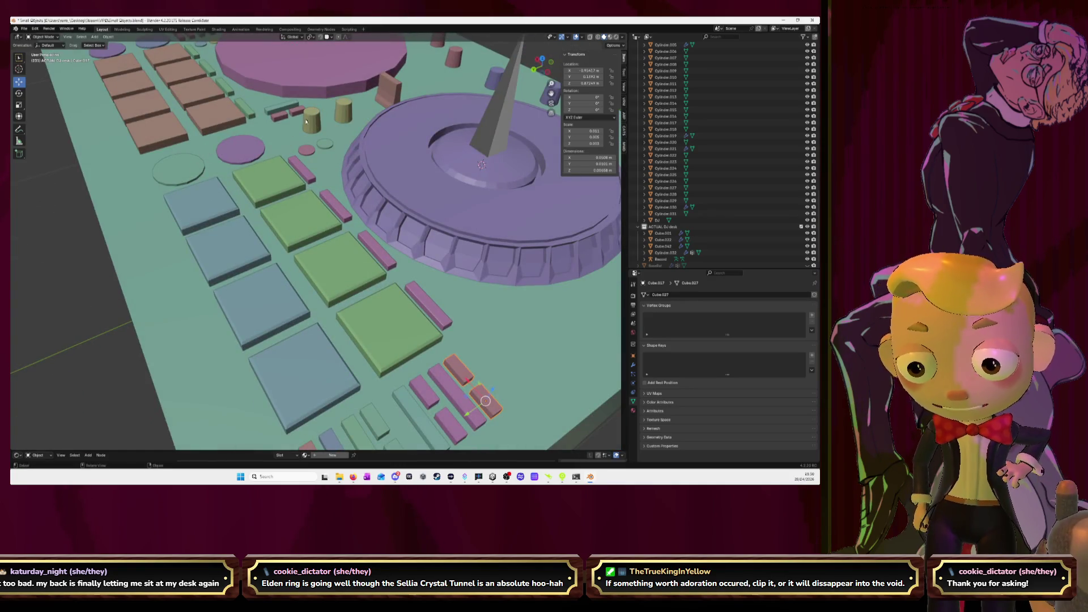
# Step: Add the neighbouring small blocks, including the green one, to the selection
pyautogui.moveTo(434, 226); pyautogui.dragTo(389, 201, button='middle')
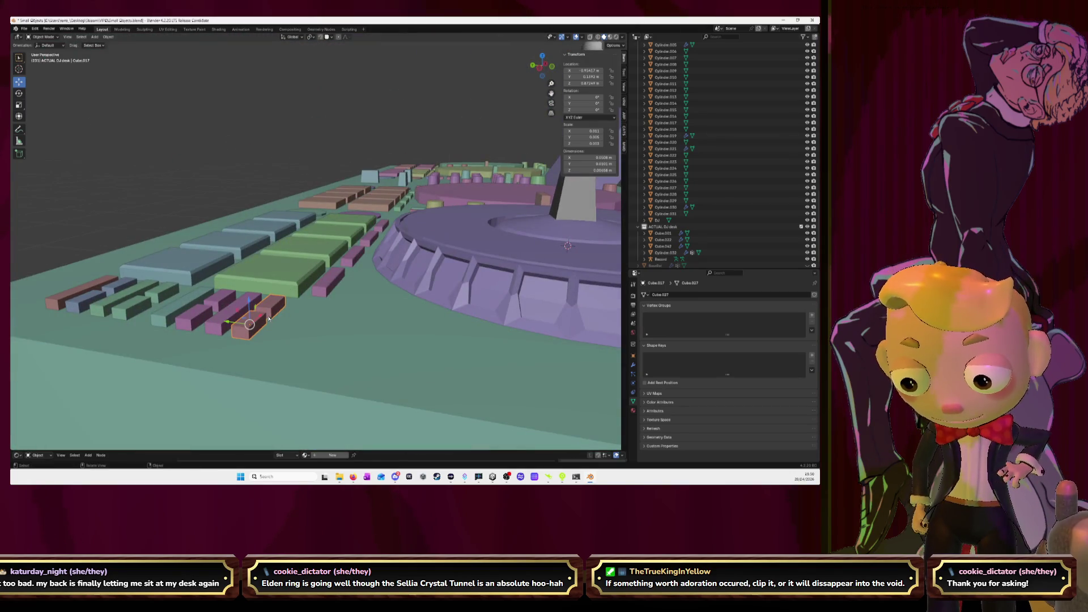
pyautogui.keyDown('shift'); pyautogui.click(220, 326); pyautogui.keyUp('shift')
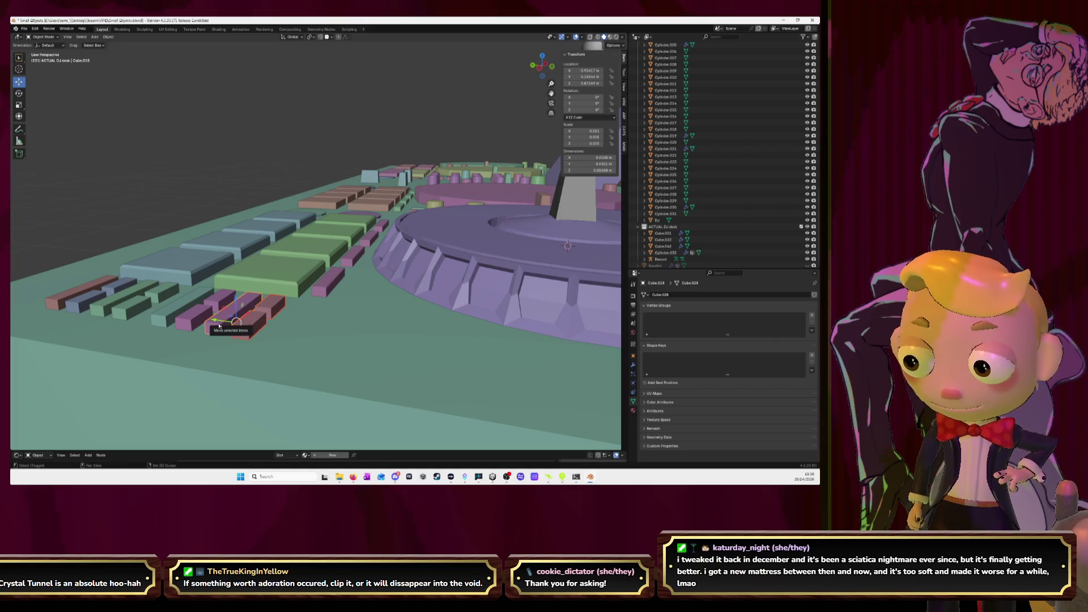
pyautogui.keyDown('shift'); pyautogui.click(197, 322); pyautogui.keyUp('shift')
pyautogui.keyDown('shift'); pyautogui.click(128, 311); pyautogui.keyUp('shift')
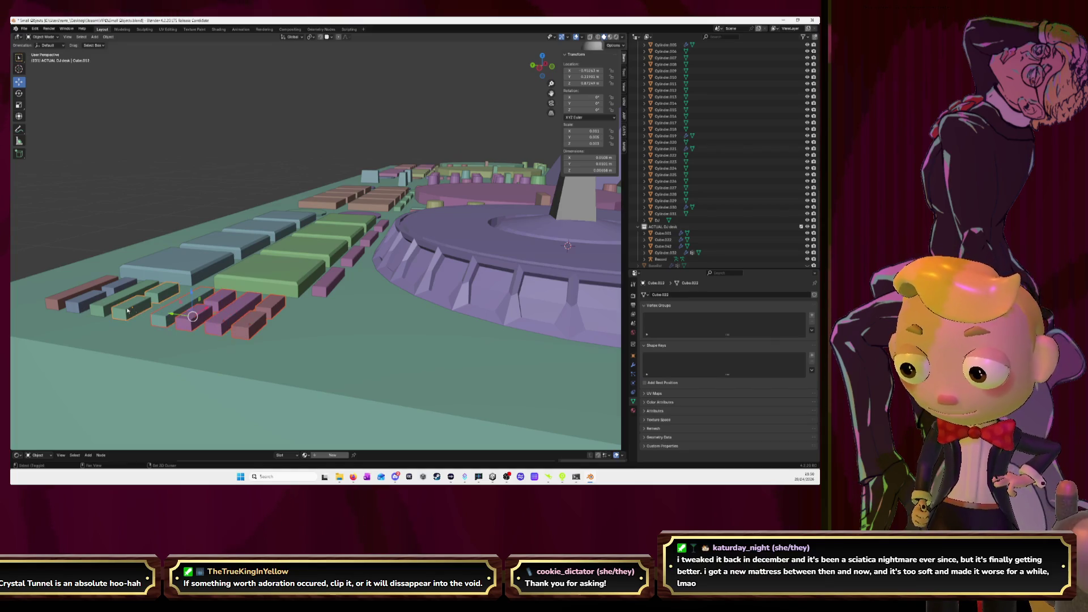
pyautogui.keyDown('shift'); pyautogui.click(86, 305); pyautogui.keyUp('shift')
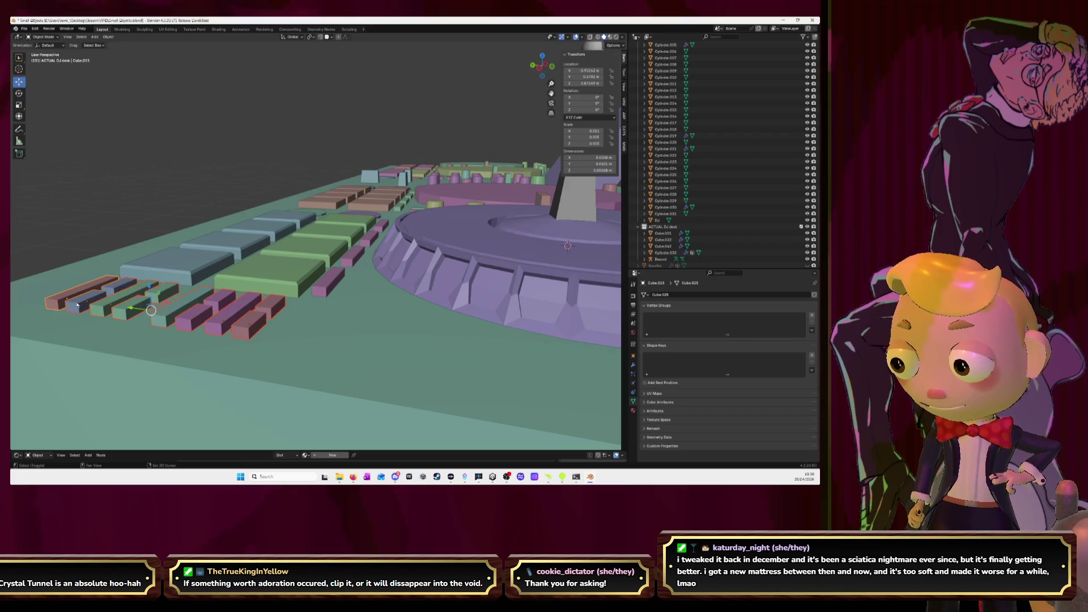
# Step: Bevel the edges of the orange, pink and green button blocks in Edit Mode, then return to Object Mode
pyautogui.press('Tab')
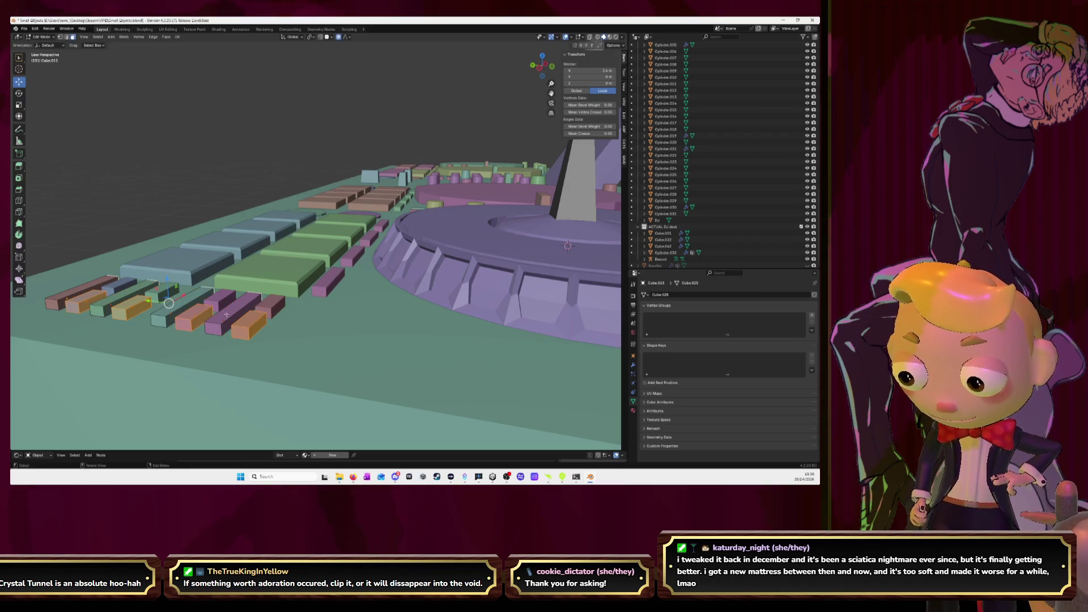
pyautogui.click(259, 311)
pyautogui.click(220, 316)
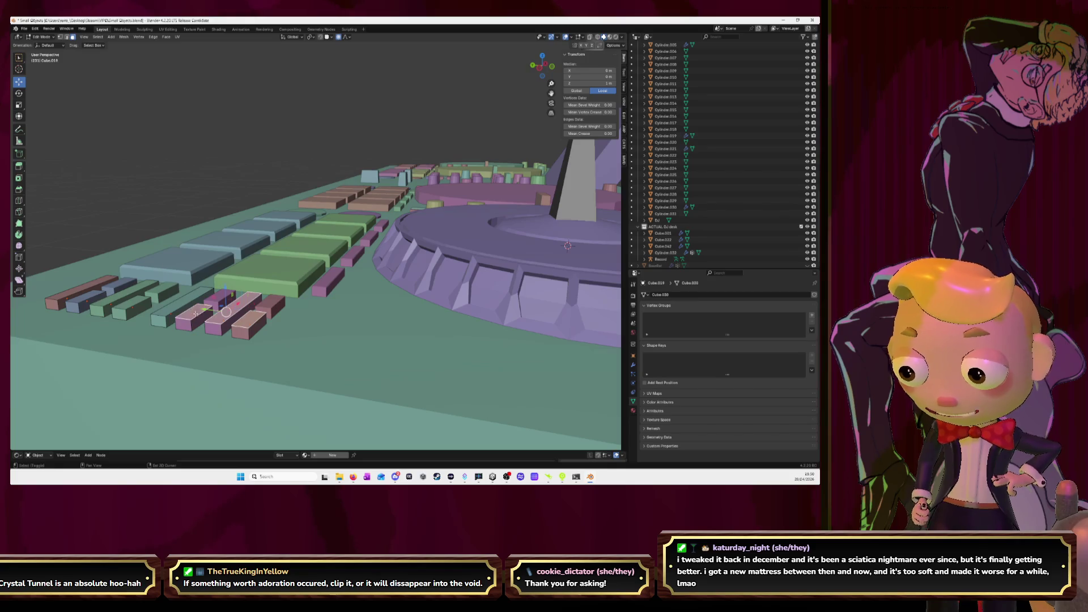
pyautogui.keyDown('shift'); pyautogui.click(168, 308); pyautogui.keyUp('shift')
pyautogui.keyDown('shift'); pyautogui.click(129, 303); pyautogui.keyUp('shift')
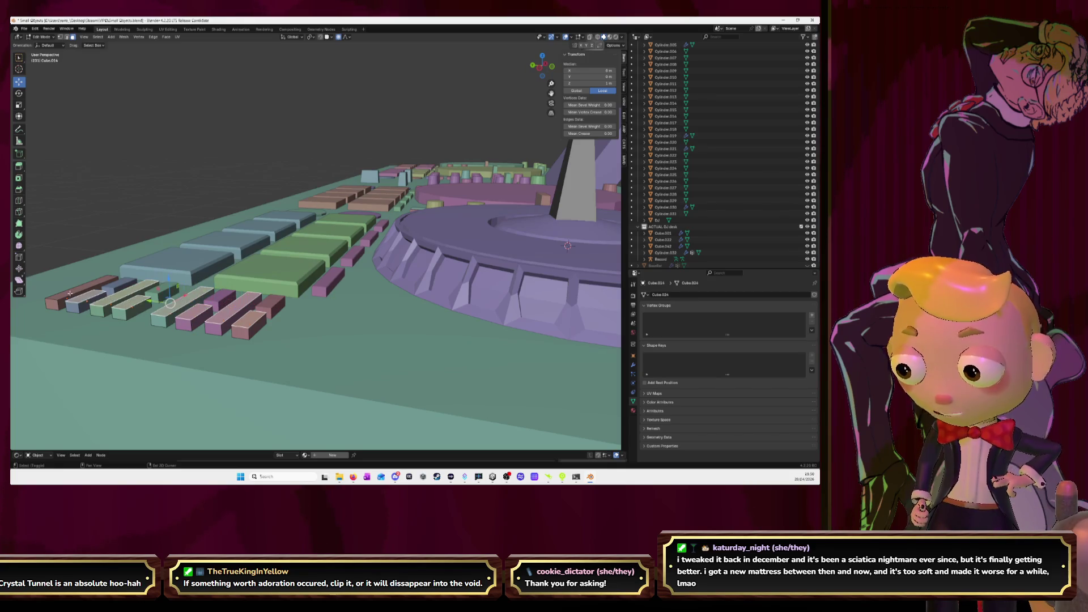
pyautogui.hotkey('ctrl', 'b')
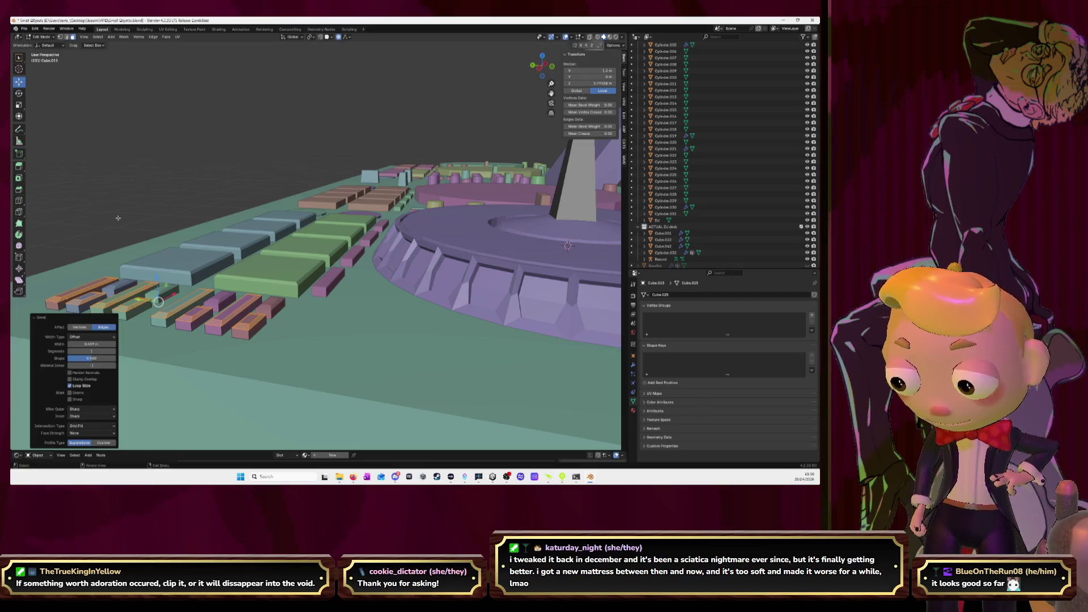
pyautogui.press('Tab')
pyautogui.moveTo(125, 296); pyautogui.dragTo(243, 284, button='middle')
pyautogui.scroll(-5, 242, 283)
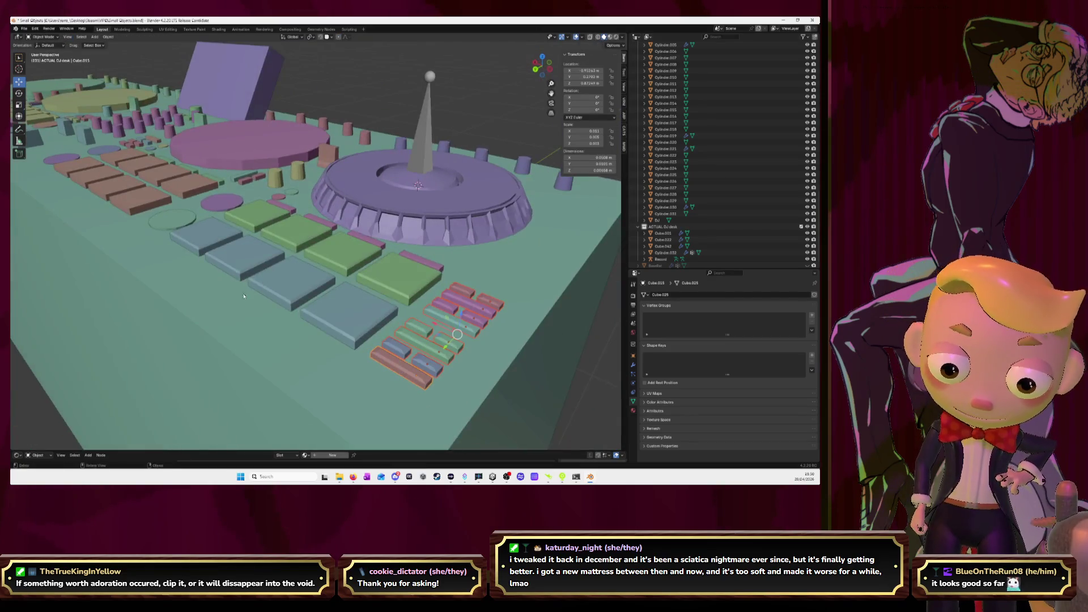
pyautogui.click(527, 289)
pyautogui.moveTo(527, 289)
pyautogui.mouseDown(button='middle')
pyautogui.moveTo(546, 287)
pyautogui.moveTo(510, 297)
pyautogui.mouseUp(button='middle')
pyautogui.click(546, 286)
pyautogui.scroll(5, 480, 305)
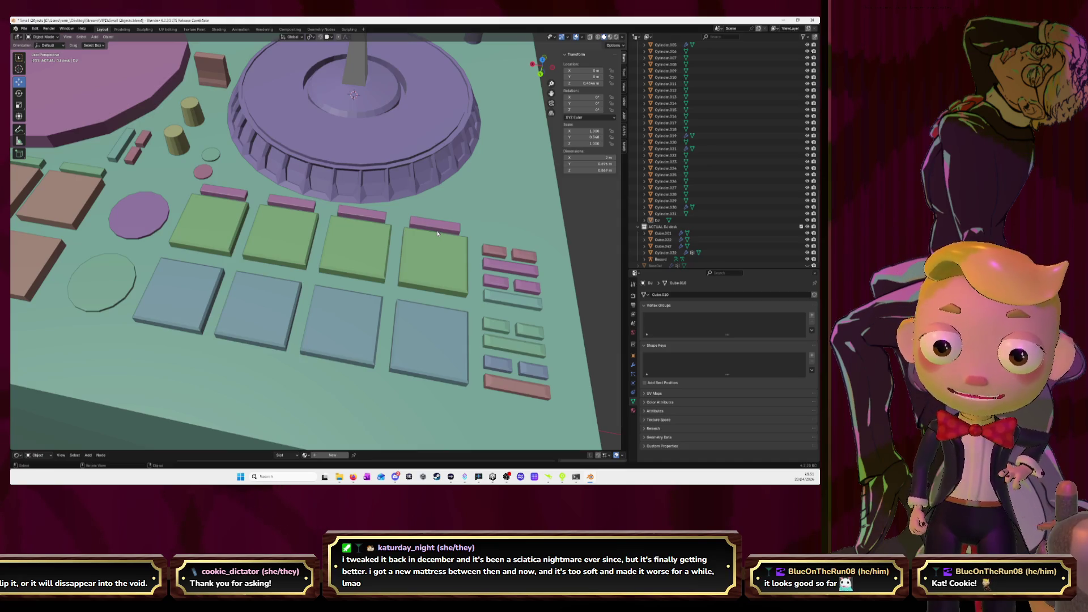
pyautogui.moveTo(499, 196); pyautogui.dragTo(508, 185, button='middle')
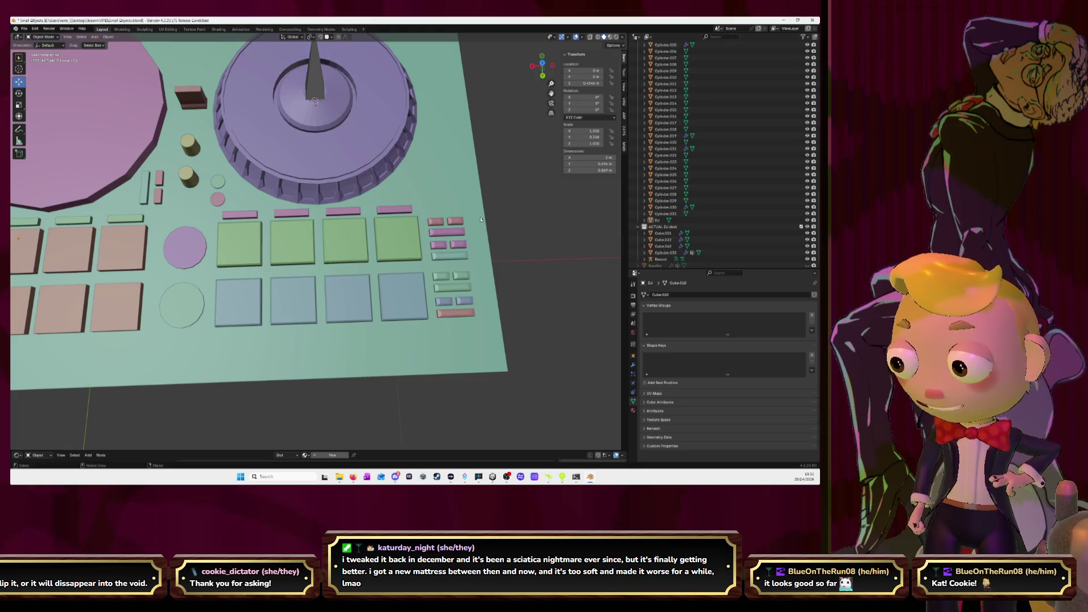
pyautogui.moveTo(481, 220); pyautogui.dragTo(490, 122, button='middle')
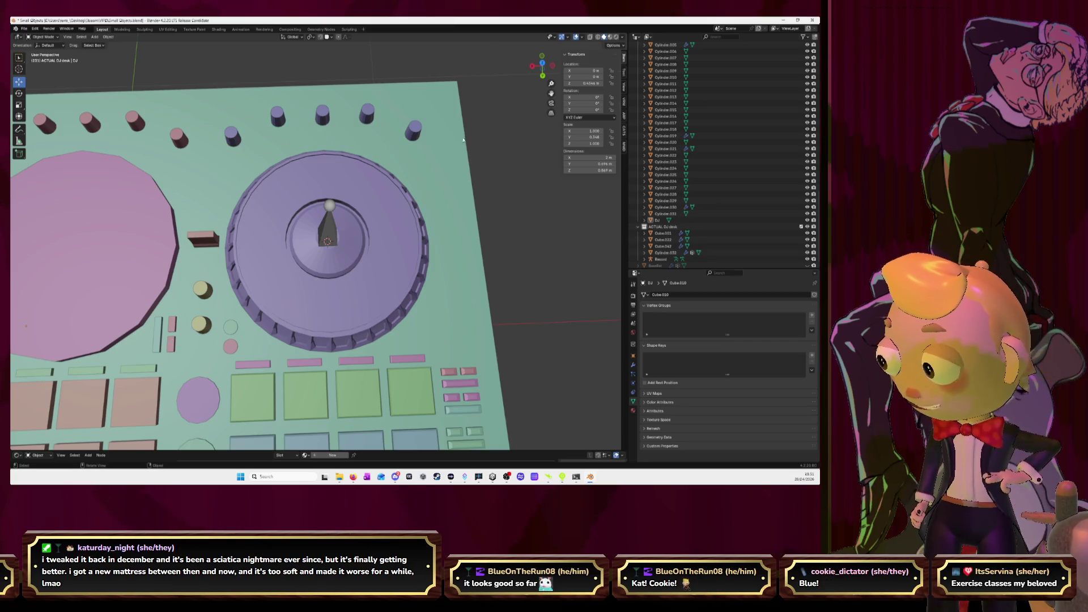
pyautogui.moveTo(476, 235)
pyautogui.mouseDown(button='middle')
pyautogui.moveTo(385, 214)
pyautogui.moveTo(471, 174)
pyautogui.moveTo(450, 167)
pyautogui.mouseUp(button='middle')
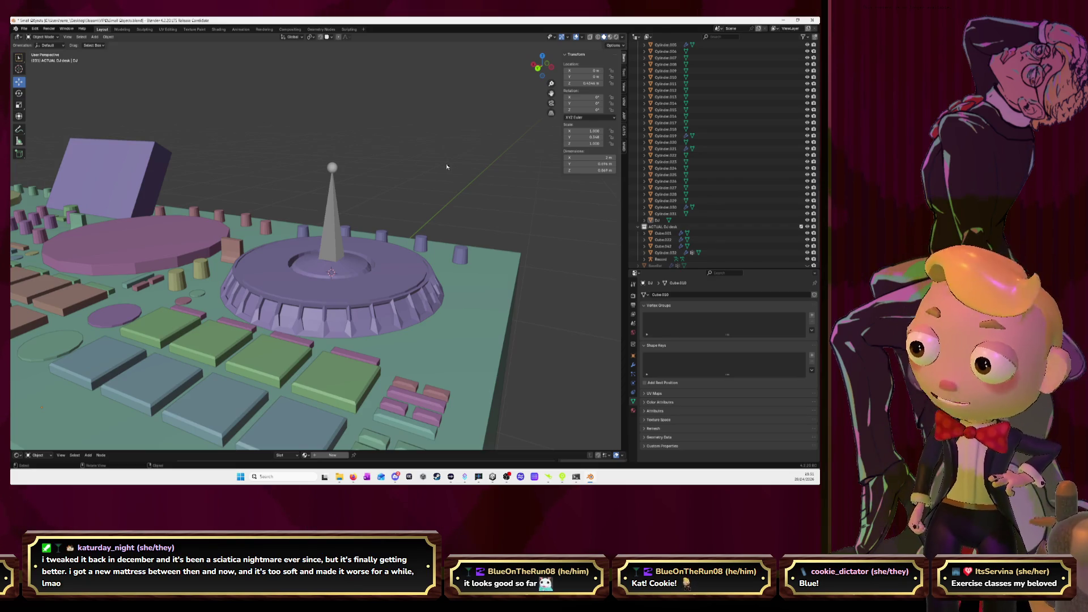
pyautogui.moveTo(464, 143); pyautogui.dragTo(480, 192, button='middle')
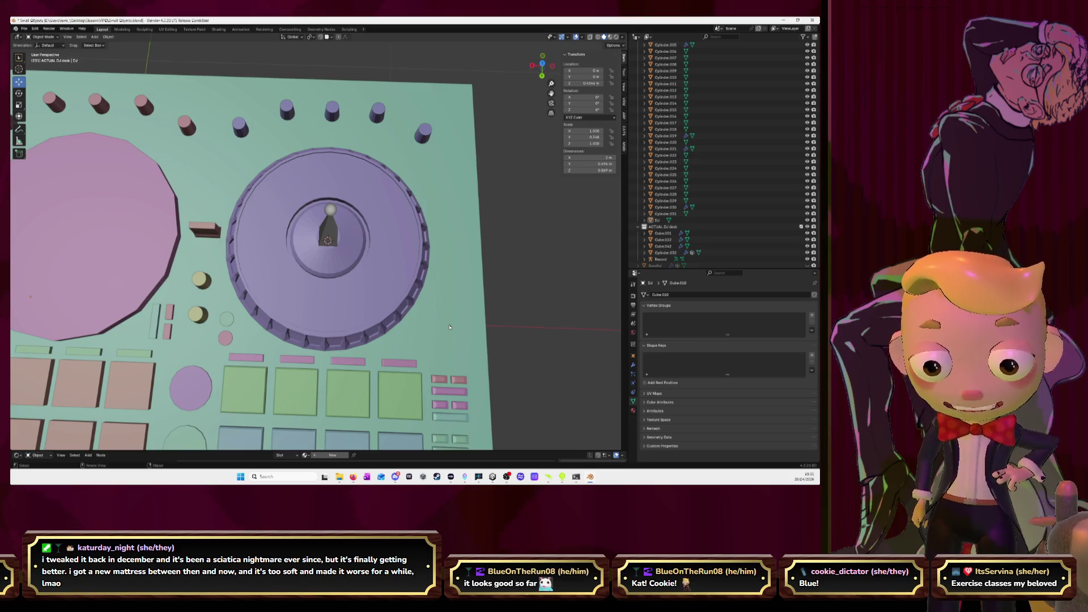
pyautogui.scroll(-3, 428, 260)
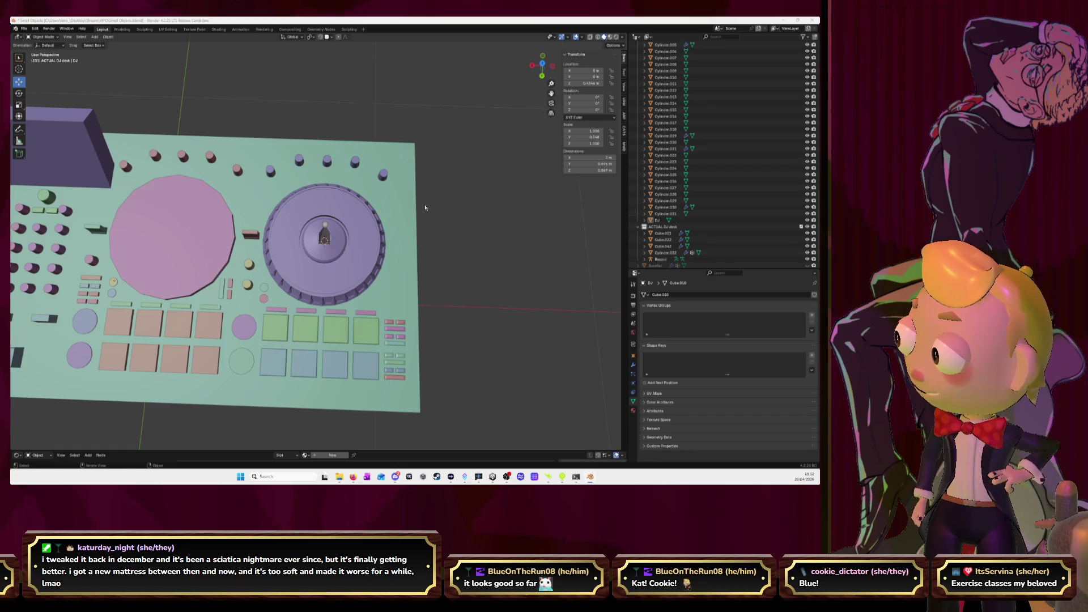
pyautogui.hotkey('alt', 'Tab')
pyautogui.click(670, 23)
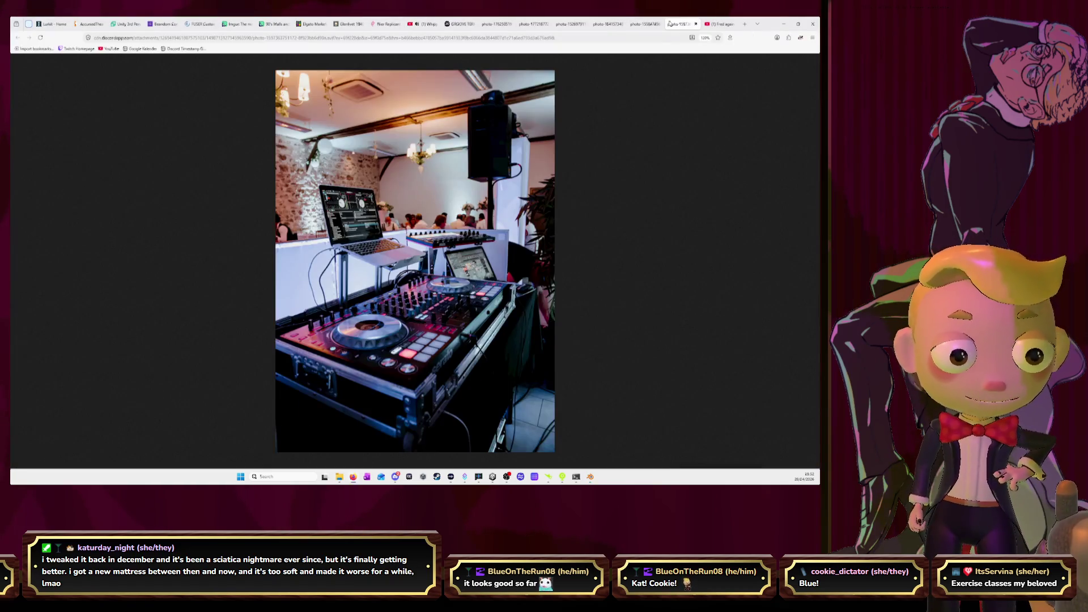
pyautogui.click(646, 26)
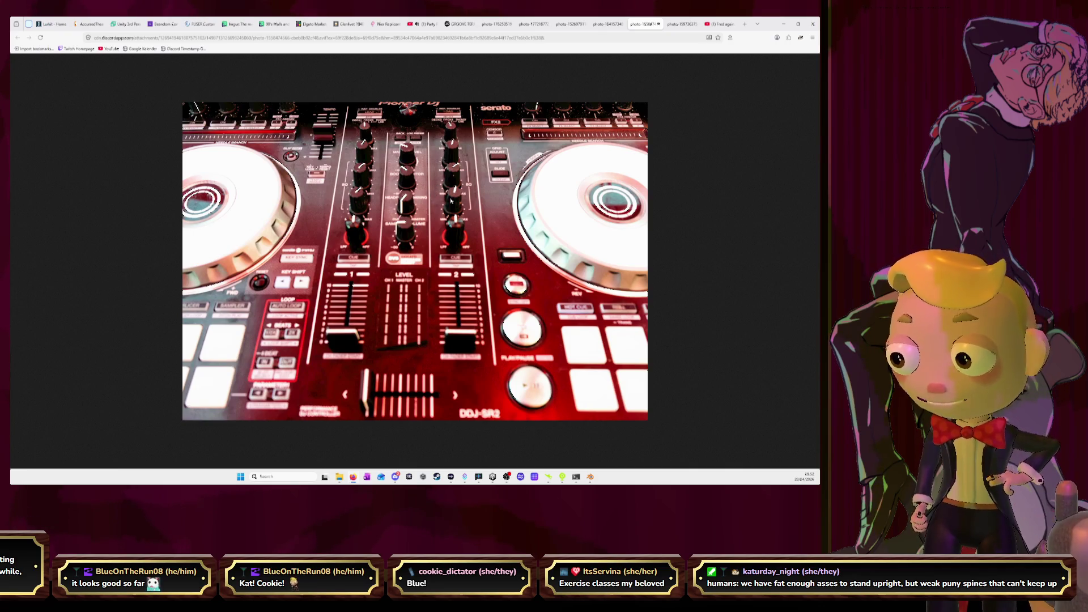
pyautogui.click(785, 26)
pyautogui.scroll(5, 476, 168)
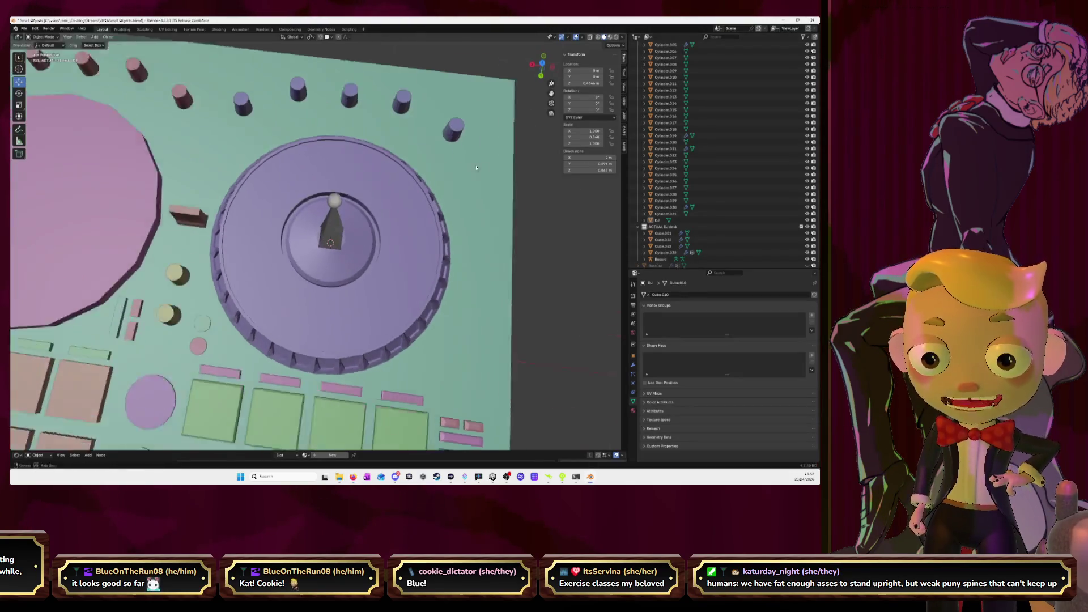
# Step: Put the knob cylinders beside the right jog wheel in Edit Mode and show their Modifier Properties
pyautogui.moveTo(476, 168); pyautogui.dragTo(501, 318, button='middle')
pyautogui.click(545, 359)
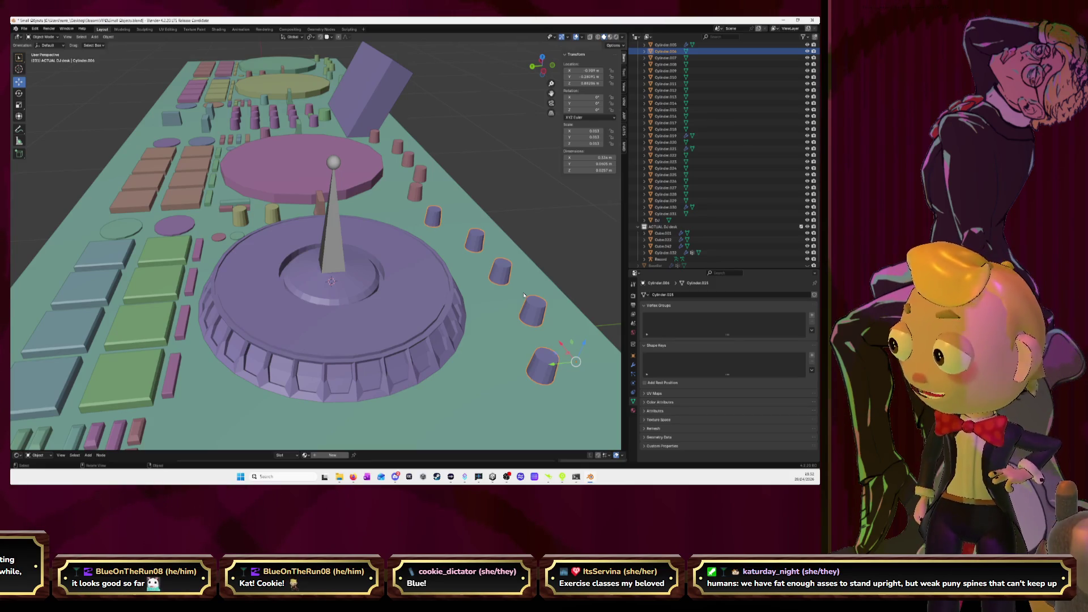
pyautogui.moveTo(525, 295)
pyautogui.mouseDown(button='middle')
pyautogui.moveTo(359, 334)
pyautogui.moveTo(377, 197)
pyautogui.moveTo(411, 193)
pyautogui.mouseUp(button='middle')
pyautogui.press('Tab')
pyautogui.moveTo(320, 238); pyautogui.dragTo(329, 277, button='middle')
pyautogui.click(634, 364)
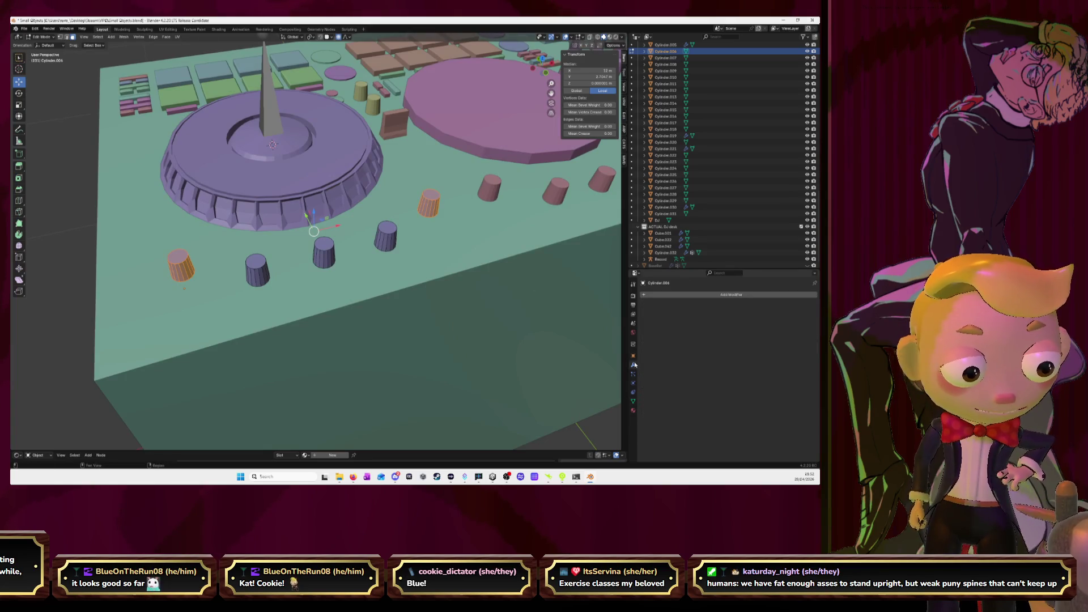
pyautogui.scroll(-3, 535, 239)
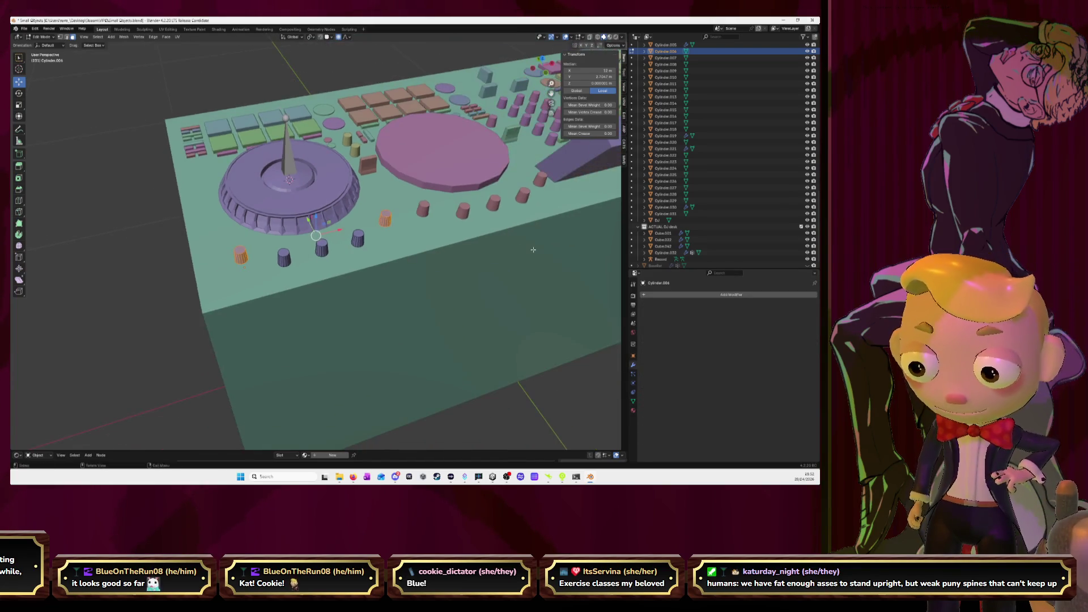